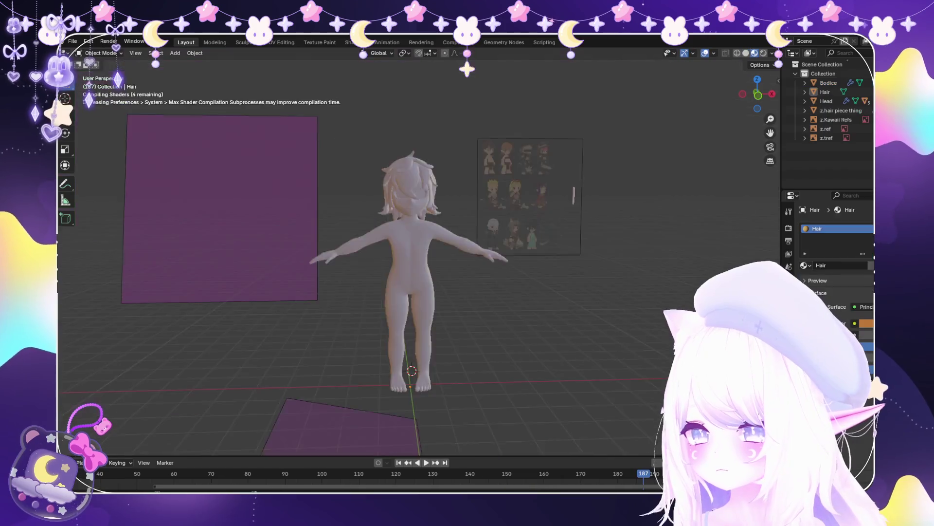
# Zoom and orbit over the character and reference image sheet to inspect it from above
pyautogui.scroll(10, 419, 253)
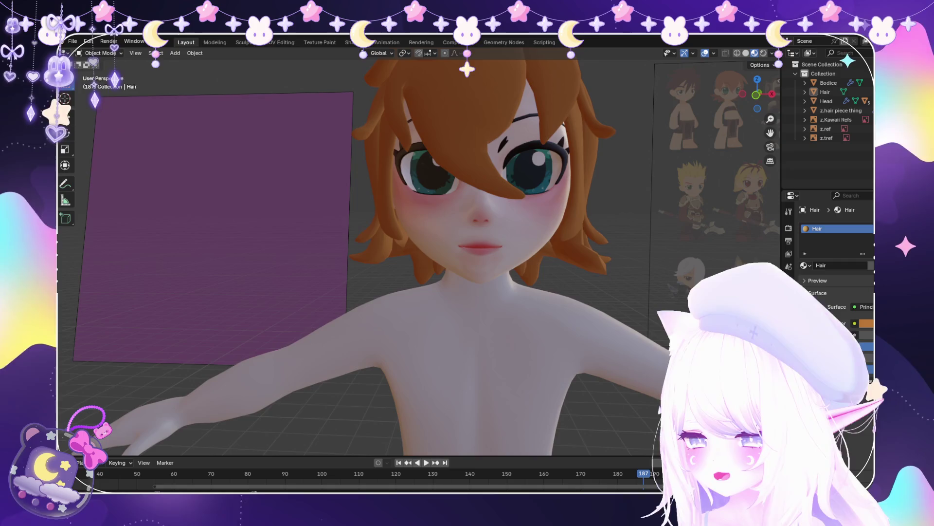
pyautogui.scroll(2, 418, 253)
pyautogui.scroll(-10, 418, 253)
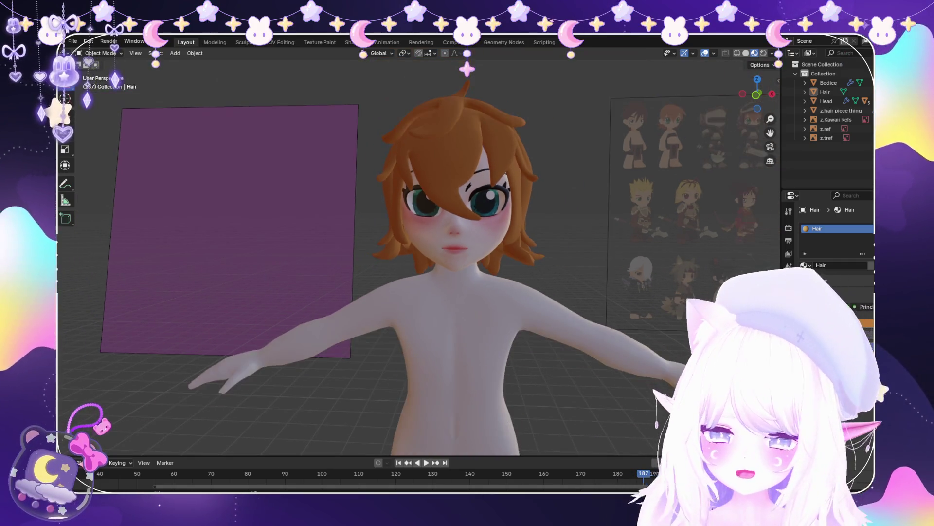
pyautogui.scroll(-2, 418, 253)
pyautogui.moveTo(418, 253)
pyautogui.keyDown('shift'); pyautogui.mouseDown(button='middle')
pyautogui.moveTo(448, 292)
pyautogui.moveTo(301, 273)
pyautogui.moveTo(370, 273)
pyautogui.mouseUp(button='middle'); pyautogui.keyUp('shift')
pyautogui.scroll(3, 302, 273)
pyautogui.scroll(-3, 301, 273)
pyautogui.scroll(3, 369, 272)
pyautogui.scroll(-2, 370, 273)
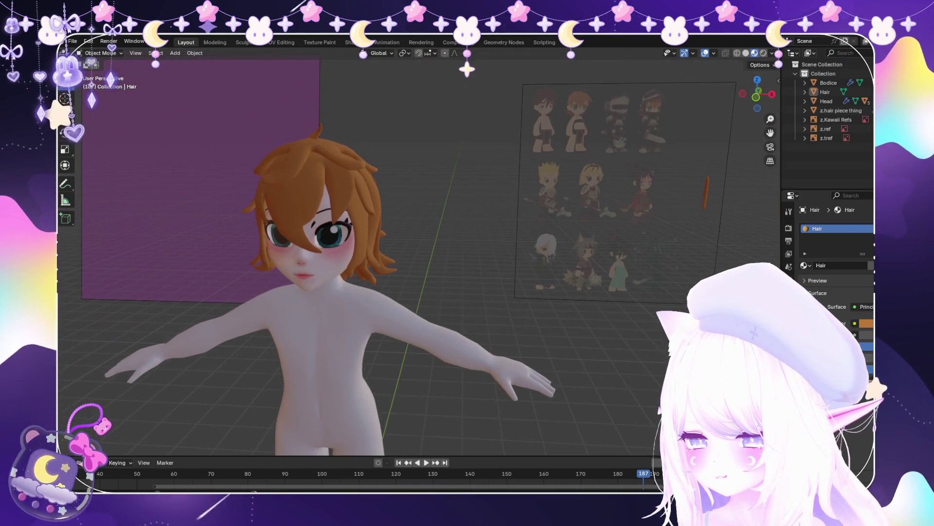
pyautogui.scroll(5, 535, 195)
pyautogui.scroll(-5, 536, 244)
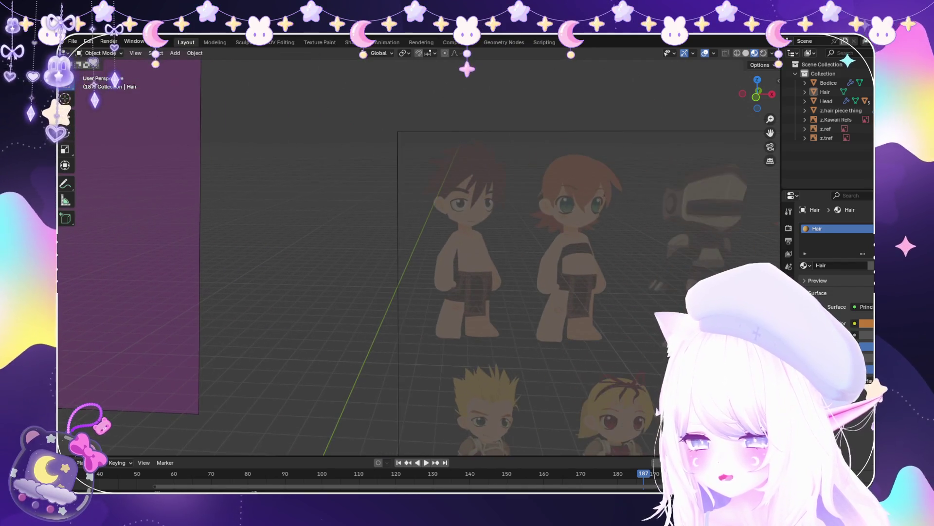
pyautogui.scroll(3, 536, 244)
pyautogui.scroll(3, 467, 244)
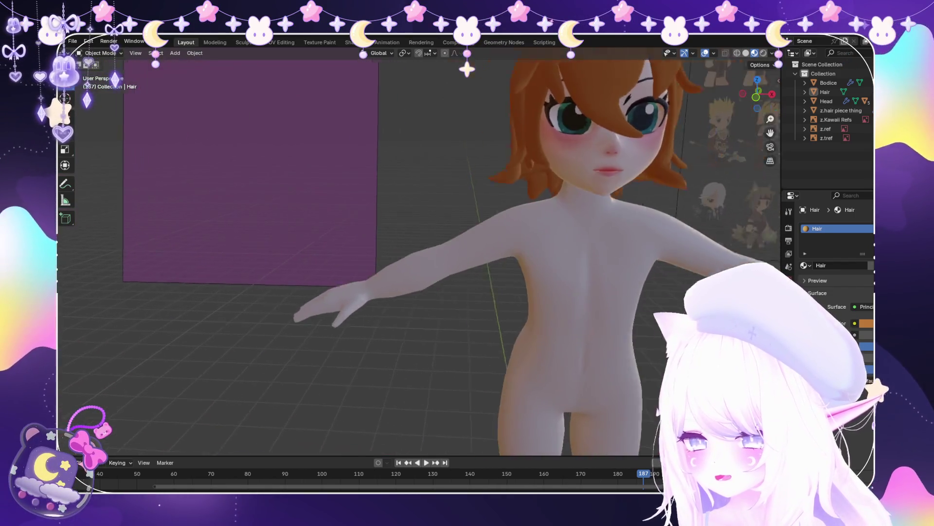
pyautogui.scroll(-3, 467, 243)
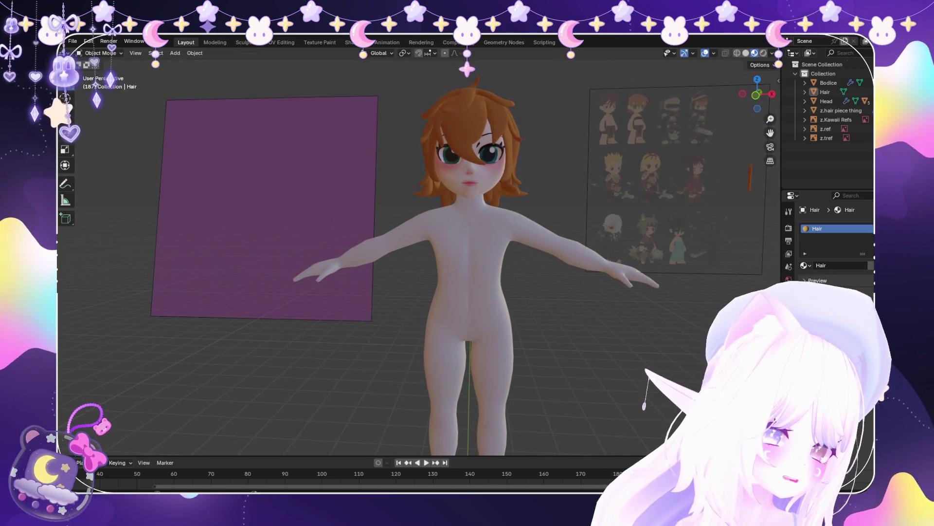
pyautogui.scroll(2, 467, 243)
pyautogui.moveTo(467, 243)
pyautogui.mouseDown(button='middle')
pyautogui.moveTo(447, 292)
pyautogui.moveTo(536, 243)
pyautogui.moveTo(691, 244)
pyautogui.mouseUp(button='middle')
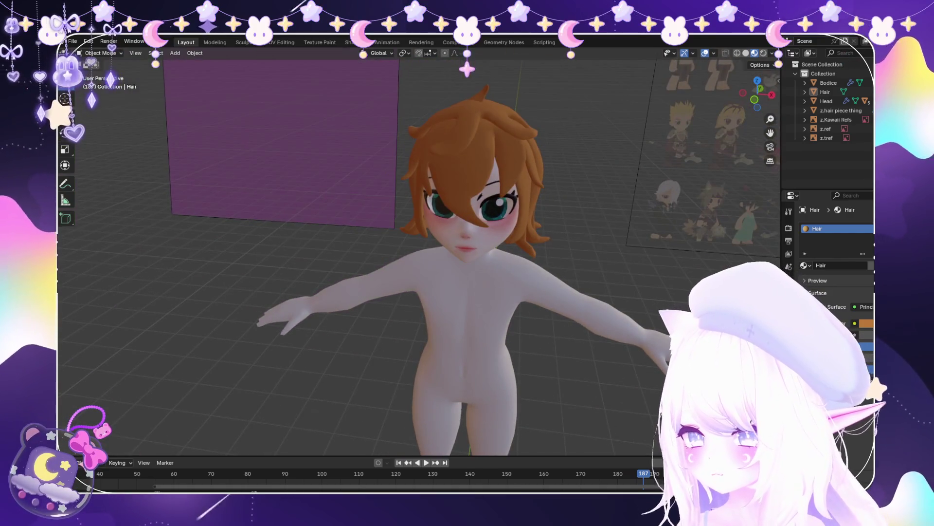
pyautogui.moveTo(467, 243)
pyautogui.mouseDown(button='middle')
pyautogui.moveTo(467, 331)
pyautogui.moveTo(467, 253)
pyautogui.mouseUp(button='middle')
pyautogui.scroll(-3, 467, 243)
pyautogui.scroll(5, 467, 243)
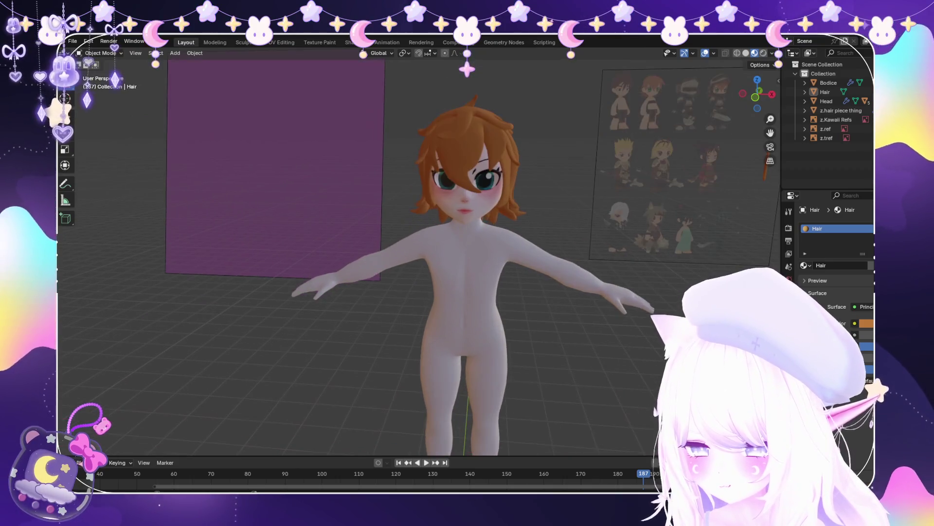
pyautogui.scroll(3, 467, 244)
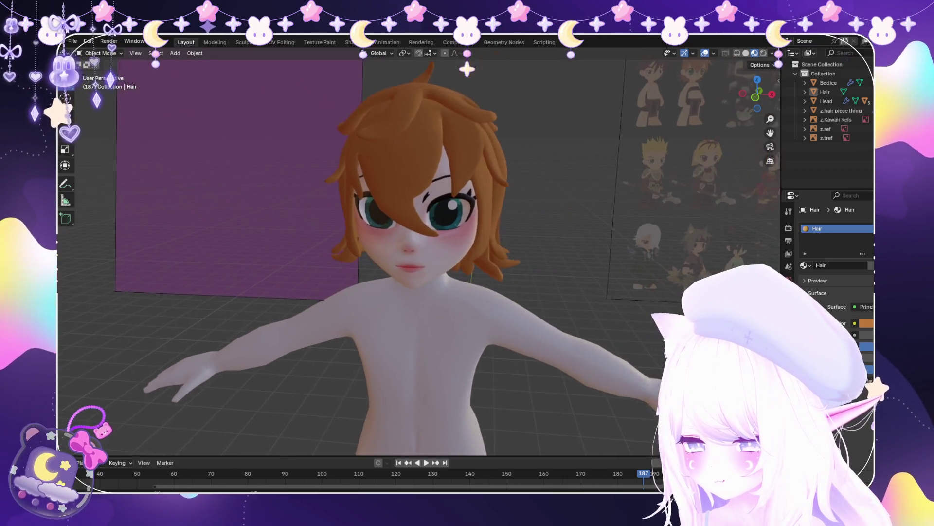
# Select the character's pupils and start a move, then cancel it so they stay in place
pyautogui.click(457, 194)
pyautogui.scroll(2, 418, 253)
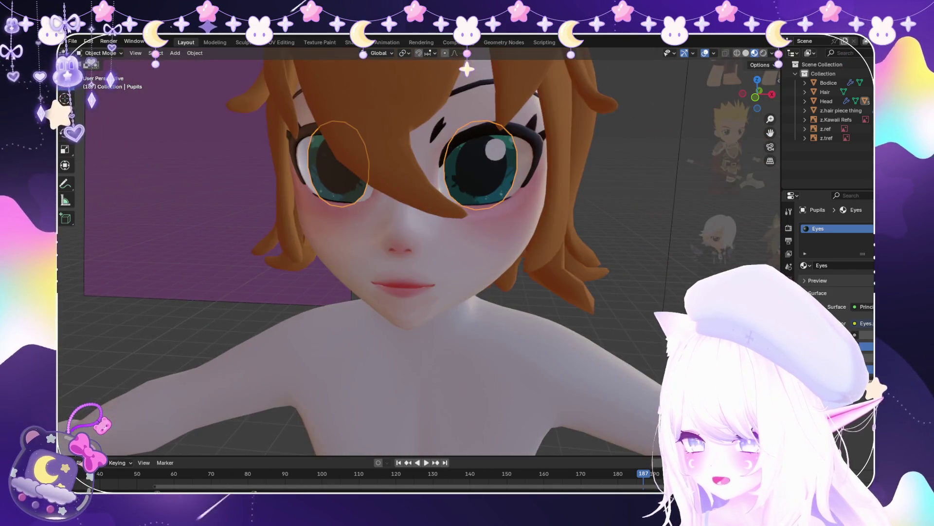
pyautogui.press('g')
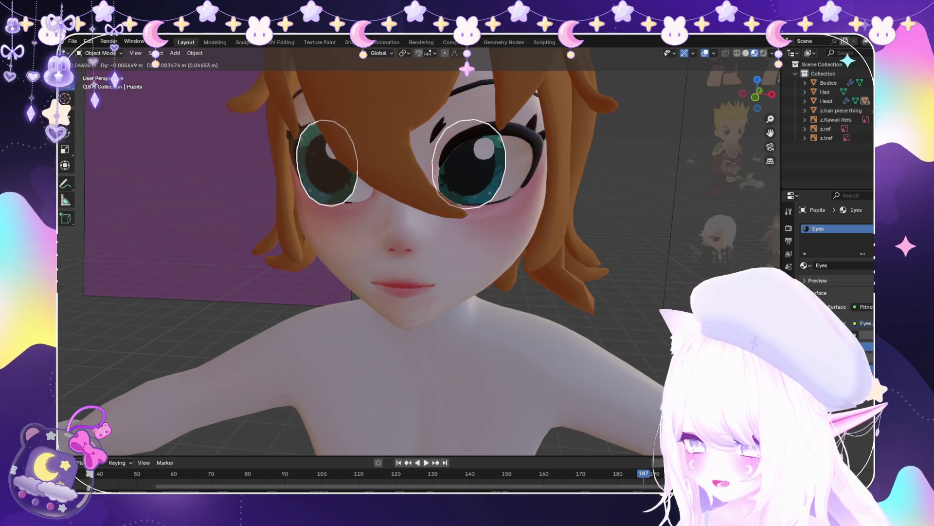
pyautogui.press('Return')
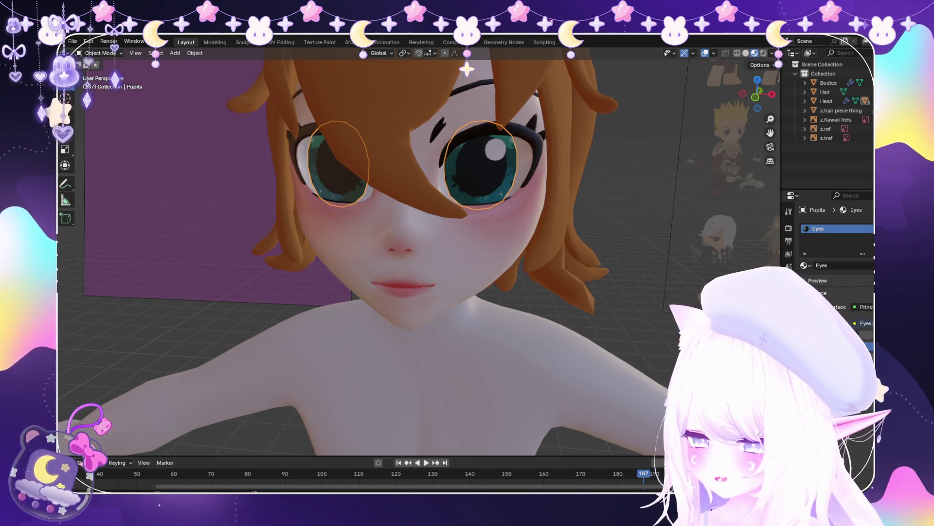
# Select the head, then the hair, to inspect each, deselecting after each one
pyautogui.click(399, 229)
pyautogui.scroll(5, 370, 253)
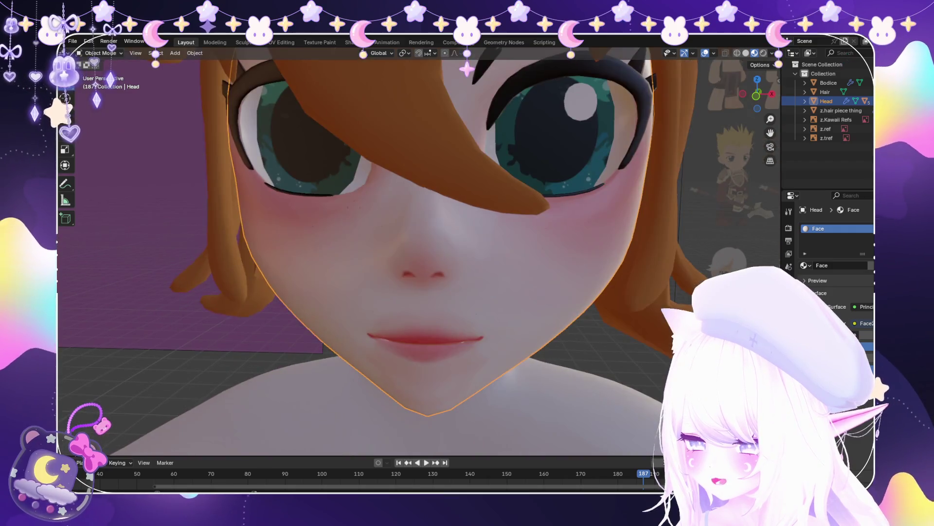
pyautogui.scroll(-5, 418, 253)
pyautogui.scroll(4, 418, 253)
pyautogui.scroll(-4, 419, 253)
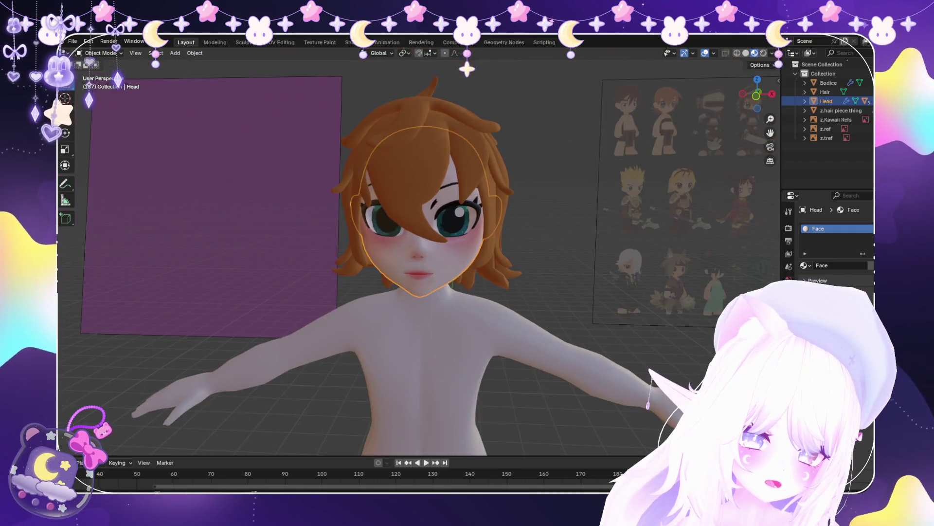
pyautogui.scroll(2, 419, 253)
pyautogui.scroll(2, 418, 253)
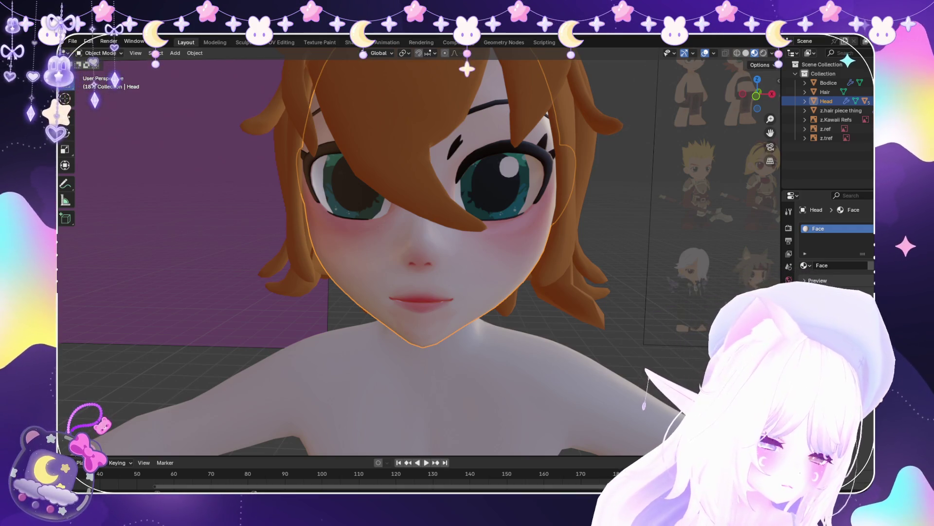
pyautogui.scroll(-1, 418, 253)
pyautogui.hotkey('alt', 'a')
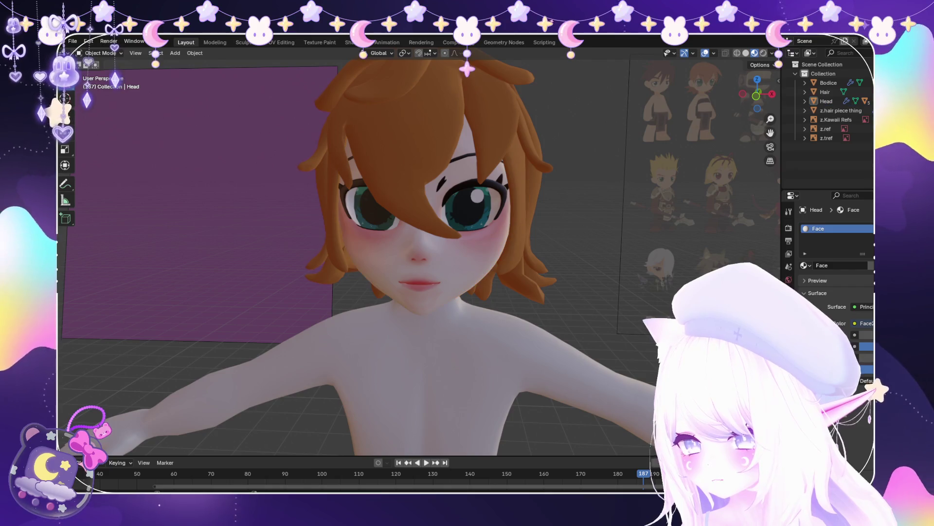
pyautogui.click(379, 122)
pyautogui.scroll(-5, 419, 253)
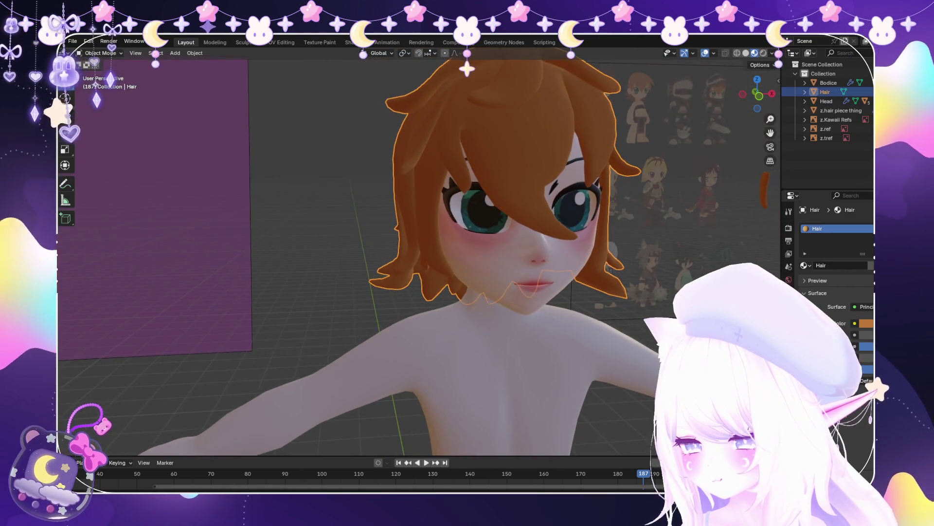
pyautogui.hotkey('alt', 'a')
# Orbit to front, side, back and three-quarter views of the character, then open the File menu
pyautogui.moveTo(419, 253)
pyautogui.mouseDown(button='middle')
pyautogui.moveTo(468, 243)
pyautogui.moveTo(467, 263)
pyautogui.mouseUp(button='middle')
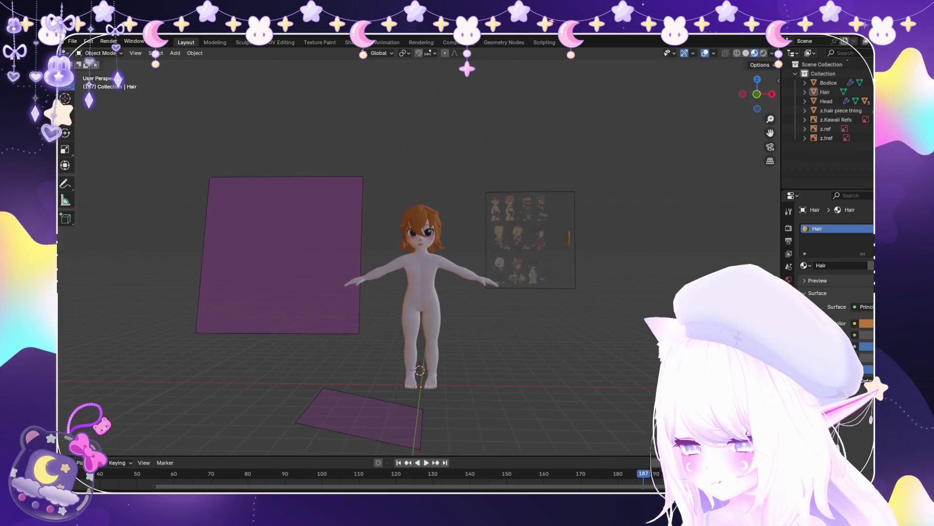
pyautogui.scroll(3, 418, 253)
pyautogui.scroll(-2, 419, 253)
pyautogui.scroll(5, 419, 253)
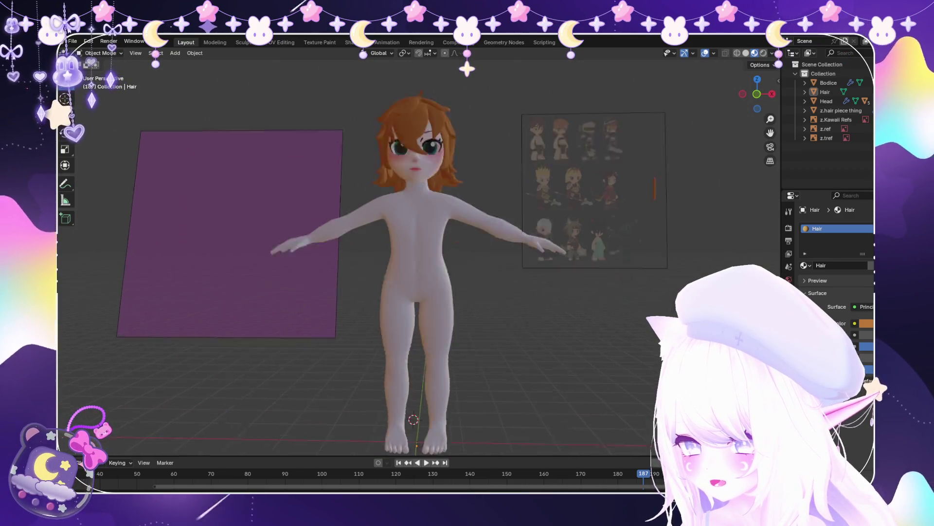
pyautogui.moveTo(418, 254)
pyautogui.mouseDown(button='middle')
pyautogui.moveTo(302, 243)
pyautogui.moveTo(390, 243)
pyautogui.moveTo(360, 239)
pyautogui.mouseUp(button='middle')
pyautogui.scroll(5, 419, 253)
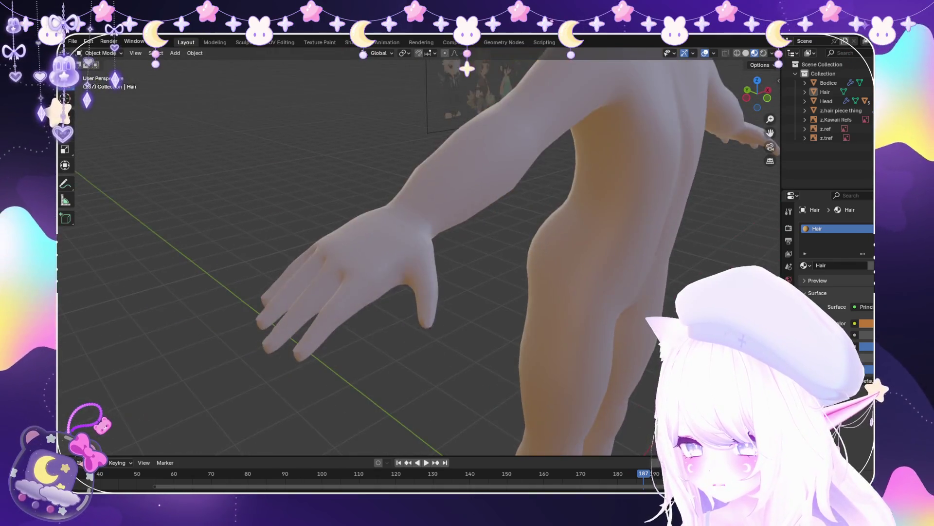
pyautogui.scroll(-6, 418, 253)
pyautogui.moveTo(419, 253)
pyautogui.mouseDown(button='middle')
pyautogui.moveTo(350, 246)
pyautogui.moveTo(380, 246)
pyautogui.mouseUp(button='middle')
pyautogui.scroll(5, 418, 253)
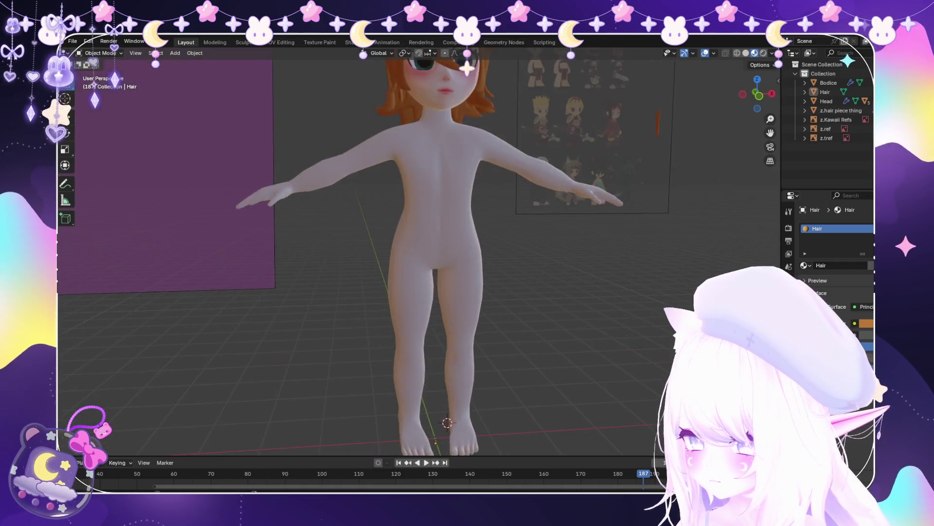
pyautogui.click(72, 41)
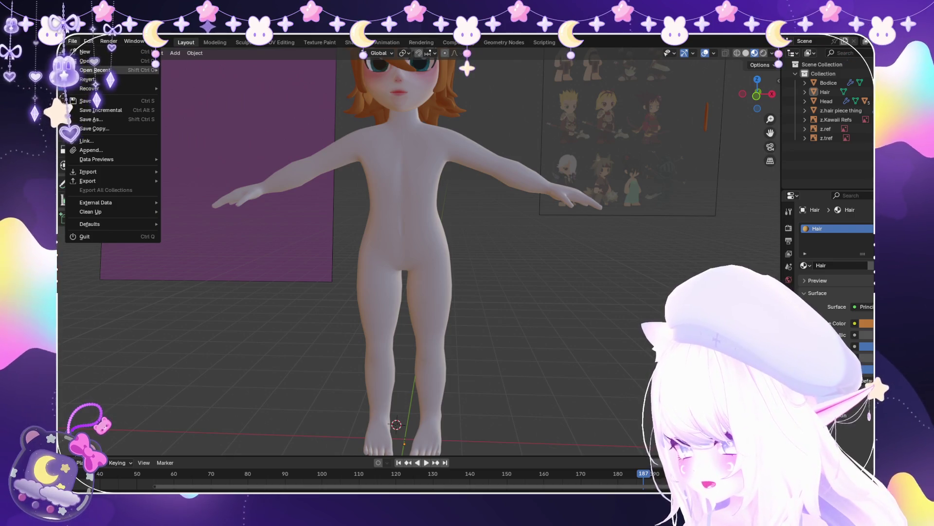
# Open Frilly Hat.blend from recent files, discarding the character base's unsaved changes
pyautogui.moveTo(95, 71)
pyautogui.click(205, 69)
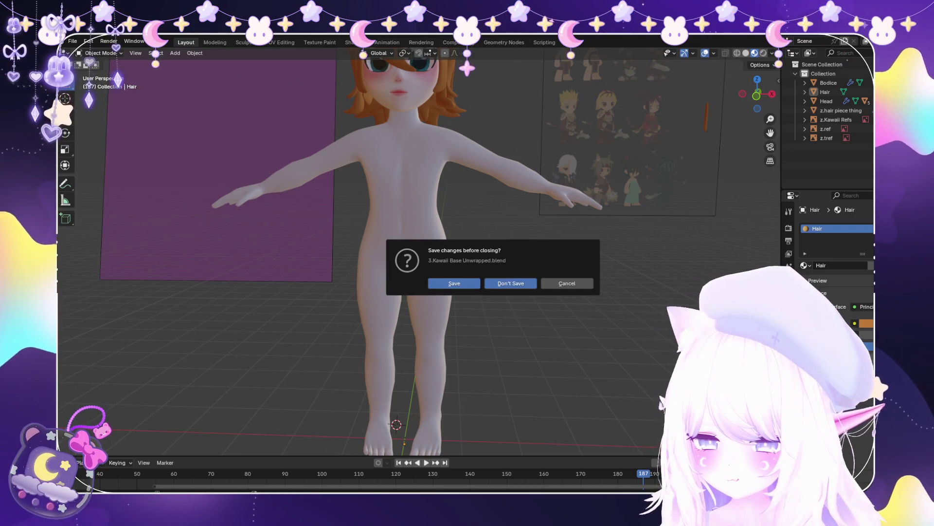
pyautogui.click(511, 283)
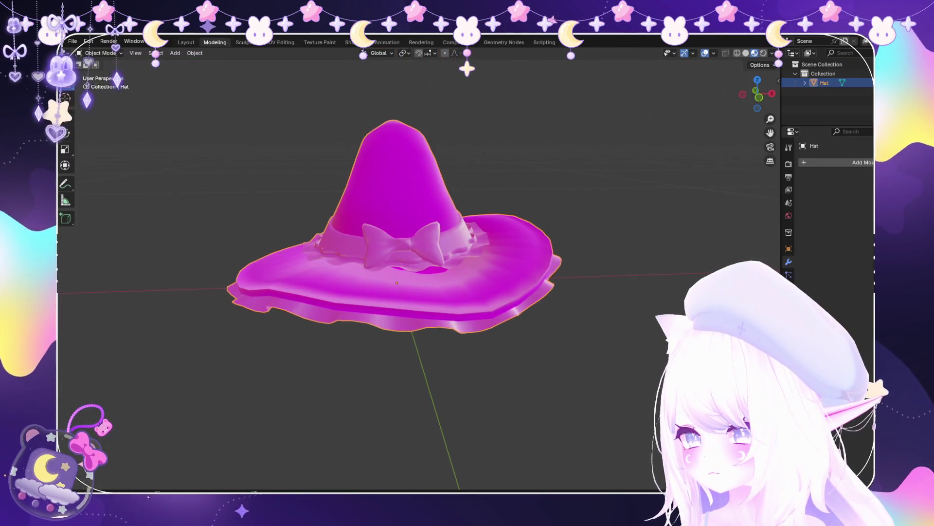
# Deselect and orbit around the hat, then choose another recent file and dismiss the save prompt
pyautogui.hotkey('alt', 'a')
pyautogui.moveTo(418, 272)
pyautogui.mouseDown(button='middle')
pyautogui.moveTo(468, 263)
pyautogui.moveTo(467, 224)
pyautogui.mouseUp(button='middle')
pyautogui.click(73, 41)
pyautogui.click(195, 71)
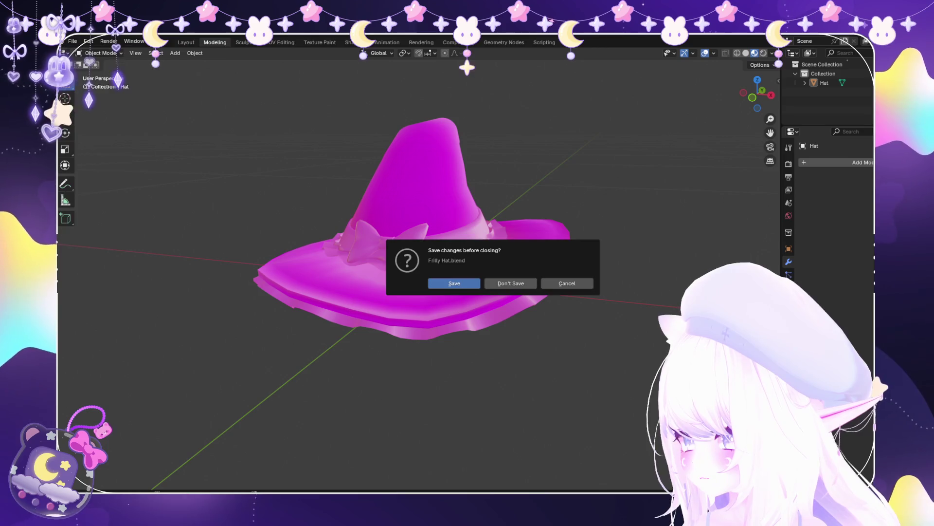
pyautogui.press('Escape')
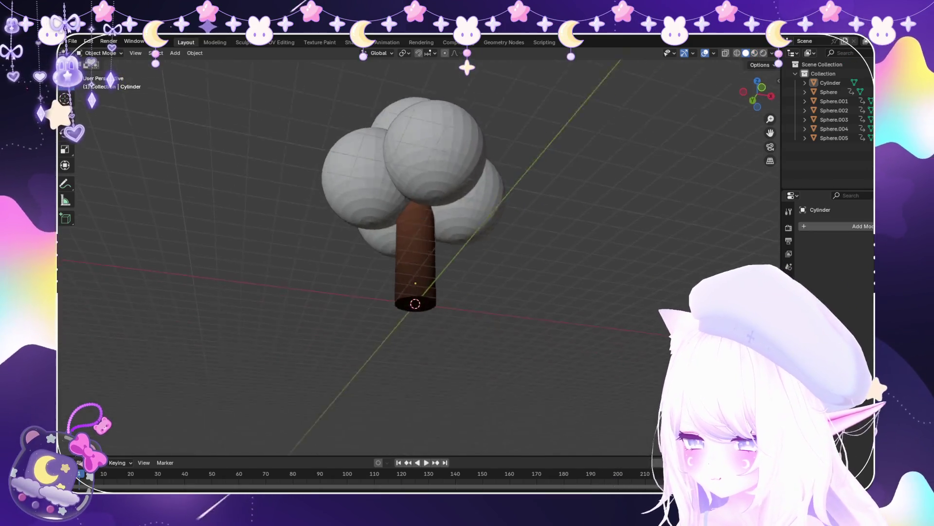
# Open the File menu from the tree scene
pyautogui.click(73, 41)
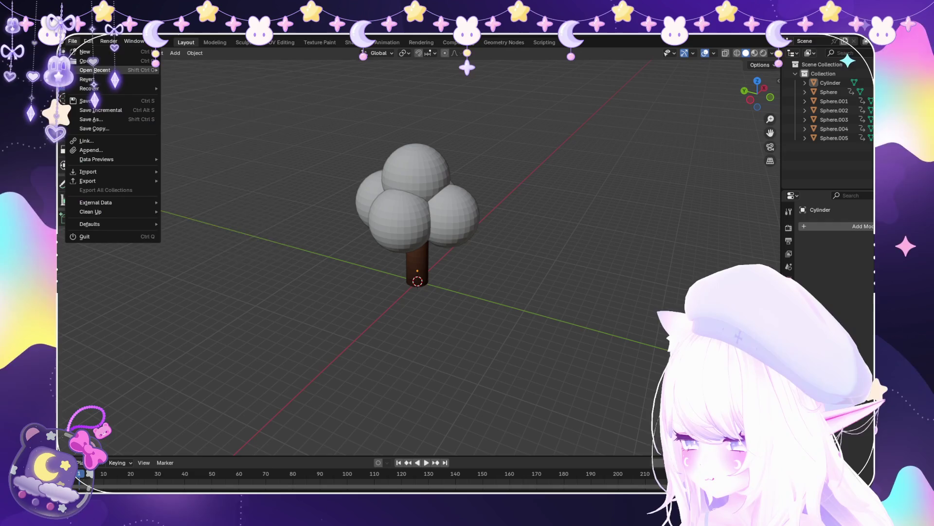
# Close the menu, then load gerbil1.blend from File > Open Recent
pyautogui.press('Escape')
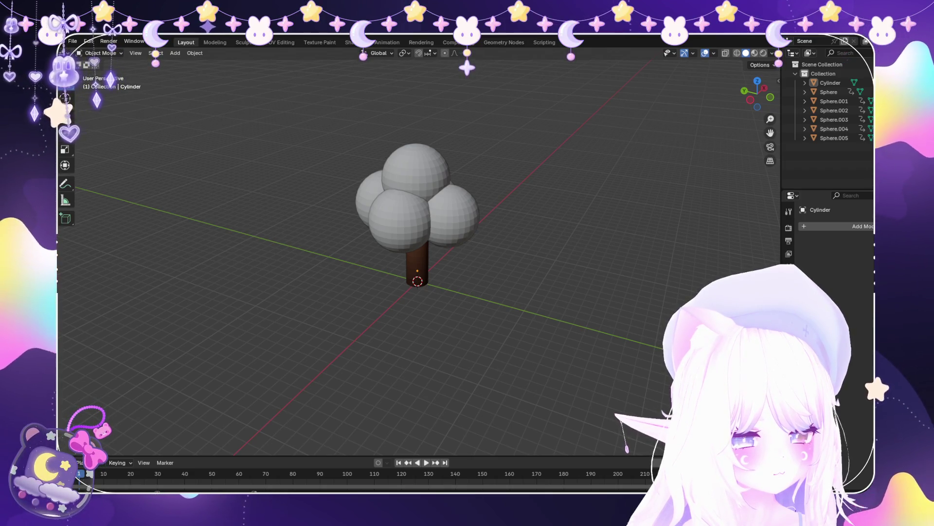
pyautogui.click(72, 41)
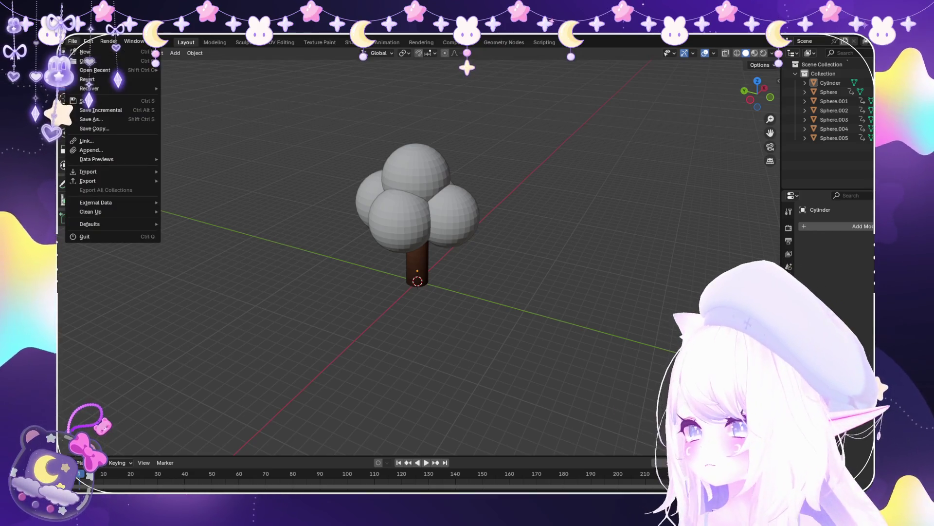
pyautogui.moveTo(95, 70)
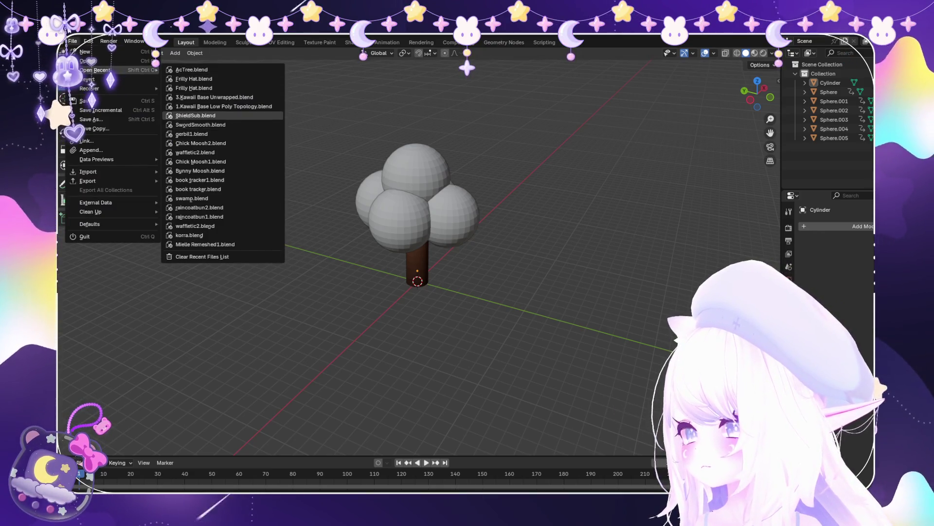
pyautogui.click(191, 134)
pyautogui.scroll(-5, 358, 258)
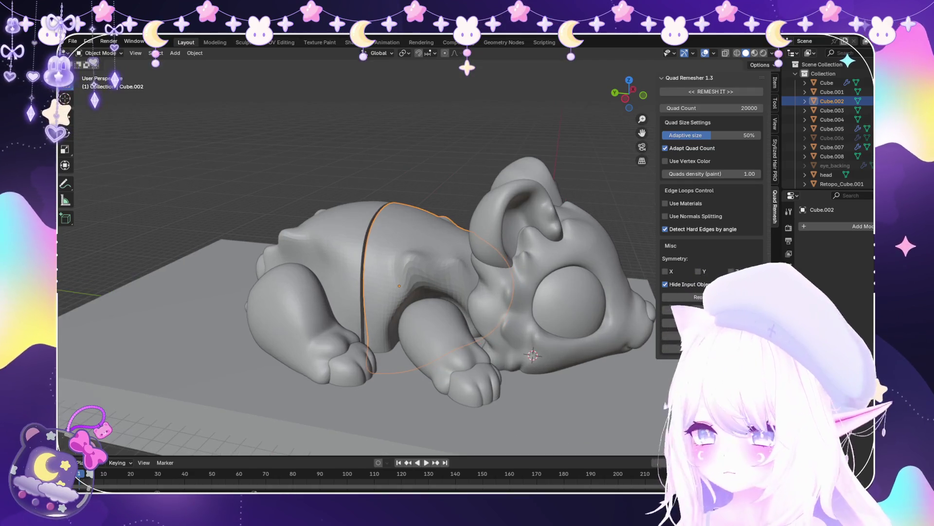
# Orbit in close around the sleeping creature and select its rear body section Cube.008
pyautogui.moveTo(358, 258); pyautogui.dragTo(496, 257, button='middle')
pyautogui.hotkey('alt', 'a')
pyautogui.scroll(1, 429, 258)
pyautogui.moveTo(428, 258)
pyautogui.mouseDown(button='middle')
pyautogui.moveTo(389, 263)
pyautogui.moveTo(467, 253)
pyautogui.mouseUp(button='middle')
pyautogui.scroll(4, 428, 258)
pyautogui.scroll(2, 467, 253)
pyautogui.click(468, 268)
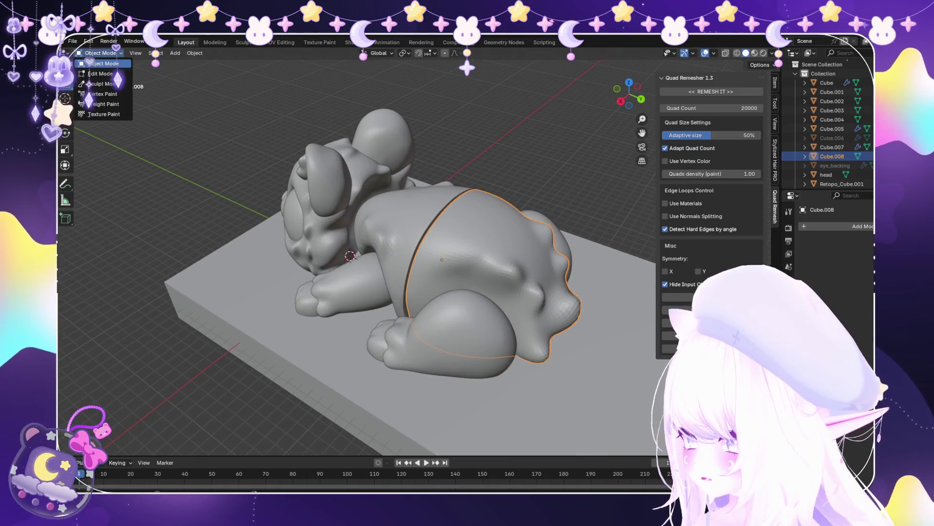
# Switch Cube.008 into Sculpt Mode, then into Edit Mode to show its quad grid
pyautogui.click(100, 84)
pyautogui.scroll(2, 78, 257)
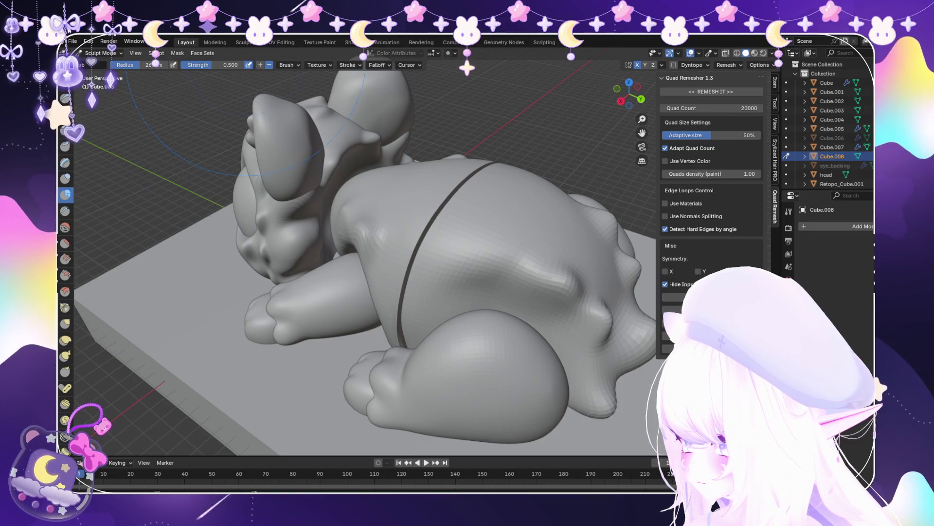
pyautogui.scroll(4, 468, 360)
pyautogui.scroll(2, 365, 253)
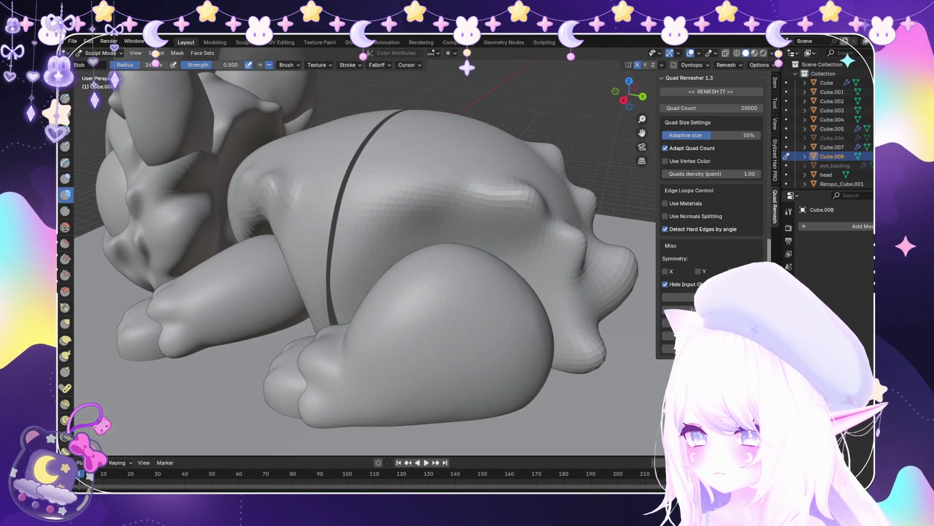
pyautogui.click(88, 41)
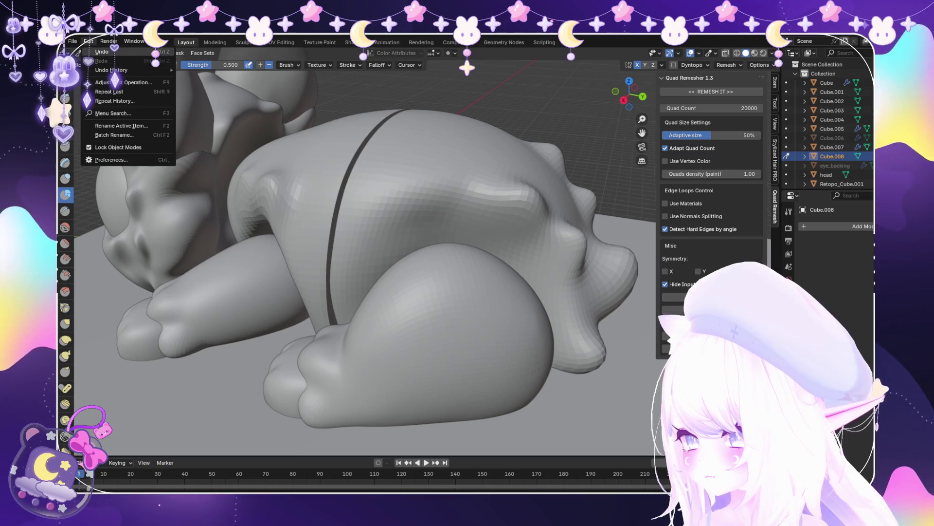
pyautogui.press('Escape')
pyautogui.click(102, 74)
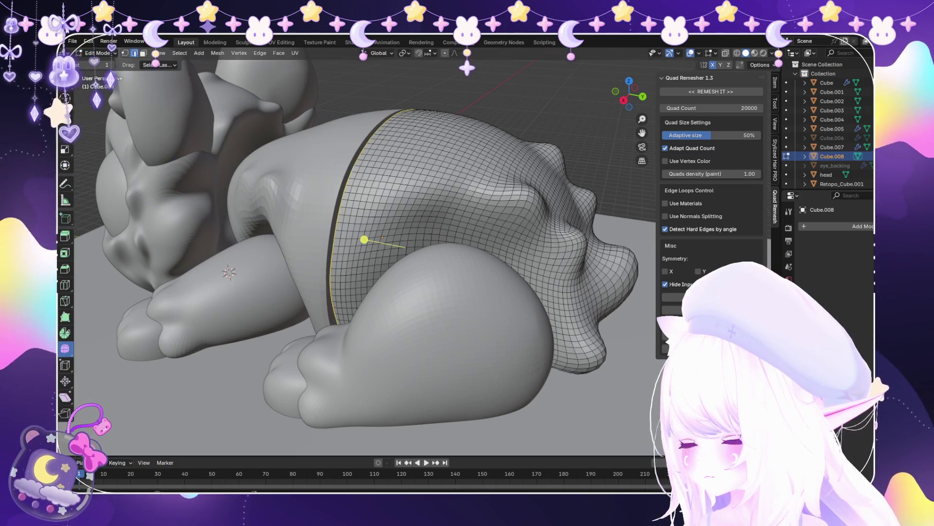
# Zoom in on the body seam and toggle Cube.008 out of and back into Edit Mode
pyautogui.moveTo(361, 240); pyautogui.dragTo(333, 261, button='middle')
pyautogui.scroll(5, 352, 210)
pyautogui.scroll(-4, 352, 209)
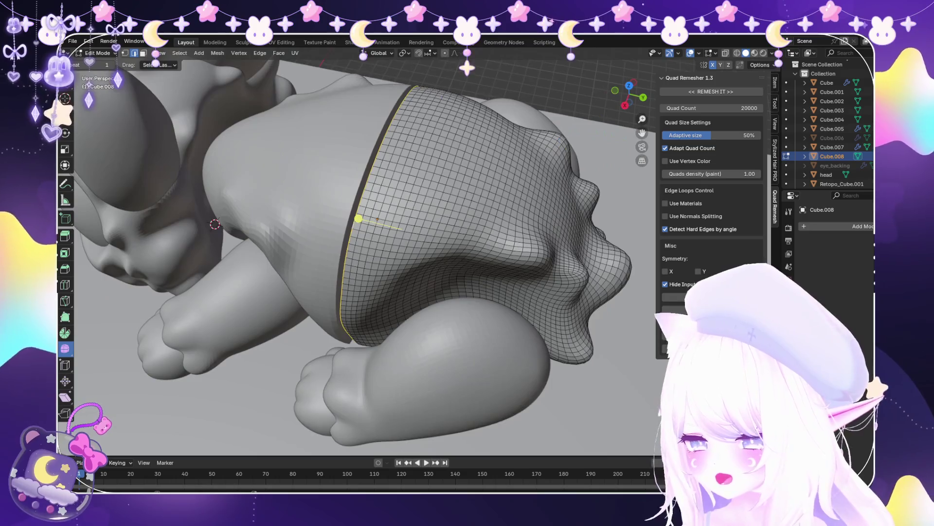
pyautogui.press('Tab')
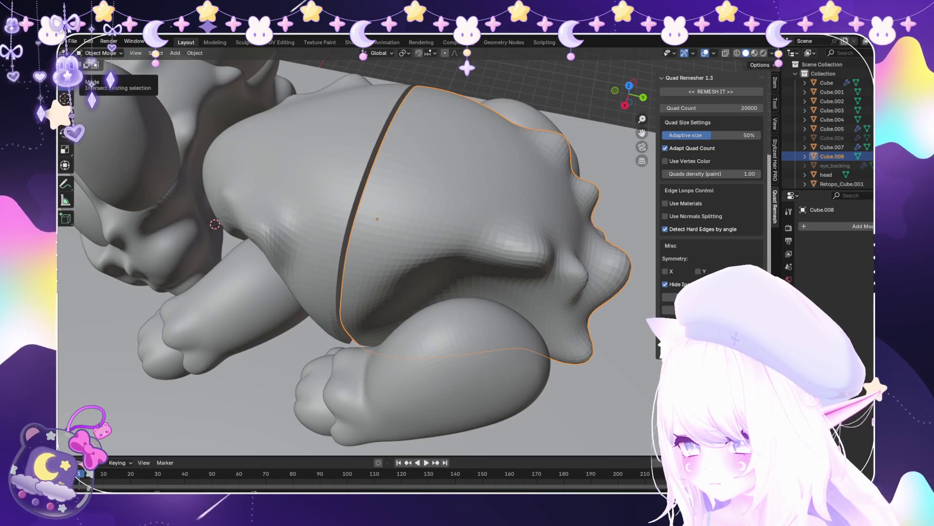
pyautogui.click(99, 74)
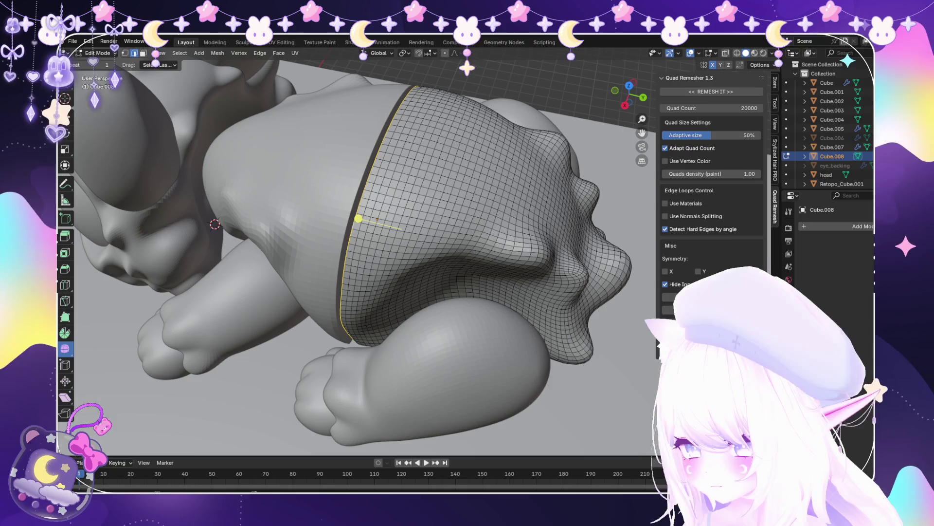
# Try a three-point knife cut across the back, undo it, and return to Object Mode
pyautogui.click(378, 154)
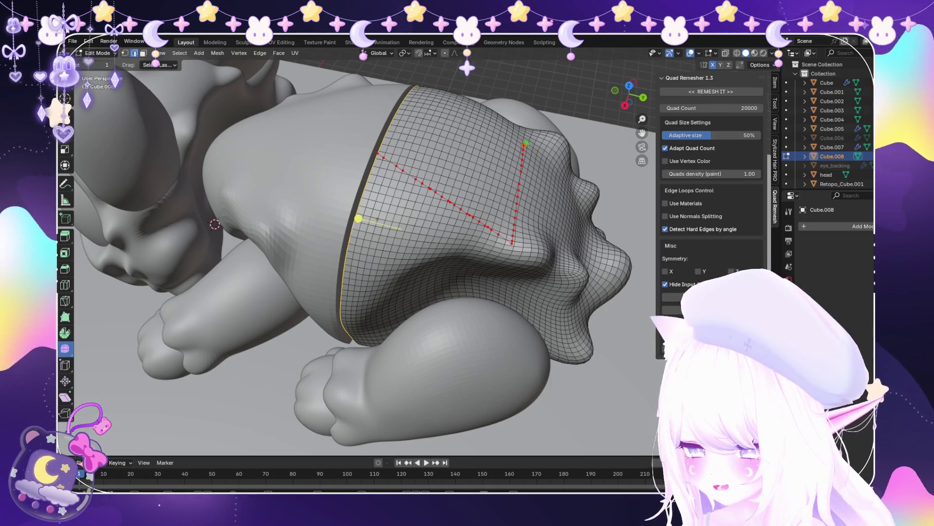
pyautogui.click(523, 145)
pyautogui.click(423, 120)
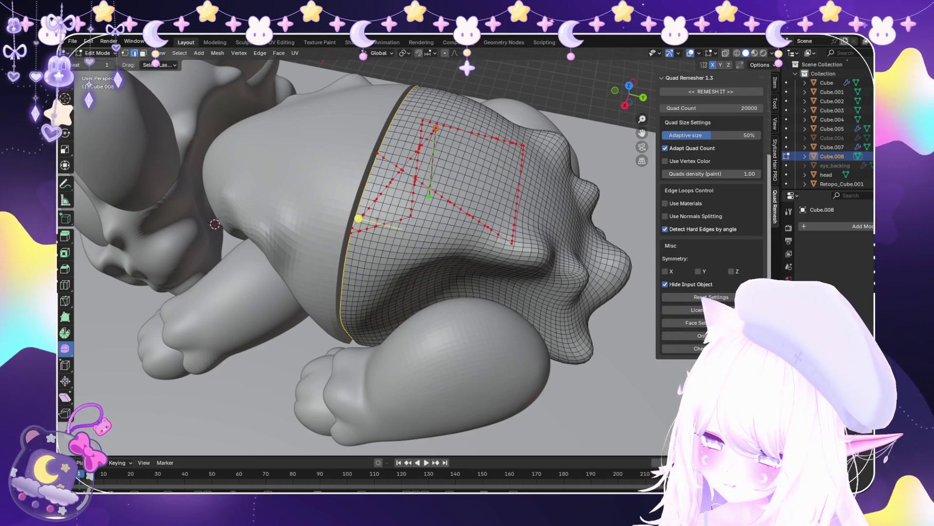
pyautogui.hotkey('ctrl', 'z')
pyautogui.hotkey('ctrl', 'z')
pyautogui.hotkey('ctrl', 'z')
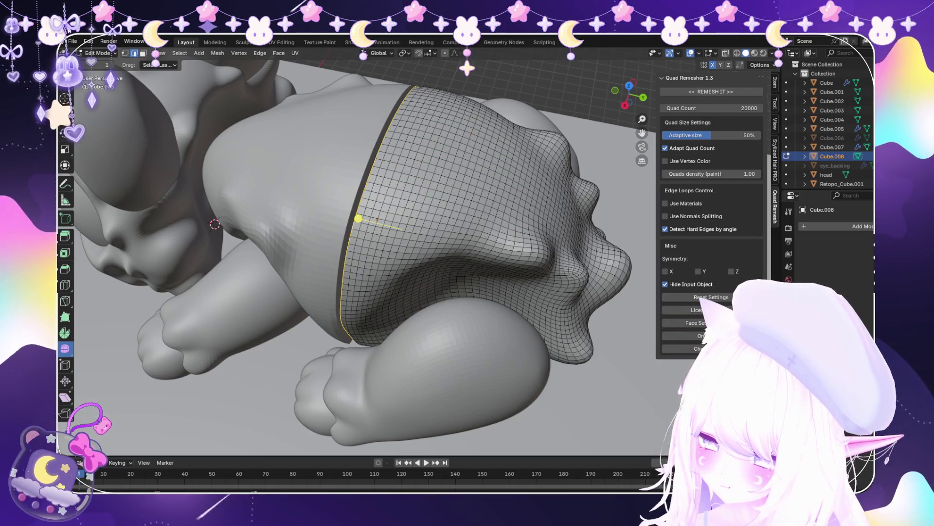
pyautogui.press('Escape')
pyautogui.press('Tab')
pyautogui.moveTo(358, 219)
pyautogui.mouseDown(button='middle')
pyautogui.moveTo(341, 204)
pyautogui.moveTo(370, 233)
pyautogui.moveTo(342, 252)
pyautogui.mouseUp(button='middle')
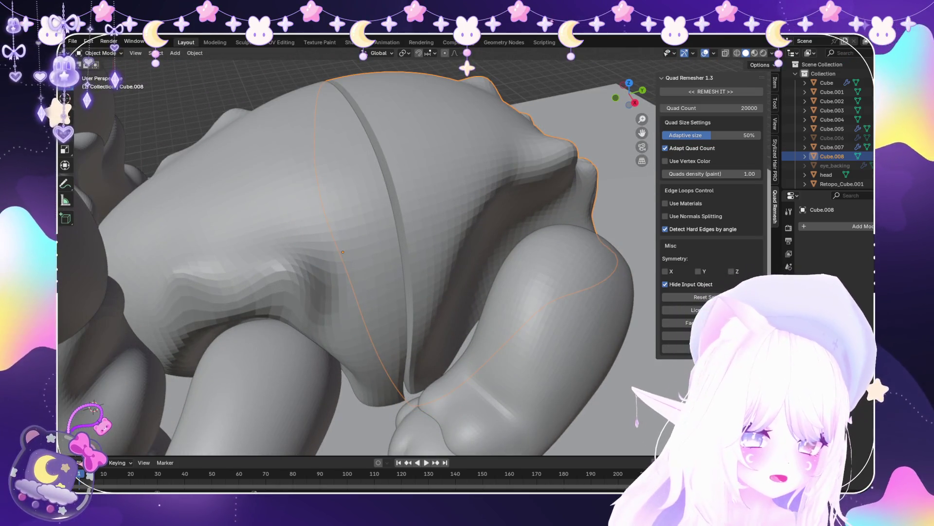
pyautogui.scroll(1, 356, 251)
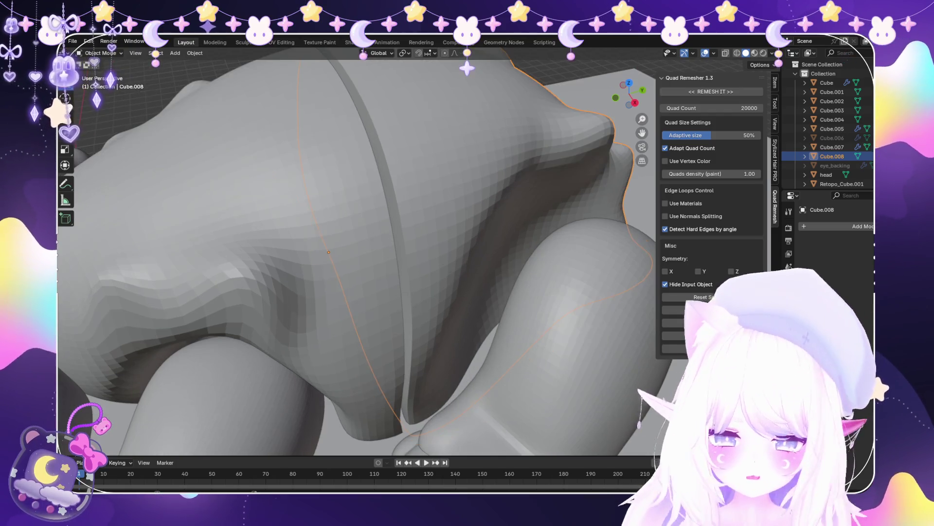
pyautogui.click(102, 84)
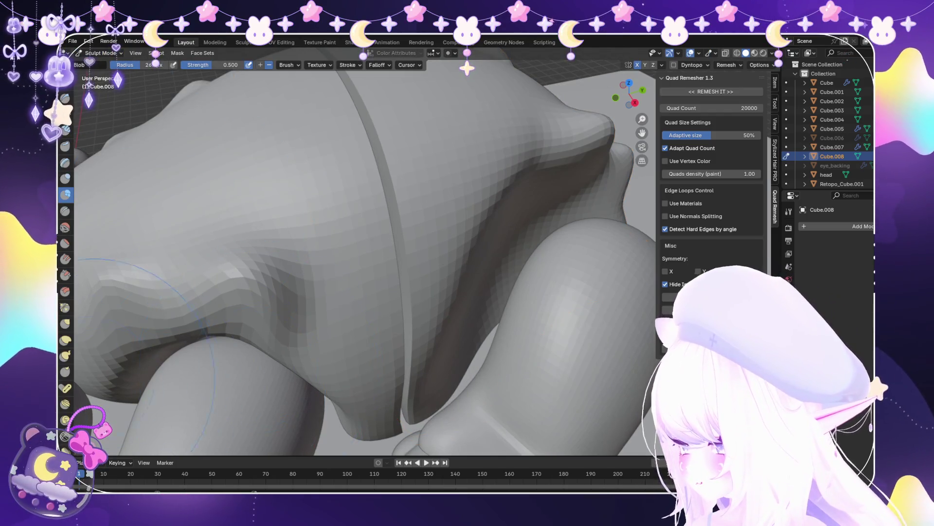
pyautogui.moveTo(218, 348); pyautogui.dragTo(418, 324, button='middle')
pyautogui.scroll(4, 418, 324)
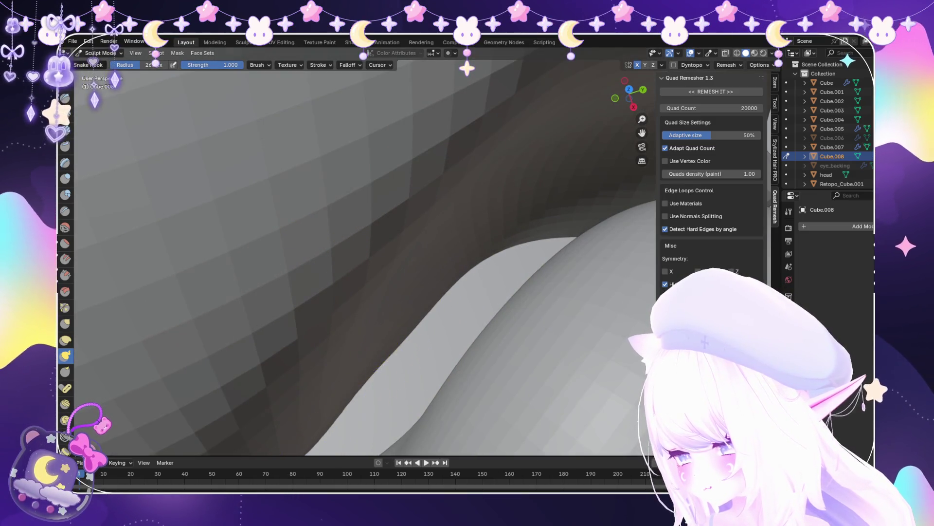
pyautogui.scroll(-4, 377, 387)
pyautogui.scroll(3, 377, 387)
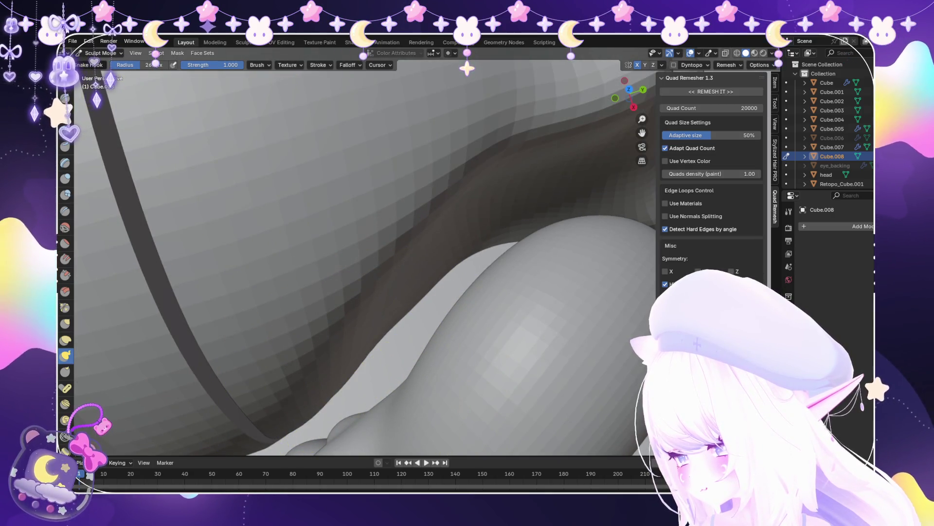
pyautogui.scroll(-5, 480, 341)
pyautogui.moveTo(492, 341)
pyautogui.mouseDown(button='middle')
pyautogui.moveTo(450, 310)
pyautogui.moveTo(292, 279)
pyautogui.mouseUp(button='middle')
pyautogui.scroll(4, 437, 316)
pyautogui.scroll(-6, 436, 315)
pyautogui.scroll(-3, 292, 279)
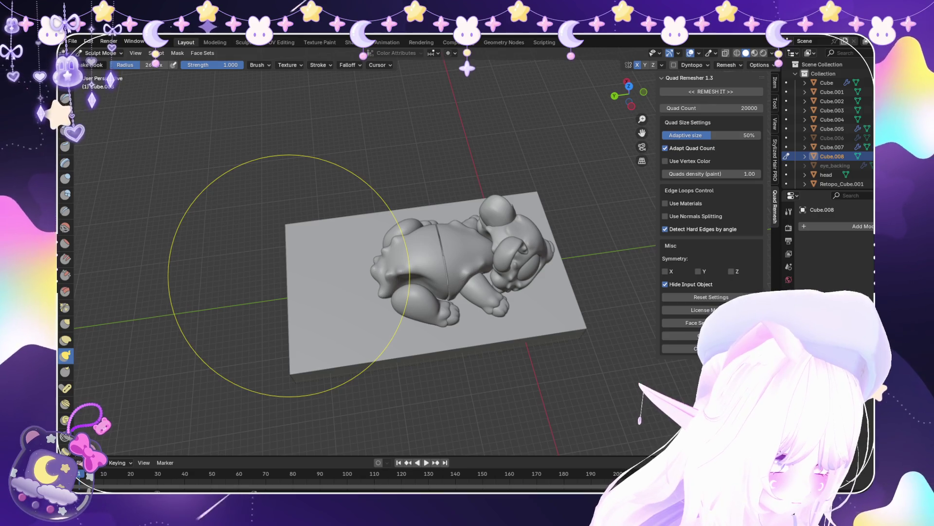
pyautogui.scroll(3, 235, 370)
pyautogui.moveTo(234, 370)
pyautogui.mouseDown(button='middle')
pyautogui.moveTo(323, 187)
pyautogui.moveTo(146, 125)
pyautogui.moveTo(167, 105)
pyautogui.mouseUp(button='middle')
pyautogui.click(100, 52)
pyautogui.click(104, 63)
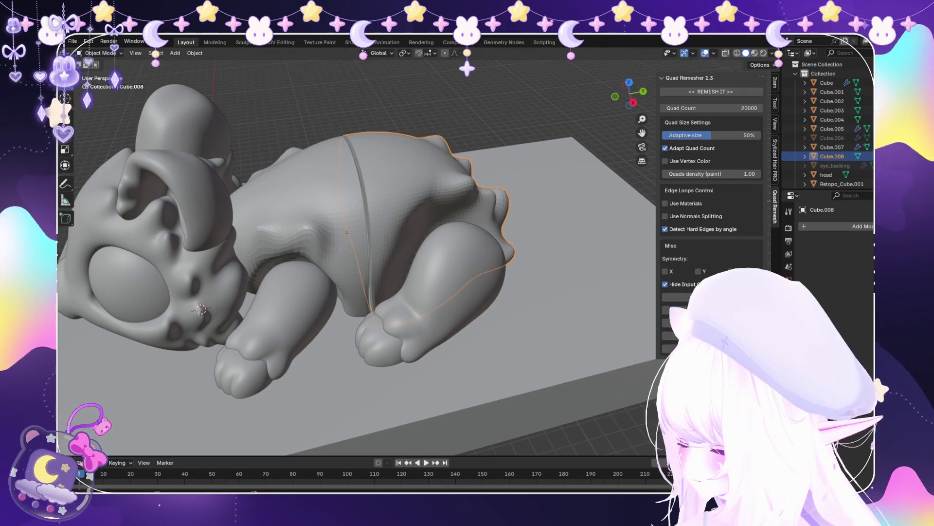
# Orbit toward the face and select hind leg Cube.007 to show its X-axis Mirror modifier
pyautogui.scroll(-8, 358, 258)
pyautogui.moveTo(357, 258)
pyautogui.mouseDown(button='middle')
pyautogui.moveTo(380, 248)
pyautogui.moveTo(340, 244)
pyautogui.moveTo(321, 253)
pyautogui.moveTo(331, 229)
pyautogui.moveTo(360, 282)
pyautogui.mouseUp(button='middle')
pyautogui.scroll(10, 346, 292)
pyautogui.scroll(-5, 370, 272)
pyautogui.click(370, 317)
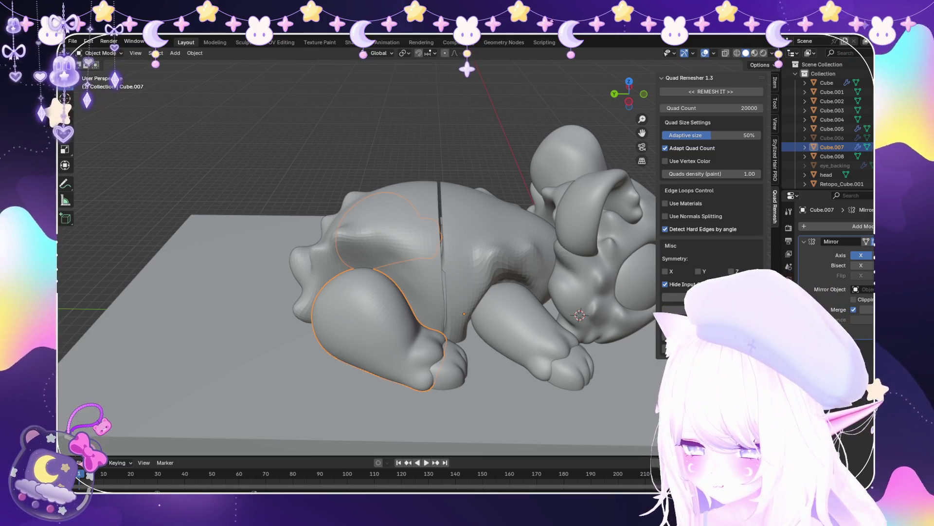
pyautogui.scroll(-5, 355, 253)
# Orbit around the creature and add rear body Cube.008 to the Cube.007 selection
pyautogui.moveTo(355, 253); pyautogui.dragTo(502, 253, button='middle')
pyautogui.scroll(3, 410, 253)
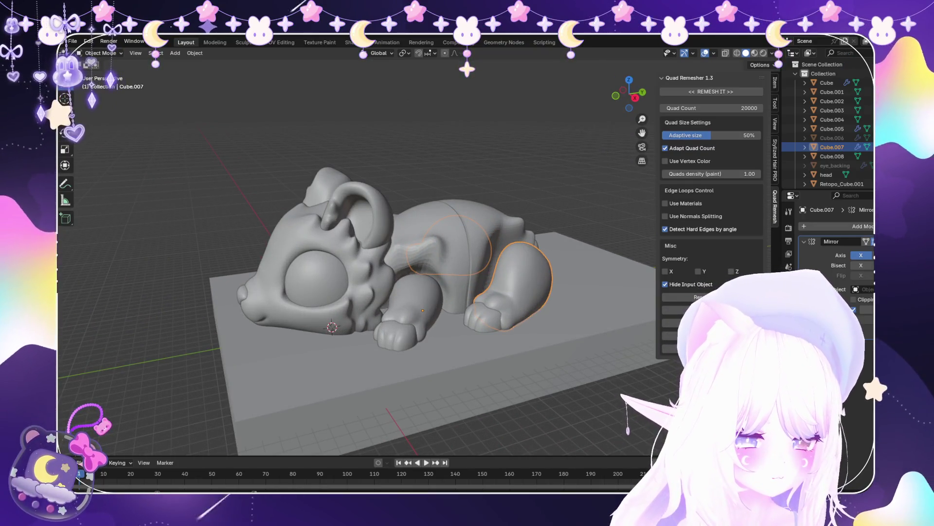
pyautogui.moveTo(358, 253); pyautogui.dragTo(236, 257, button='middle')
pyautogui.scroll(-3, 390, 258)
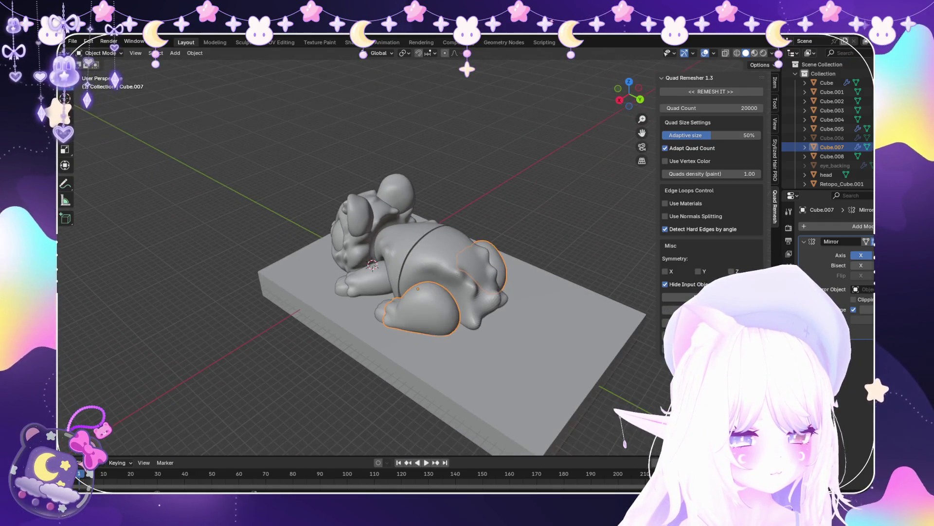
pyautogui.scroll(3, 369, 262)
pyautogui.scroll(-3, 370, 263)
pyautogui.scroll(3, 370, 263)
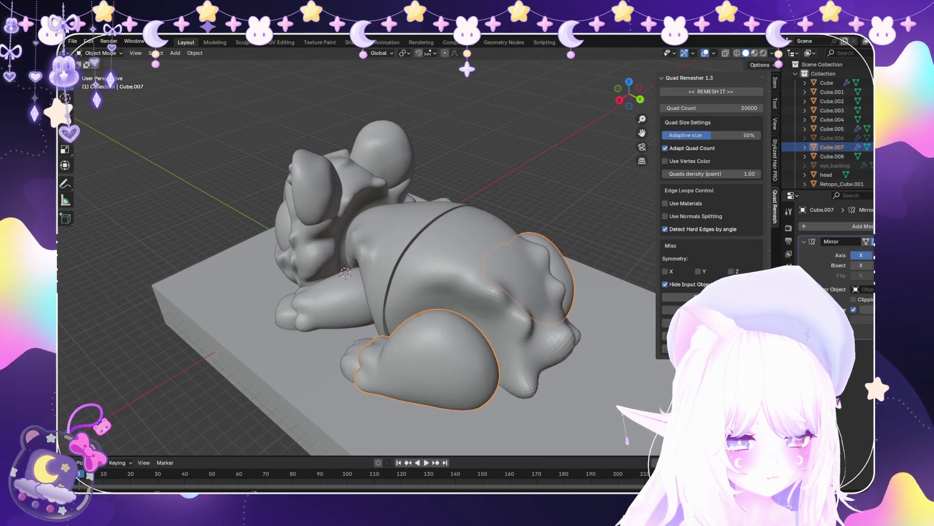
pyautogui.moveTo(370, 262)
pyautogui.mouseDown(button='middle')
pyautogui.moveTo(428, 265)
pyautogui.moveTo(428, 243)
pyautogui.moveTo(428, 275)
pyautogui.moveTo(408, 277)
pyautogui.mouseUp(button='middle')
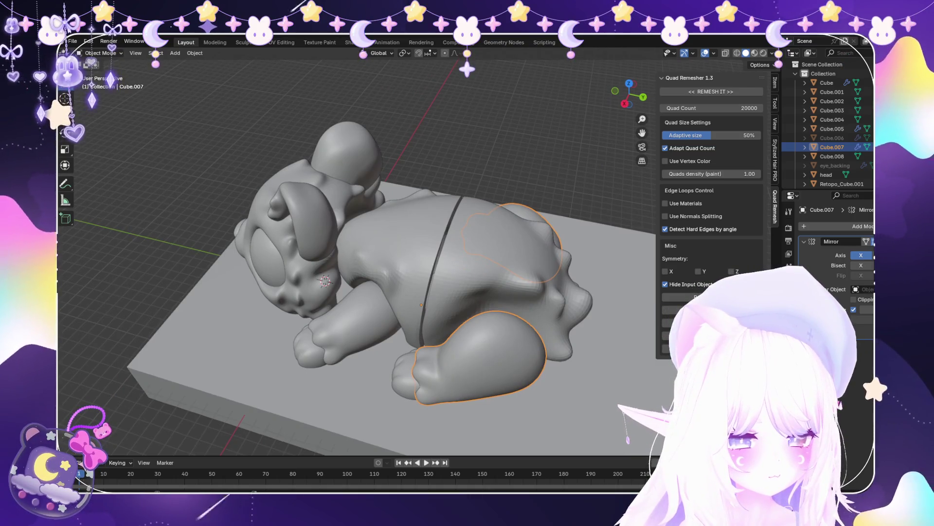
pyautogui.scroll(2, 360, 273)
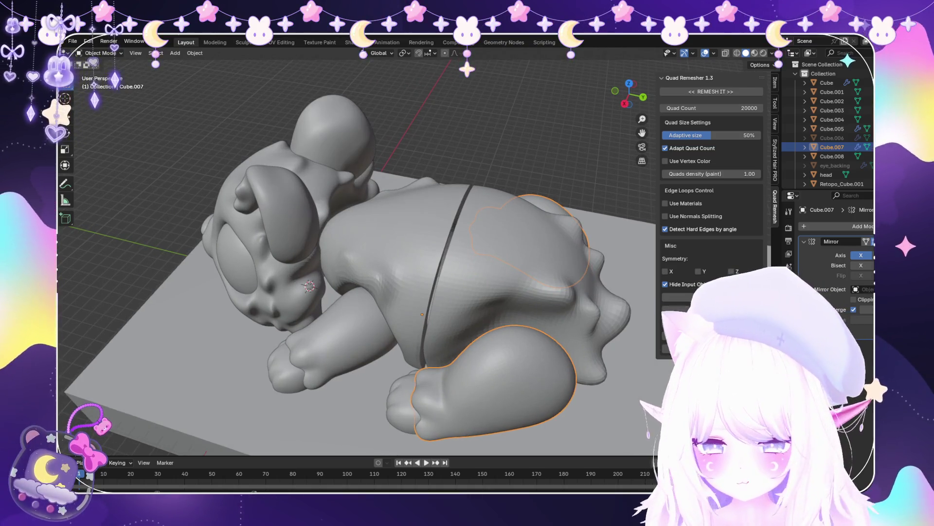
pyautogui.keyDown('shift'); pyautogui.click(511, 253); pyautogui.keyUp('shift')
# In the side orthographic view, move both rear pieces along Y, then deselect
pyautogui.press('KP_3')
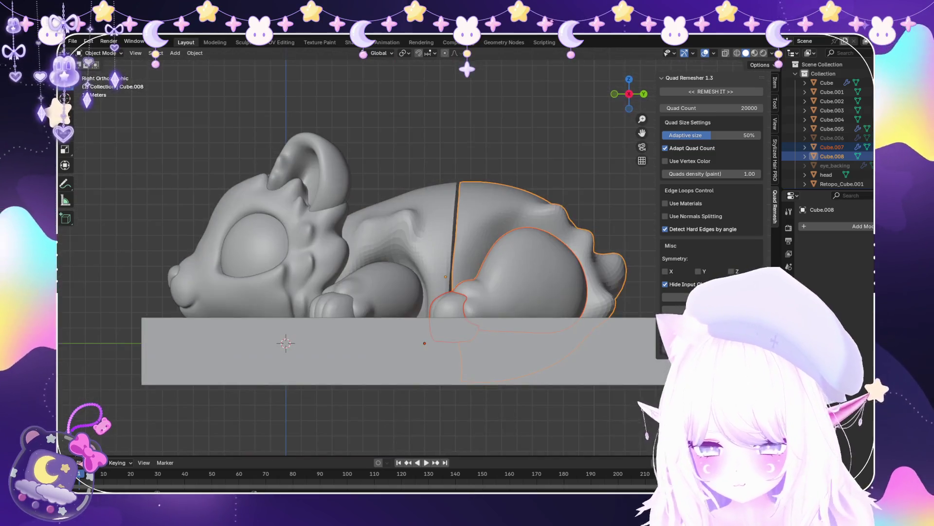
pyautogui.press('g')
pyautogui.press('y')
pyautogui.press('Return')
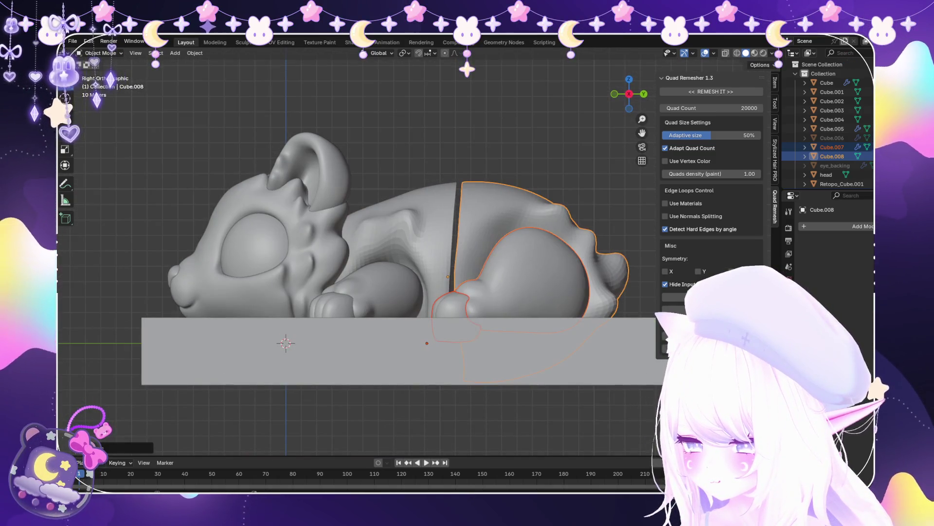
pyautogui.scroll(1, 405, 260)
pyautogui.hotkey('alt', 'a')
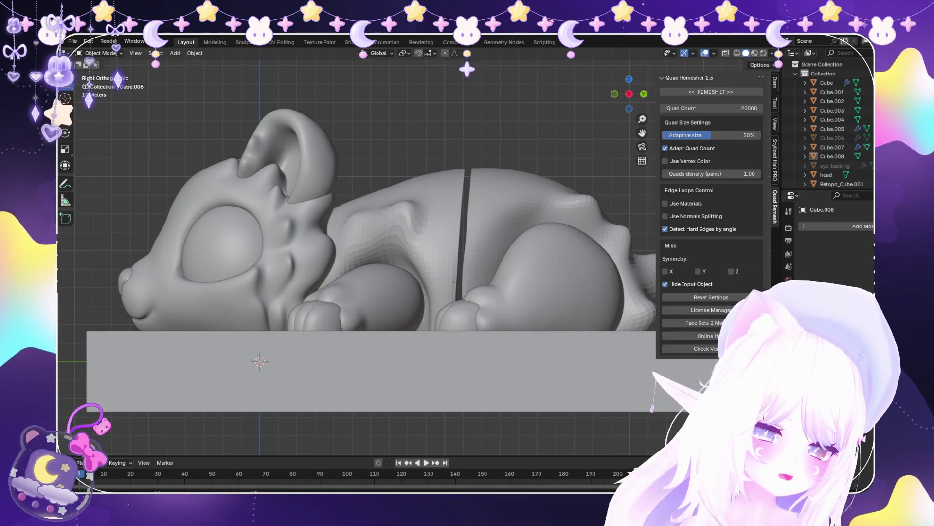
# Reselect the rear pieces, shift them along Y again, and review the whole model
pyautogui.moveTo(370, 243); pyautogui.dragTo(307, 212, button='middle')
pyautogui.hotkey('ctrl', 'z')
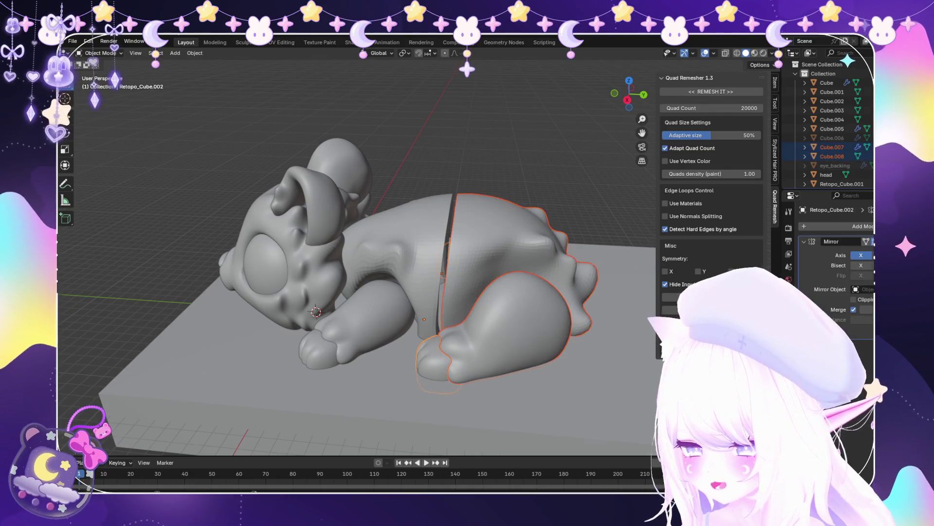
pyautogui.scroll(2, 357, 272)
pyautogui.press('g')
pyautogui.press('y')
pyautogui.press('Return')
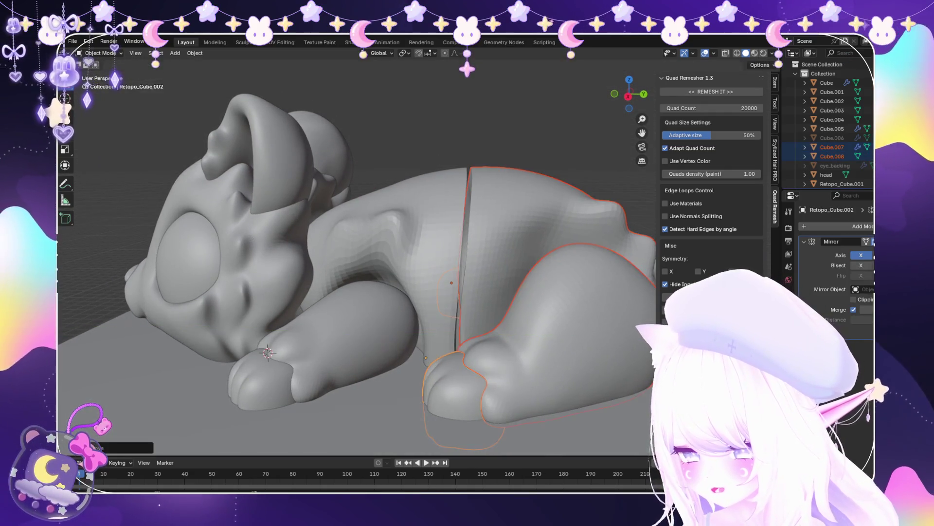
pyautogui.scroll(8, 358, 251)
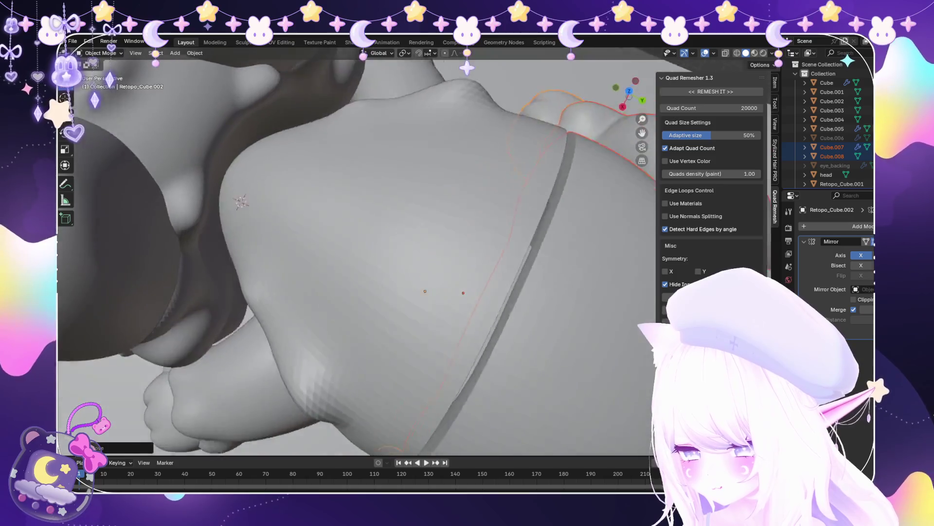
pyautogui.scroll(-8, 358, 251)
pyautogui.moveTo(358, 251)
pyautogui.mouseDown(button='middle')
pyautogui.moveTo(341, 233)
pyautogui.moveTo(360, 204)
pyautogui.moveTo(336, 254)
pyautogui.mouseUp(button='middle')
pyautogui.scroll(5, 272, 311)
pyautogui.click(73, 40)
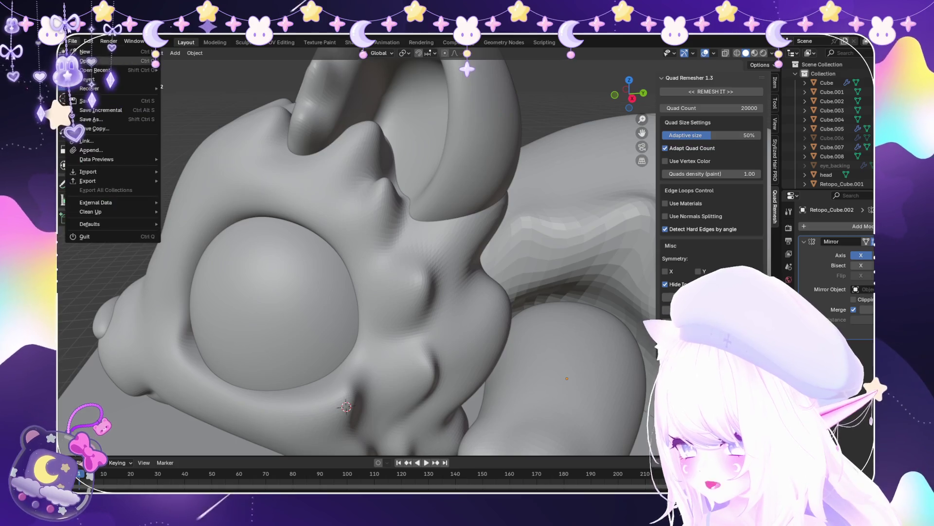
# Save the file and orbit around the creature sculpt and base block
pyautogui.click(87, 101)
pyautogui.scroll(-6, 357, 250)
pyautogui.moveTo(357, 250)
pyautogui.mouseDown(button='middle')
pyautogui.moveTo(358, 195)
pyautogui.moveTo(358, 292)
pyautogui.moveTo(370, 302)
pyautogui.mouseUp(button='middle')
pyautogui.scroll(-5, 358, 250)
pyautogui.moveTo(358, 250)
pyautogui.mouseDown(button='middle')
pyautogui.moveTo(340, 219)
pyautogui.moveTo(370, 243)
pyautogui.moveTo(370, 273)
pyautogui.mouseUp(button='middle')
pyautogui.scroll(4, 370, 243)
pyautogui.scroll(-5, 370, 243)
# Add a Subdivision Surface modifier to the front body piece Cube.002
pyautogui.click(832, 101)
pyautogui.click(837, 226)
pyautogui.press('Return')
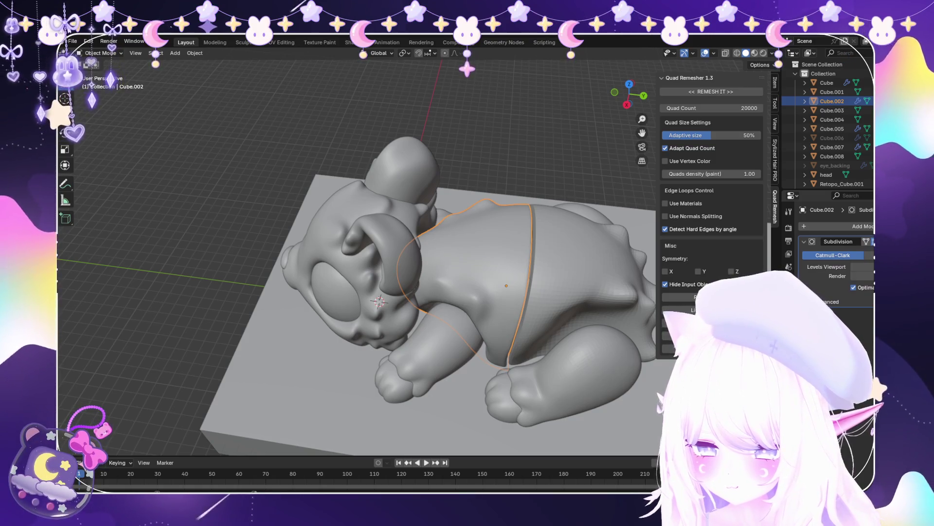
pyautogui.scroll(-4, 358, 258)
# Select Cube.008 but close the modifier search without adding one, then orbit to its other side
pyautogui.click(832, 156)
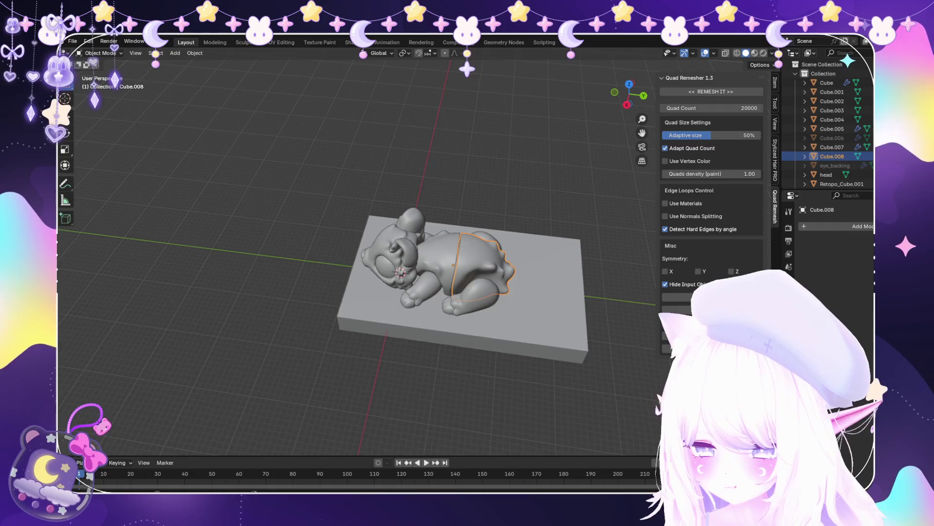
pyautogui.scroll(4, 415, 253)
pyautogui.click(861, 227)
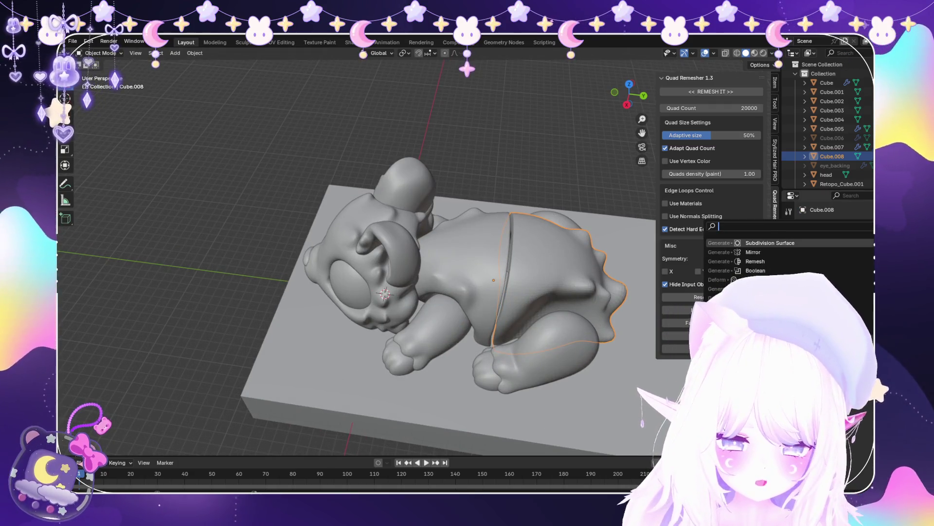
pyautogui.press('Escape')
pyautogui.scroll(-3, 438, 292)
pyautogui.scroll(3, 438, 292)
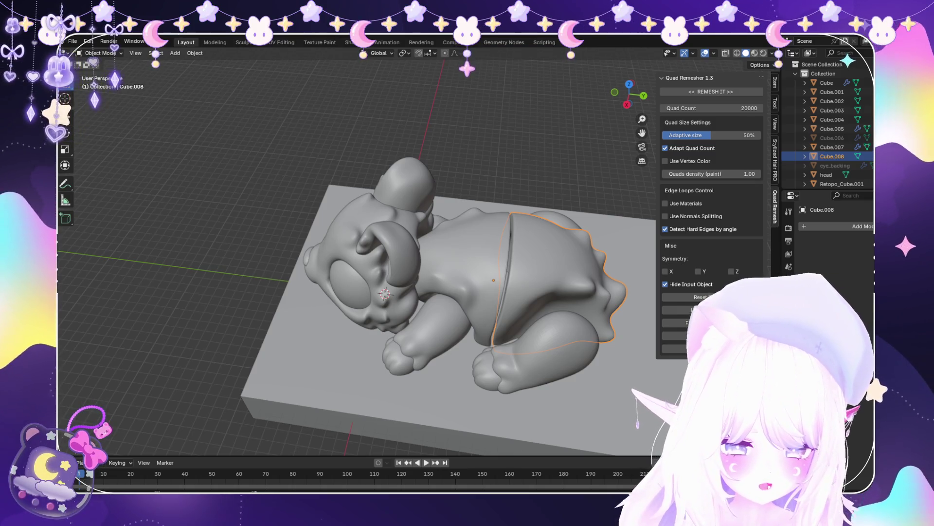
pyautogui.moveTo(370, 273)
pyautogui.mouseDown(button='middle')
pyautogui.moveTo(234, 280)
pyautogui.moveTo(224, 195)
pyautogui.mouseUp(button='middle')
pyautogui.click(175, 53)
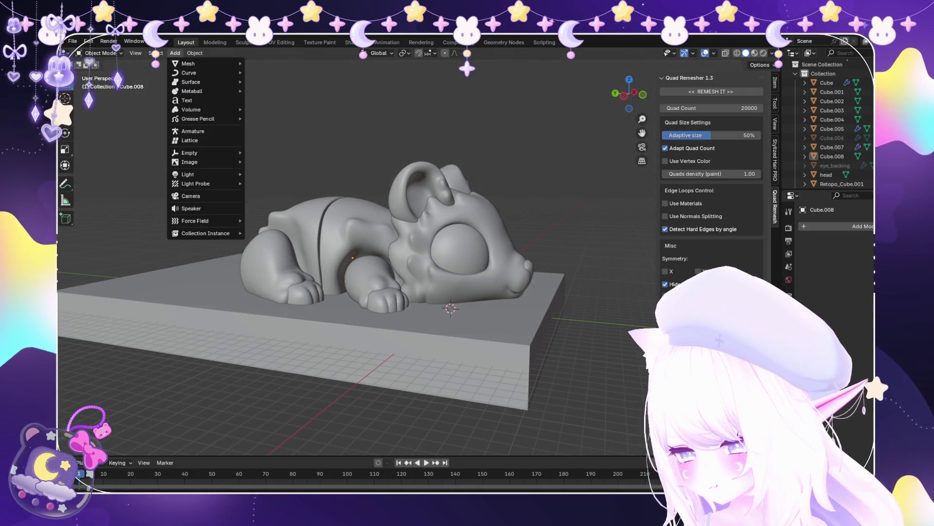
# Add a torus, then in right side X-ray view resize it and tilt it about 36°
pyautogui.moveTo(195, 64)
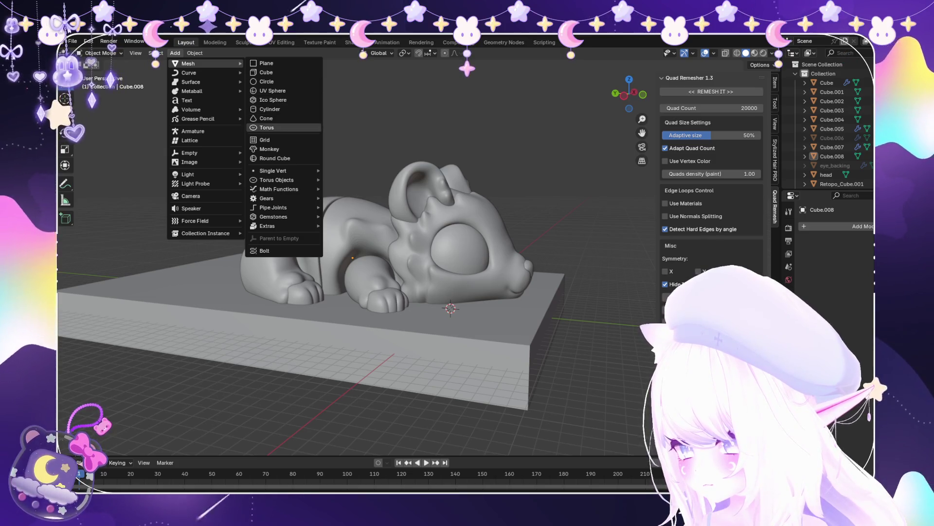
pyautogui.click(267, 127)
pyautogui.moveTo(266, 127); pyautogui.dragTo(317, 117, button='middle')
pyautogui.press('KP_3')
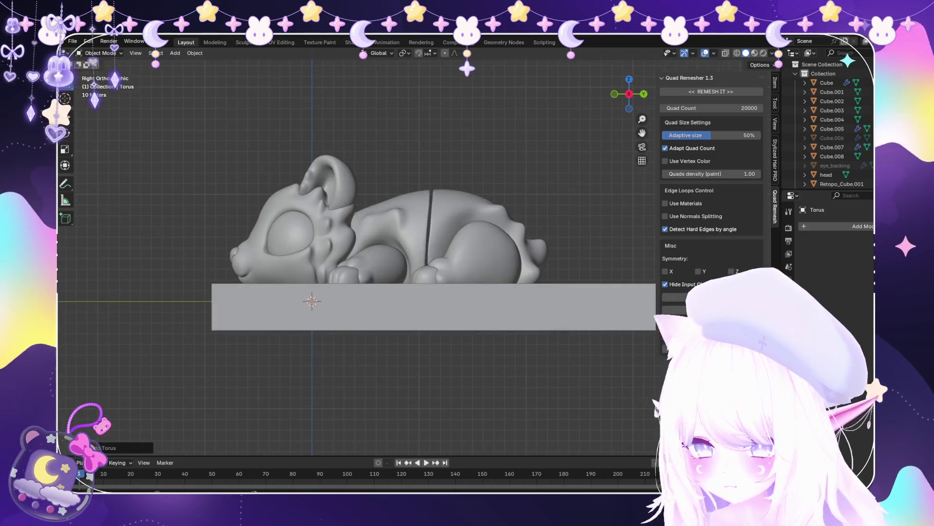
pyautogui.hotkey('alt', 'z')
pyautogui.press('s')
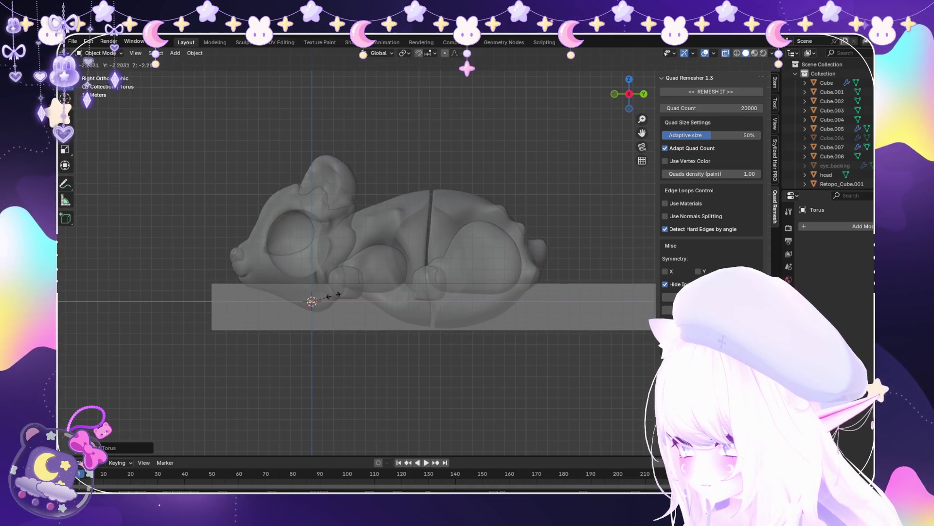
pyautogui.click(482, 269)
pyautogui.press('KP_Decimal')
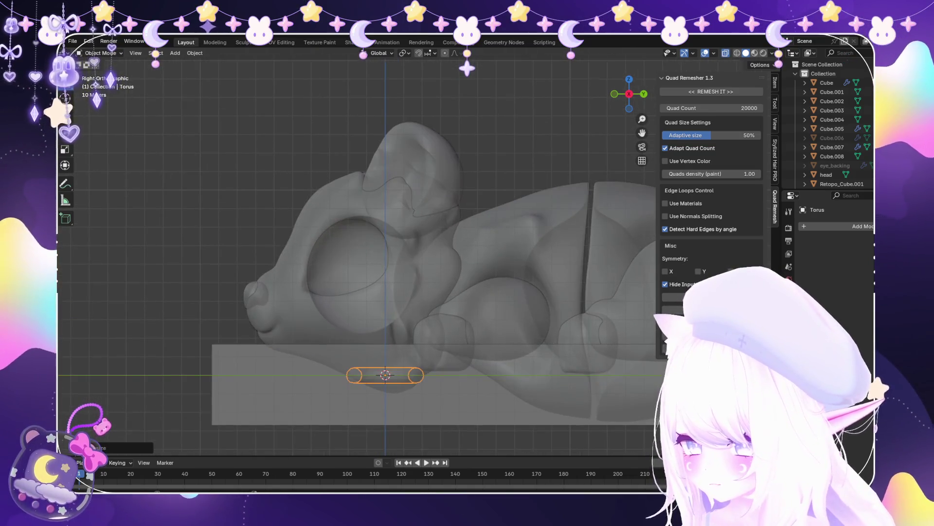
pyautogui.press('r')
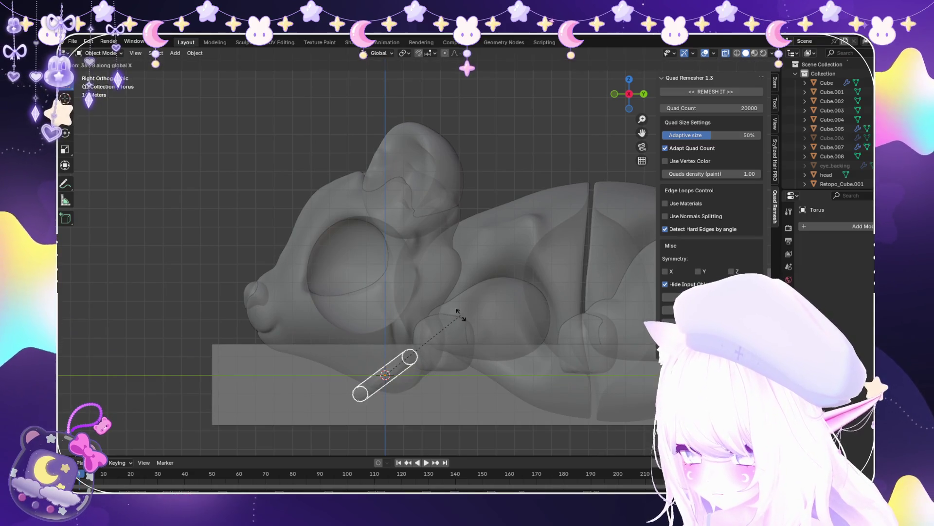
pyautogui.click(444, 332)
# Raise the torus along Z, enlarge it, narrow it along Y, and lower it slightly
pyautogui.press('g')
pyautogui.press('Return')
pyautogui.press('g')
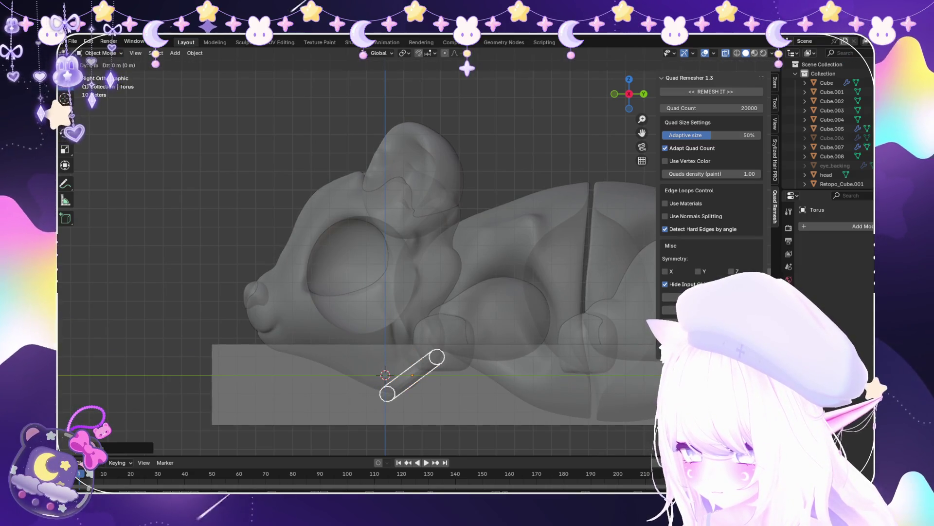
pyautogui.press('z')
pyautogui.press('Return')
pyautogui.press('s')
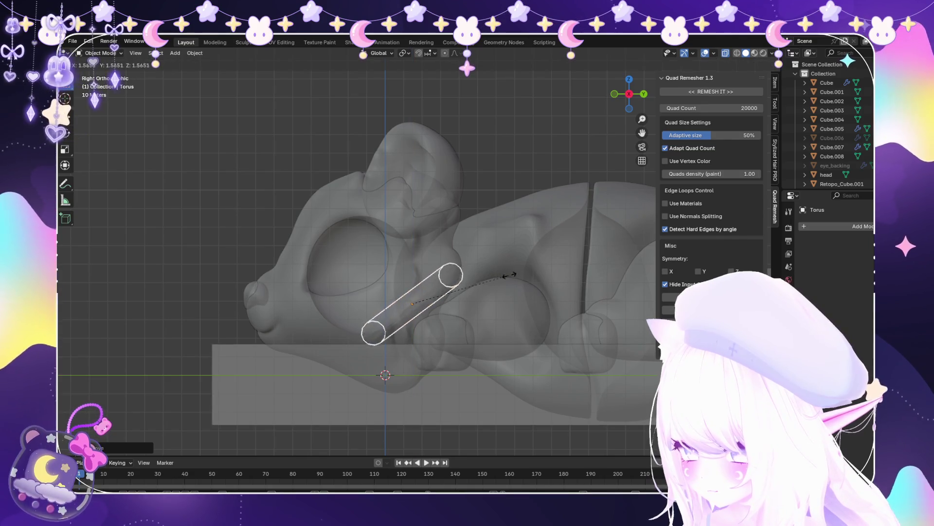
pyautogui.press('Return')
pyautogui.press('s')
pyautogui.press('y')
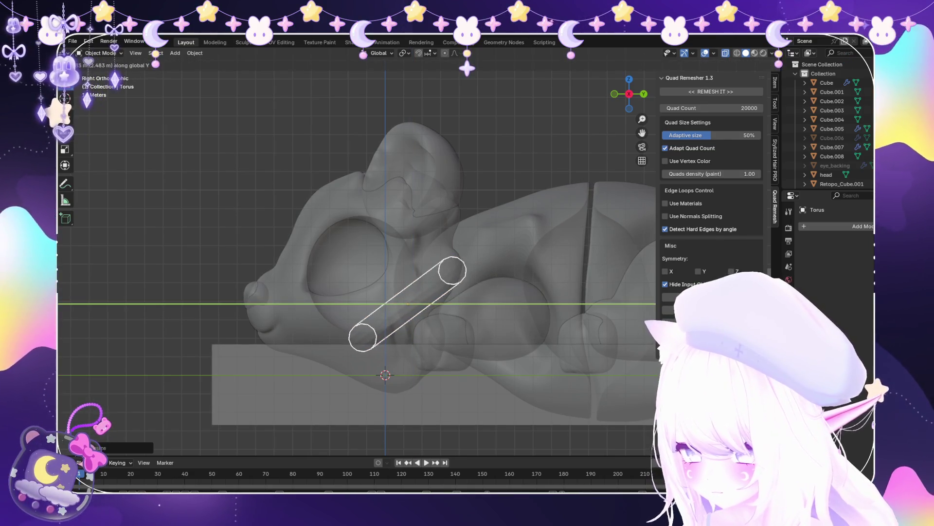
pyautogui.press('Return')
pyautogui.press('g')
pyautogui.press('z')
pyautogui.press('Return')
# Add a Subdivision modifier to the torus and apply it permanently
pyautogui.moveTo(487, 243); pyautogui.dragTo(559, 204, button='middle')
pyautogui.click(857, 225)
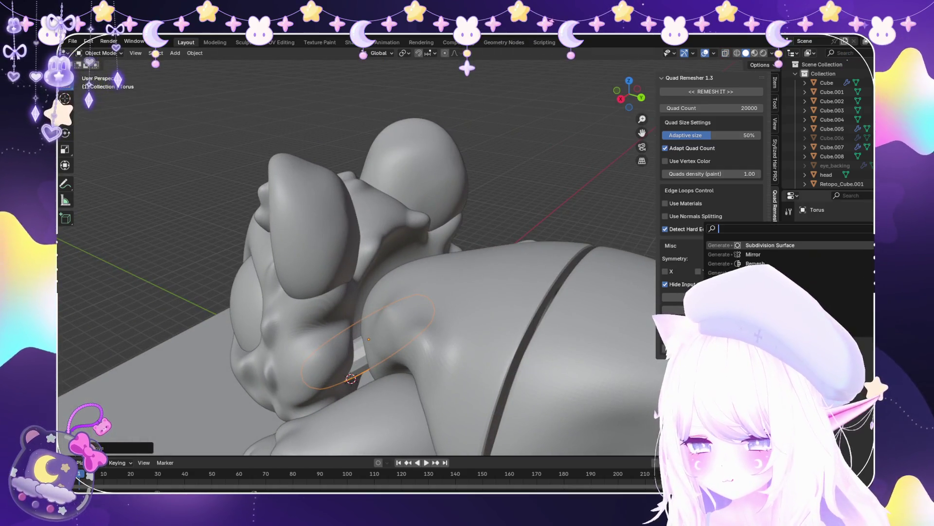
pyautogui.press('Return')
pyautogui.moveTo(390, 243); pyautogui.dragTo(438, 233, button='middle')
pyautogui.press('KP_3')
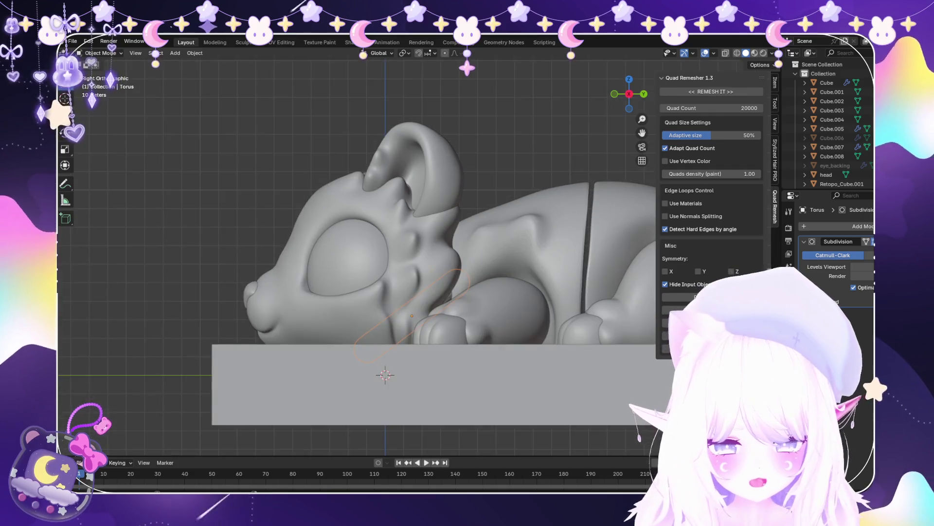
pyautogui.hotkey('ctrl', 'a')
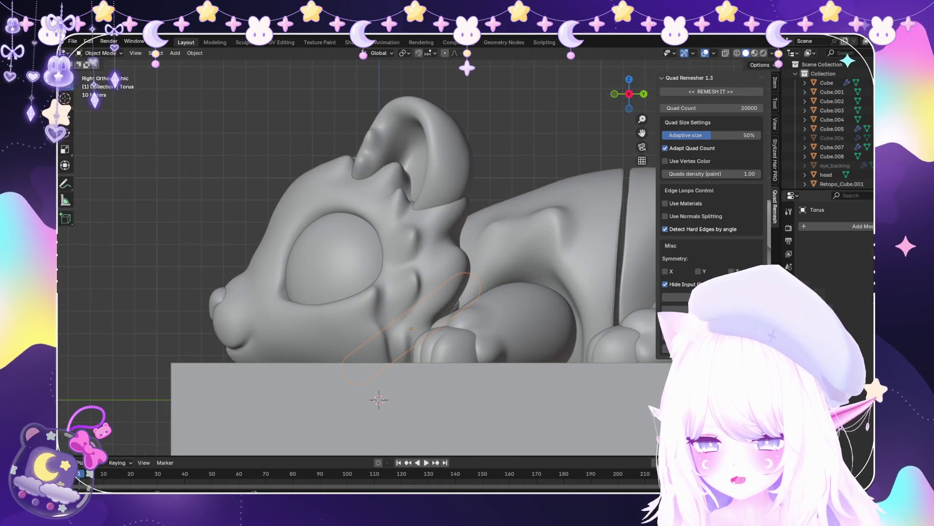
pyautogui.press('KP_Add')
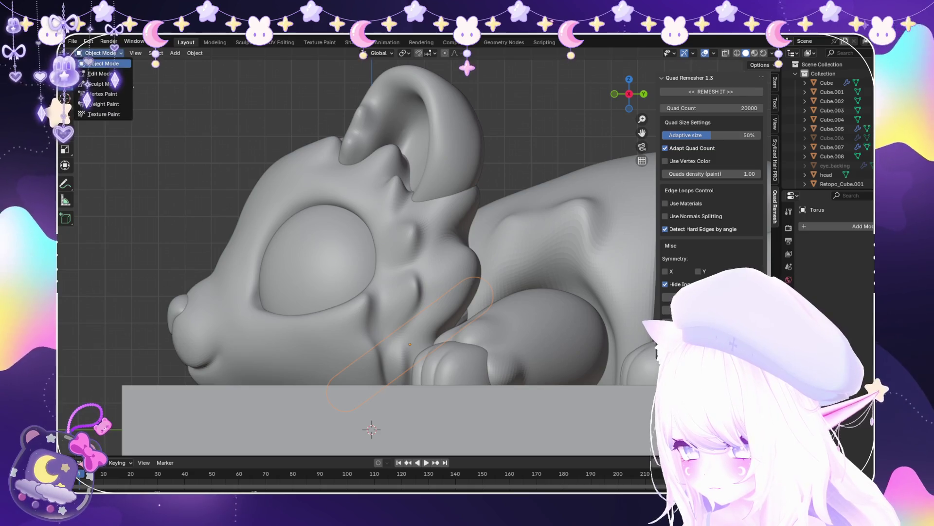
# Enter Edit Mode on the torus with X-ray on and fatten it into a thicker tube
pyautogui.click(99, 73)
pyautogui.scroll(-1, 378, 298)
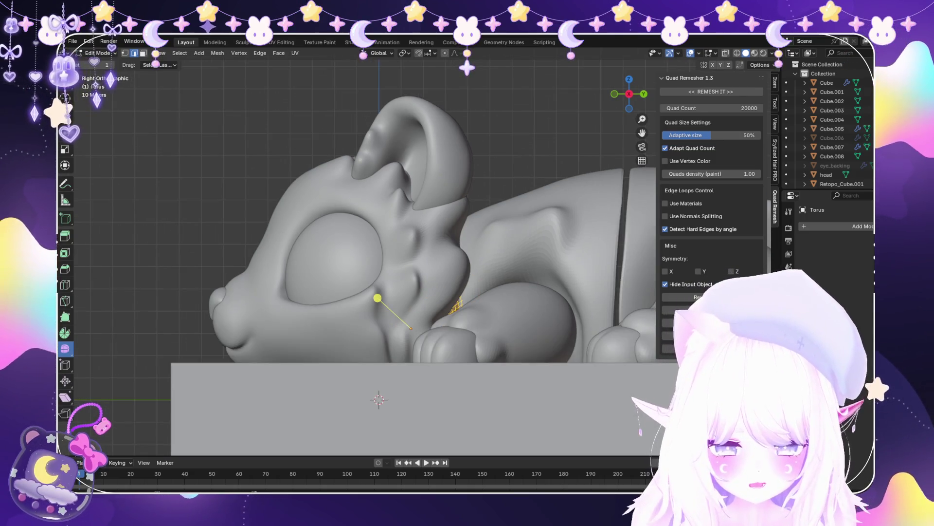
pyautogui.hotkey('alt', 'z')
pyautogui.moveTo(378, 298); pyautogui.dragTo(495, 302)
pyautogui.rightClick(496, 302)
pyautogui.moveTo(377, 298); pyautogui.dragTo(529, 263)
pyautogui.scroll(5, 529, 264)
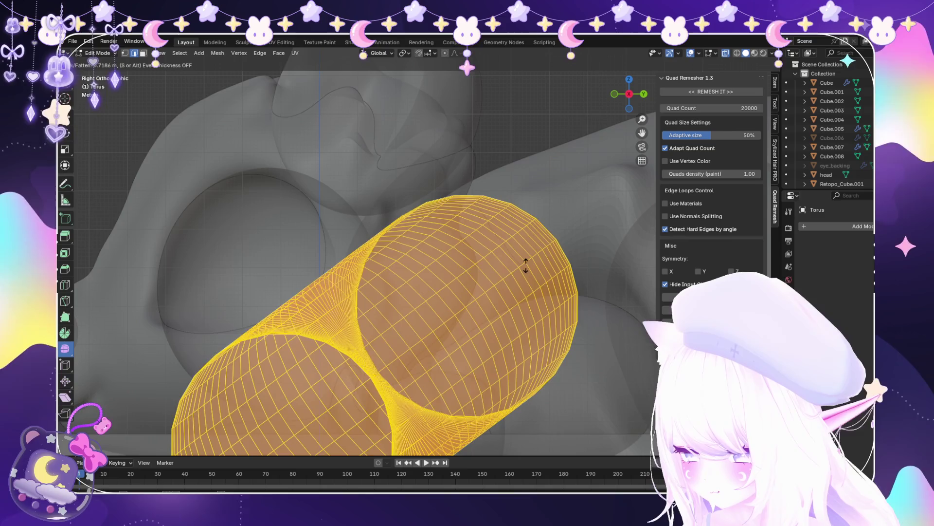
pyautogui.click(350, 336)
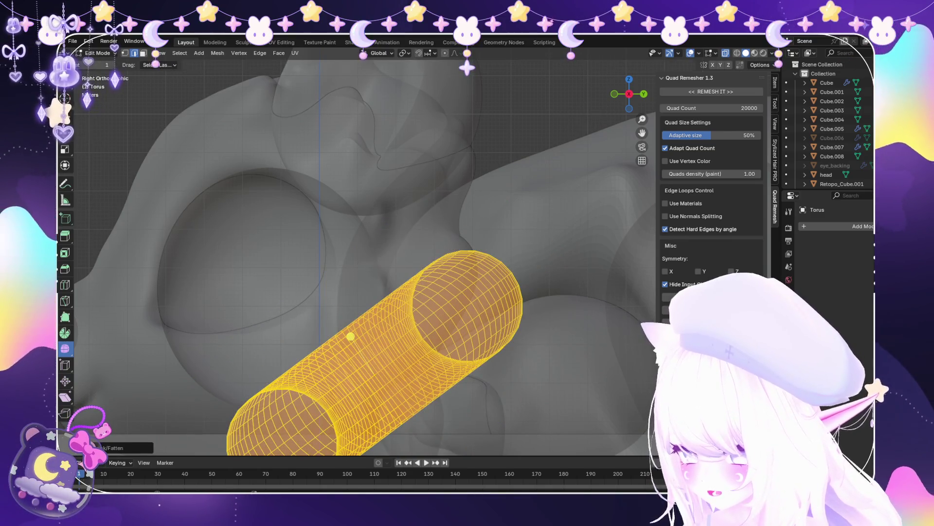
# Undo the fattening and thicken the torus again with Shrink/Fatten
pyautogui.hotkey('alt', 's')
pyautogui.press('Escape')
pyautogui.hotkey('ctrl', 'z')
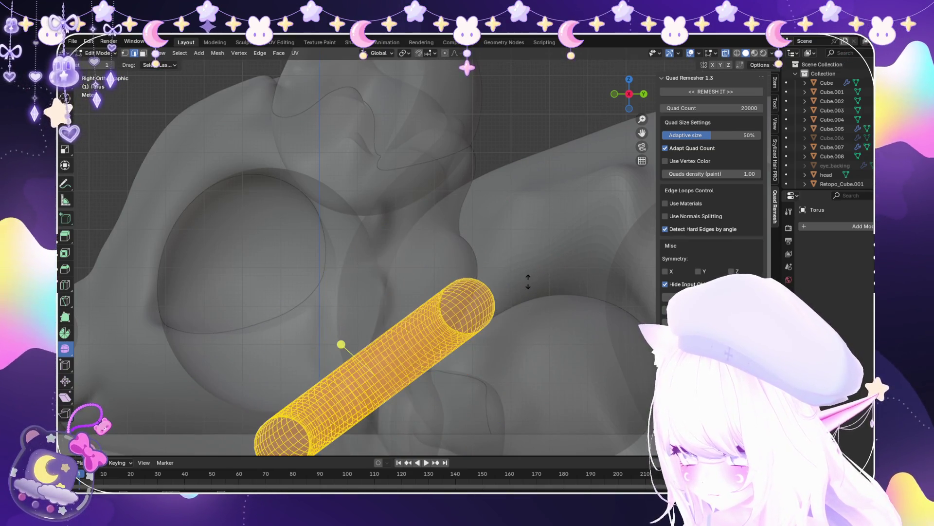
pyautogui.hotkey('alt', 's')
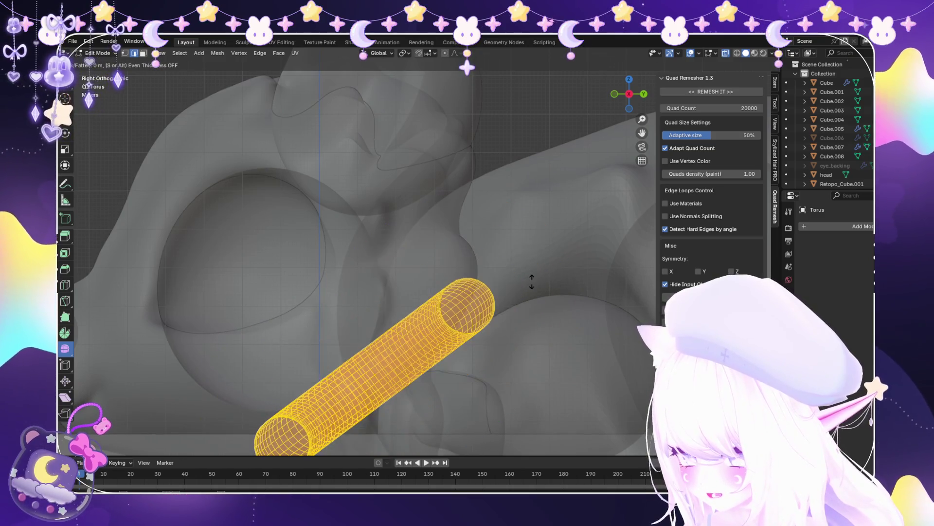
pyautogui.click(342, 344)
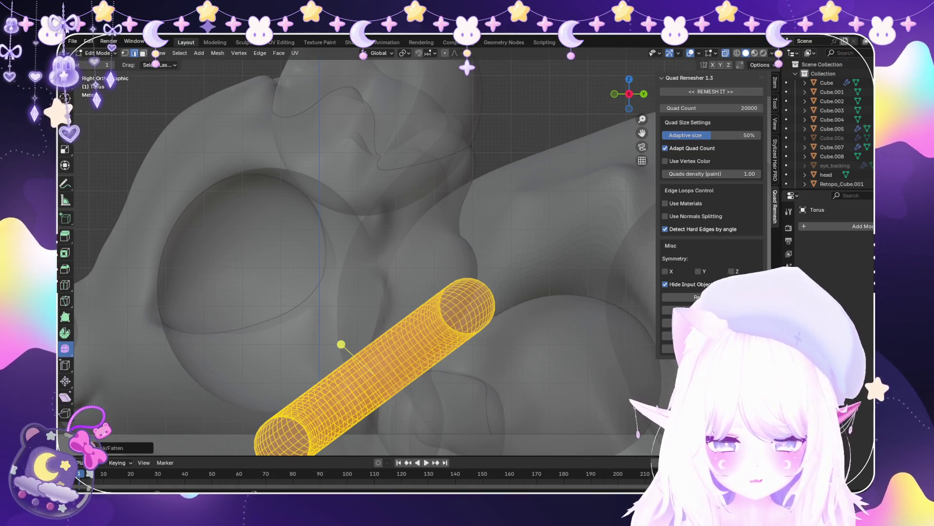
pyautogui.scroll(2, 341, 344)
# Stretch the torus mesh along Y, then hide and unhide it
pyautogui.press('s')
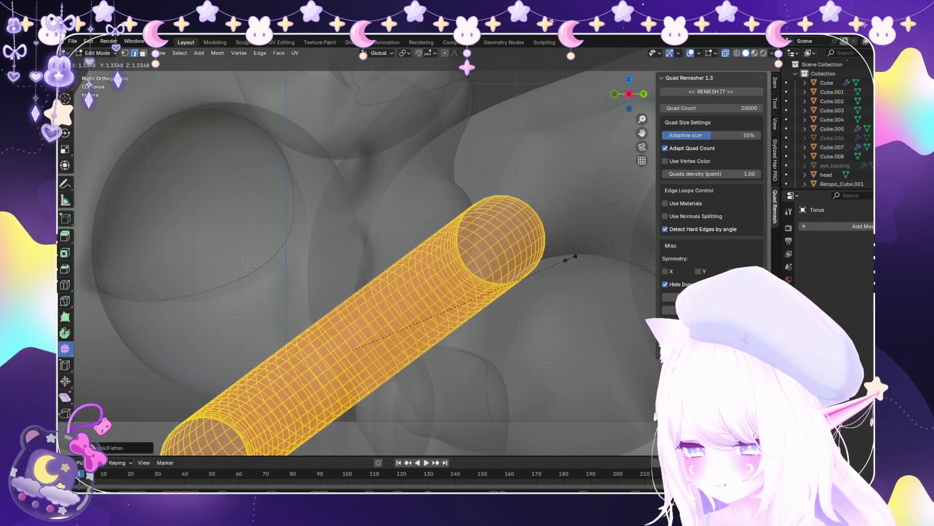
pyautogui.press('y')
pyautogui.press('Return')
pyautogui.press('h')
pyautogui.hotkey('alt', 'h')
pyautogui.scroll(1, 271, 371)
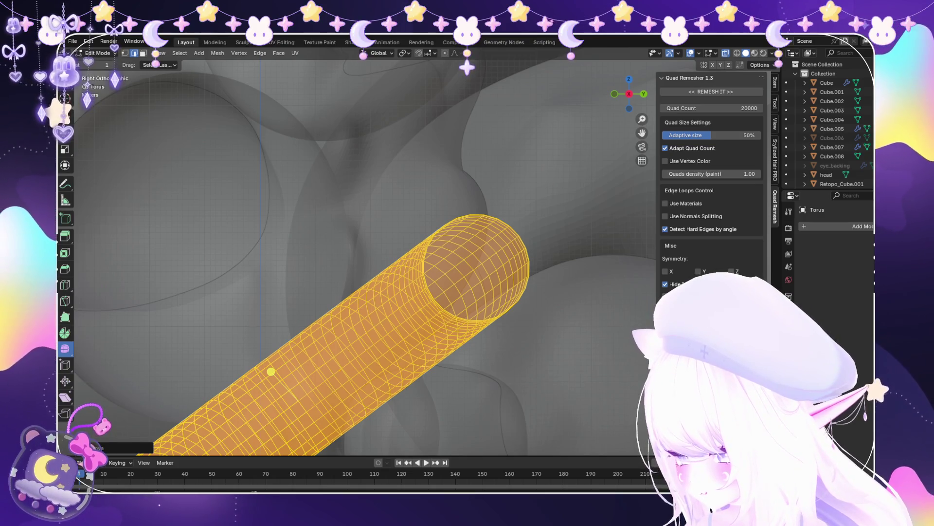
# Fatten the tube with a 0.05 m Shrink/Fatten offset and return to Object Mode
pyautogui.hotkey('alt', 's')
pyautogui.click(453, 222)
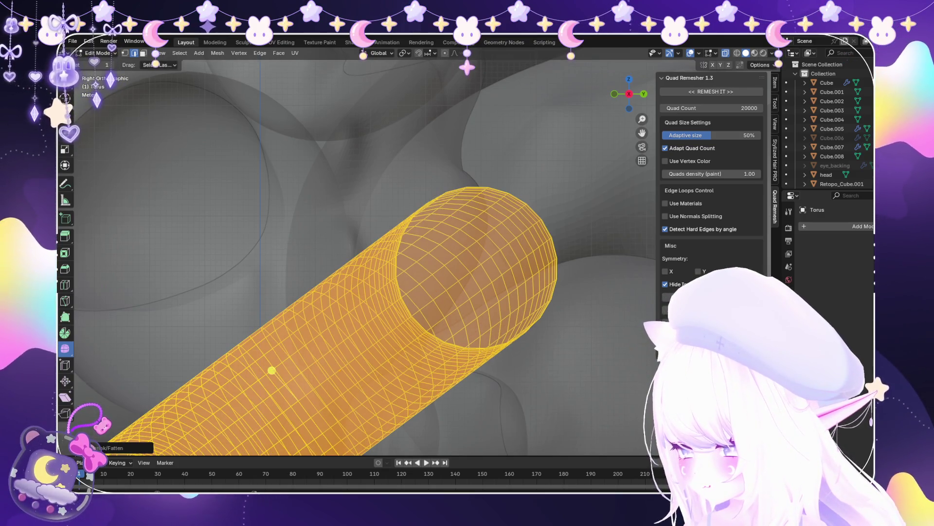
pyautogui.click(112, 448)
pyautogui.click(153, 414)
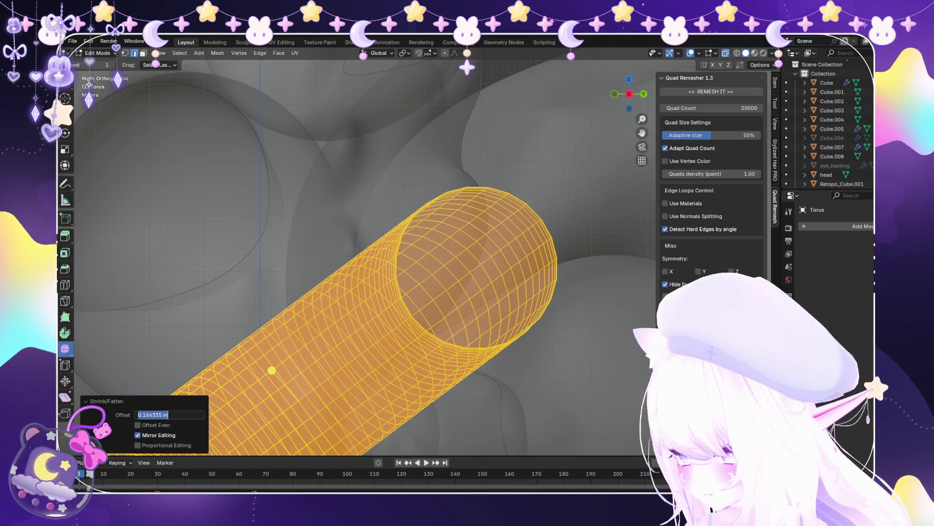
pyautogui.write('0.0')
pyautogui.write('5')
pyautogui.press('Return')
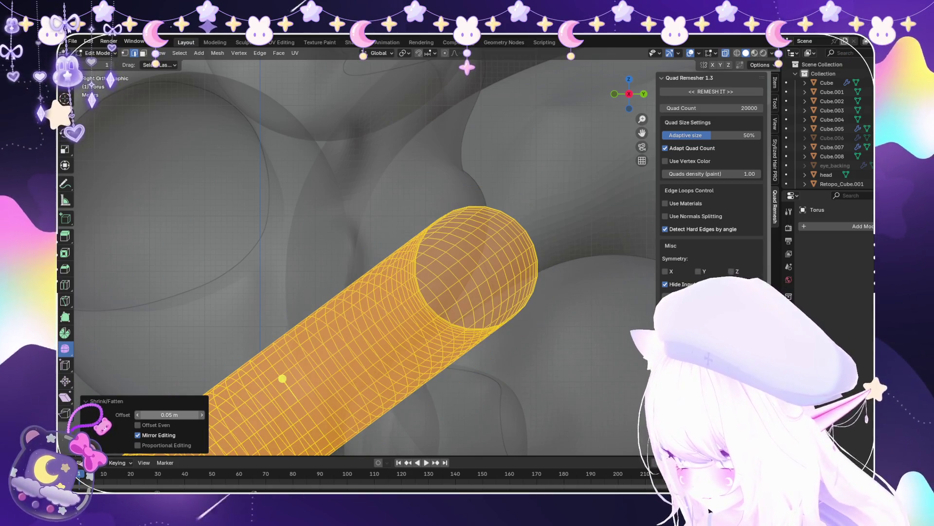
pyautogui.click(103, 63)
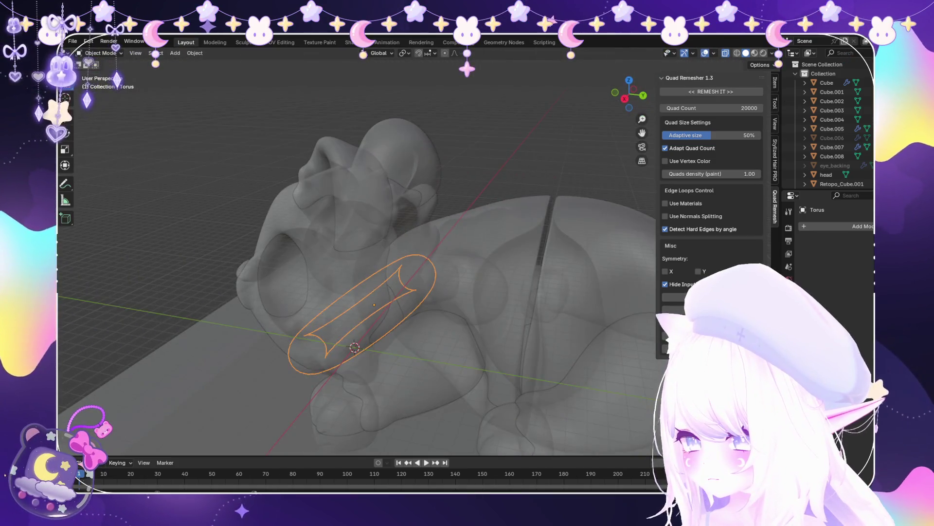
pyautogui.hotkey('alt', 'z')
pyautogui.moveTo(355, 263)
pyautogui.mouseDown(button='middle')
pyautogui.moveTo(370, 253)
pyautogui.moveTo(370, 209)
pyautogui.mouseUp(button='middle')
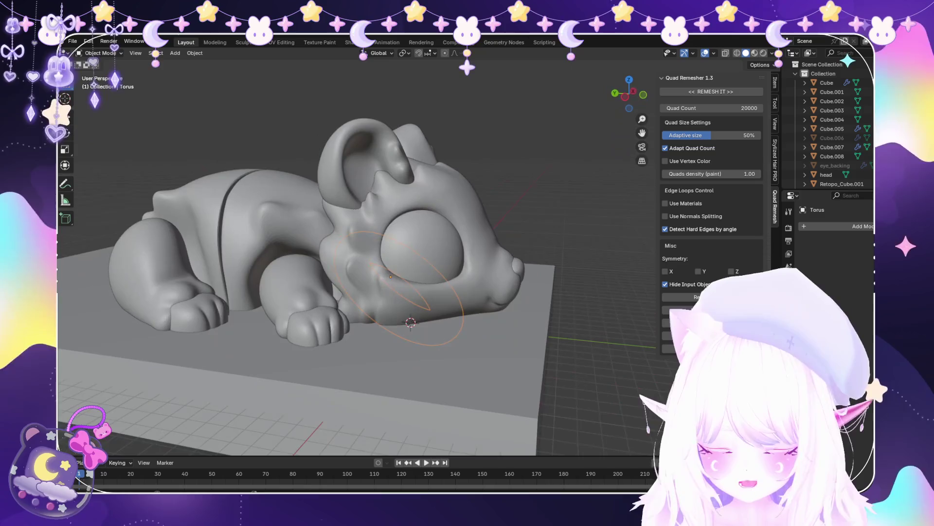
pyautogui.press('KP_3')
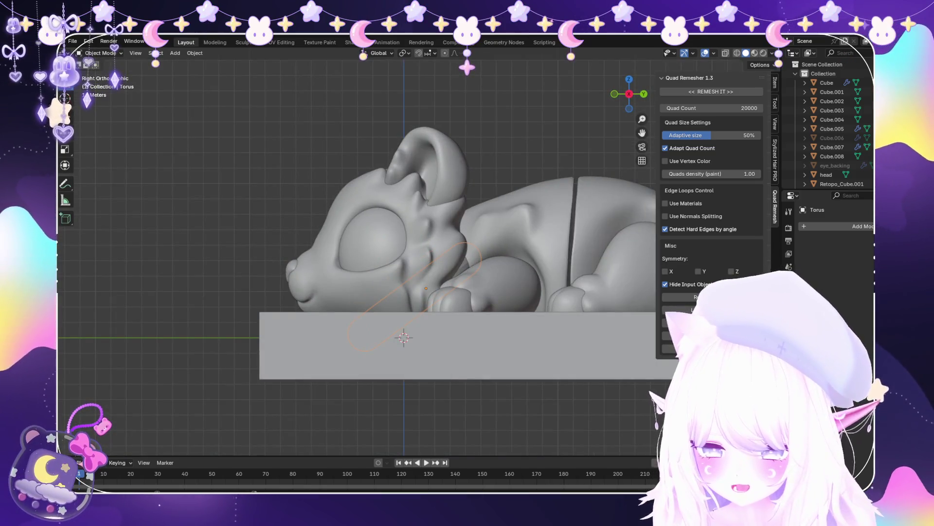
pyautogui.hotkey('alt', 'z')
pyautogui.scroll(3, 415, 251)
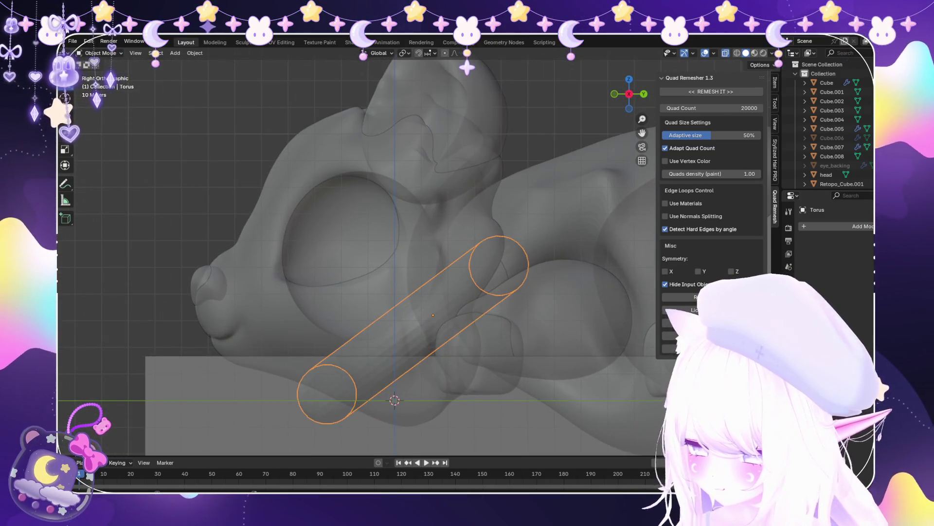
pyautogui.click(101, 53)
pyautogui.click(97, 80)
pyautogui.moveTo(146, 141)
pyautogui.mouseDown(button='middle')
pyautogui.moveTo(451, 409)
pyautogui.moveTo(479, 448)
pyautogui.mouseUp(button='middle')
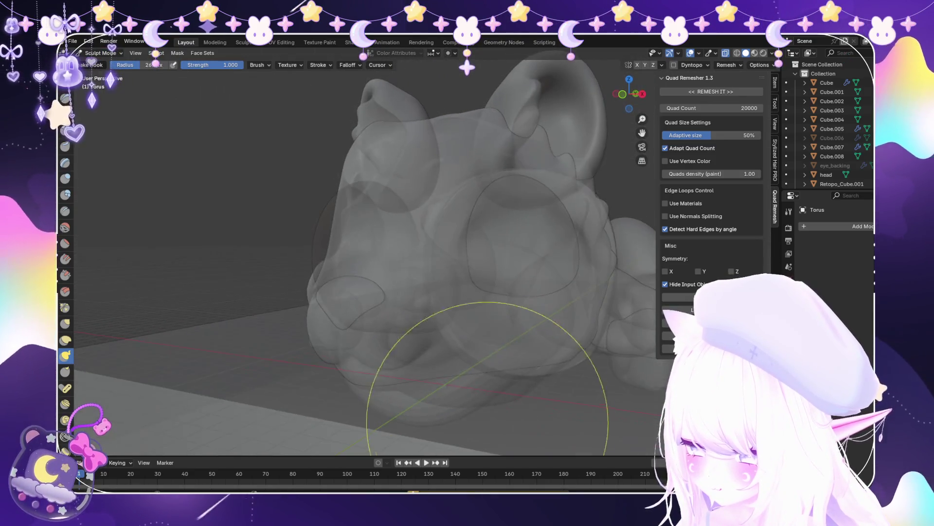
pyautogui.click(637, 65)
pyautogui.moveTo(567, 208); pyautogui.dragTo(508, 438, button='middle')
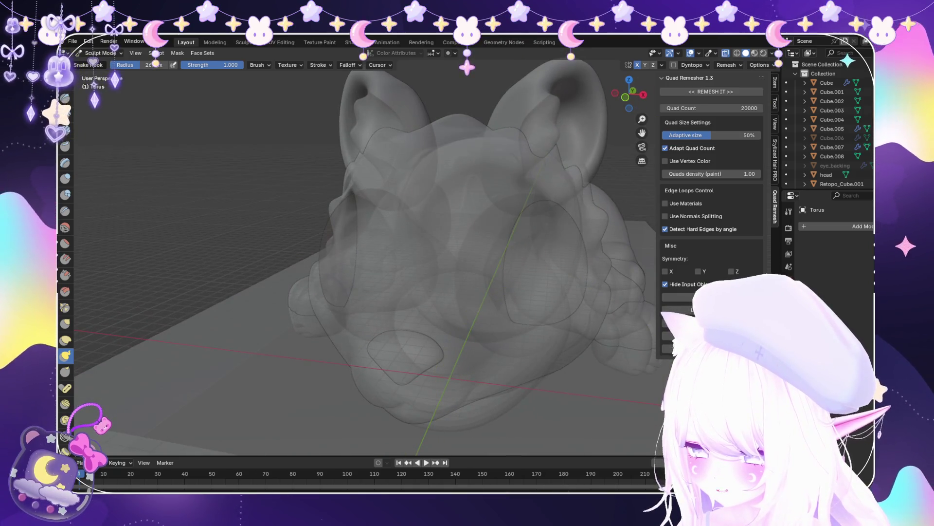
pyautogui.moveTo(438, 396); pyautogui.dragTo(492, 292, button='middle')
pyautogui.moveTo(273, 341); pyautogui.dragTo(261, 351, button='middle')
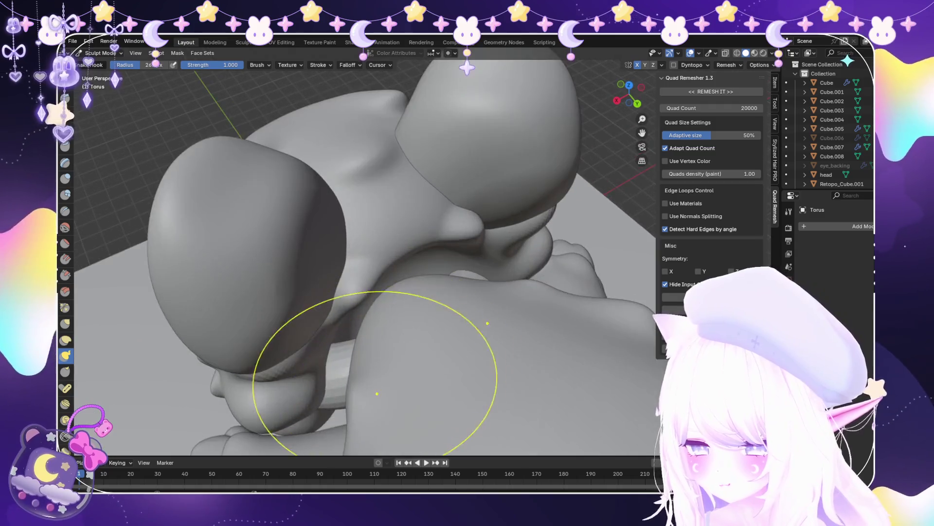
pyautogui.moveTo(375, 372)
pyautogui.mouseDown(button='middle')
pyautogui.moveTo(417, 326)
pyautogui.moveTo(354, 373)
pyautogui.moveTo(427, 407)
pyautogui.moveTo(488, 348)
pyautogui.moveTo(526, 417)
pyautogui.moveTo(584, 379)
pyautogui.moveTo(473, 301)
pyautogui.moveTo(441, 298)
pyautogui.mouseUp(button='middle')
pyautogui.scroll(-5, 390, 254)
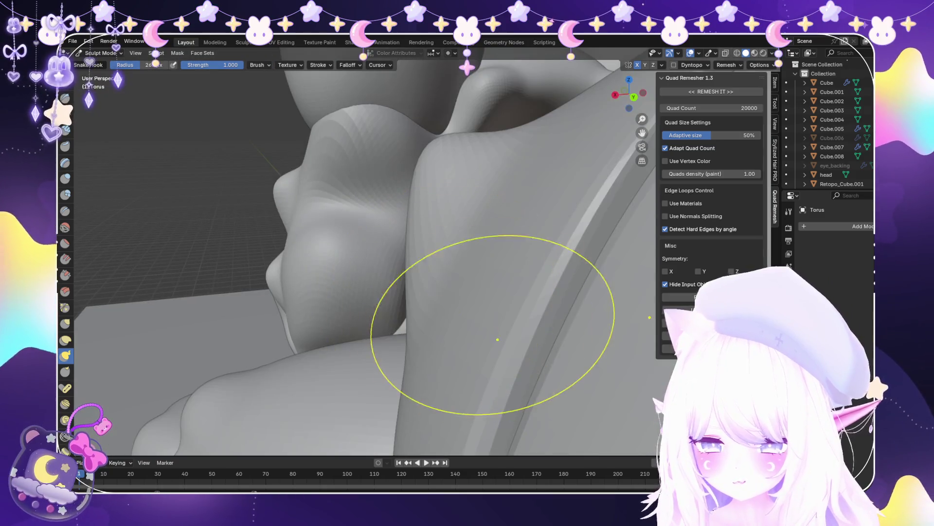
pyautogui.scroll(-5, 525, 333)
pyautogui.moveTo(479, 365)
pyautogui.mouseDown(button='middle')
pyautogui.moveTo(292, 334)
pyautogui.moveTo(517, 360)
pyautogui.moveTo(480, 355)
pyautogui.moveTo(469, 282)
pyautogui.moveTo(542, 313)
pyautogui.moveTo(545, 343)
pyautogui.moveTo(449, 315)
pyautogui.mouseUp(button='middle')
pyautogui.scroll(2, 397, 365)
pyautogui.press('KP_3')
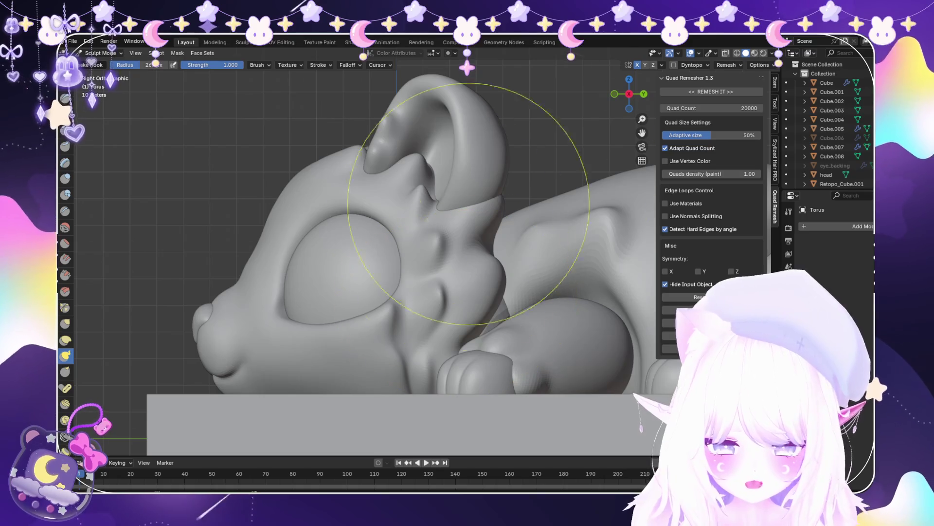
pyautogui.click(101, 53)
# Return to Object Mode, add a Subdivision Surface modifier to the torus, then undo it
pyautogui.click(103, 63)
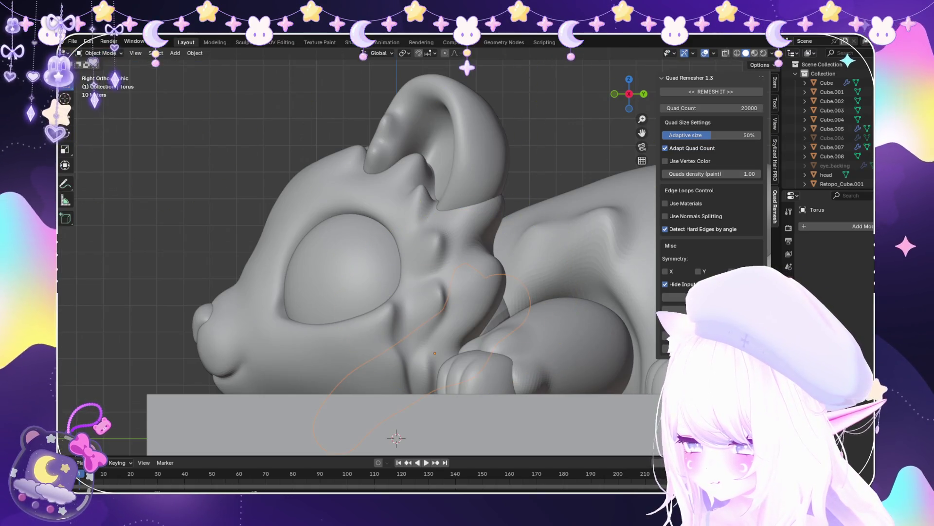
pyautogui.moveTo(341, 243); pyautogui.dragTo(560, 229, button='middle')
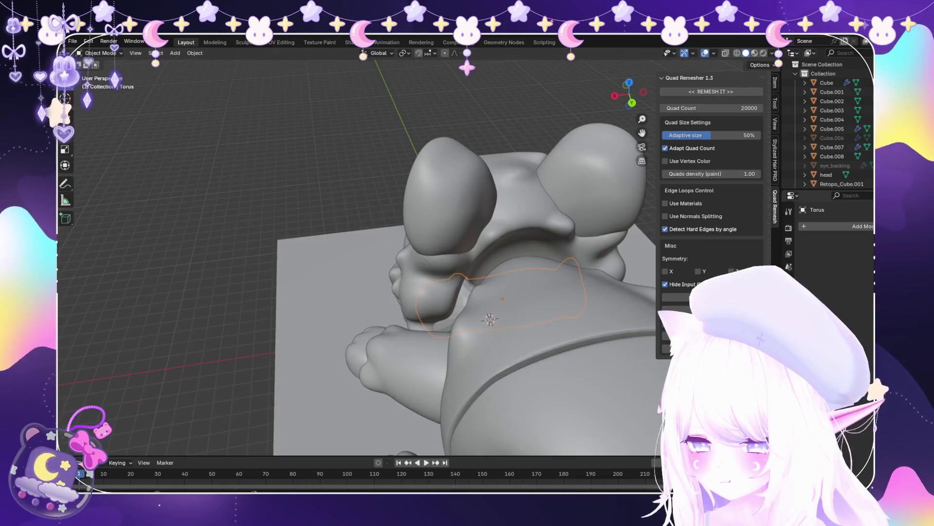
pyautogui.click(837, 226)
pyautogui.click(803, 302)
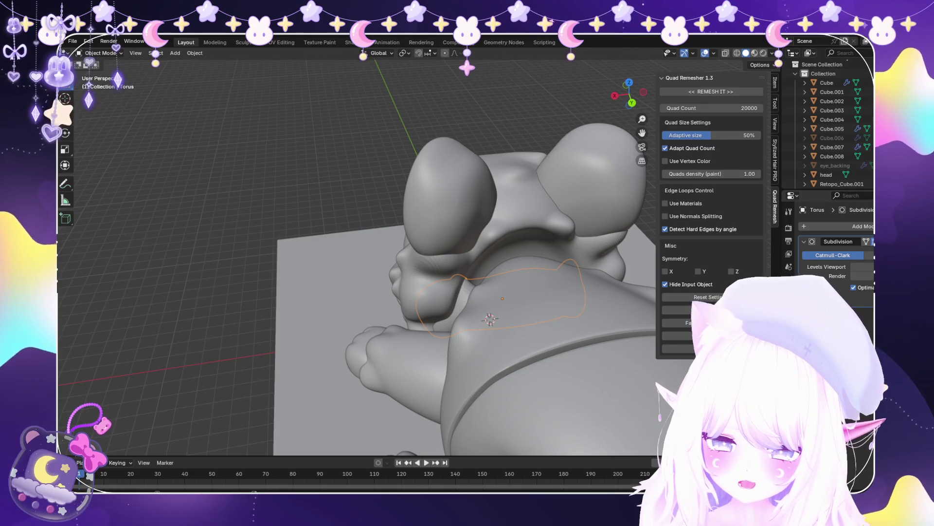
pyautogui.hotkey('ctrl', 'z')
# In right side X-ray view, select Cube.002 and enter Sculpt Mode to inspect it
pyautogui.moveTo(438, 243); pyautogui.dragTo(584, 229, button='middle')
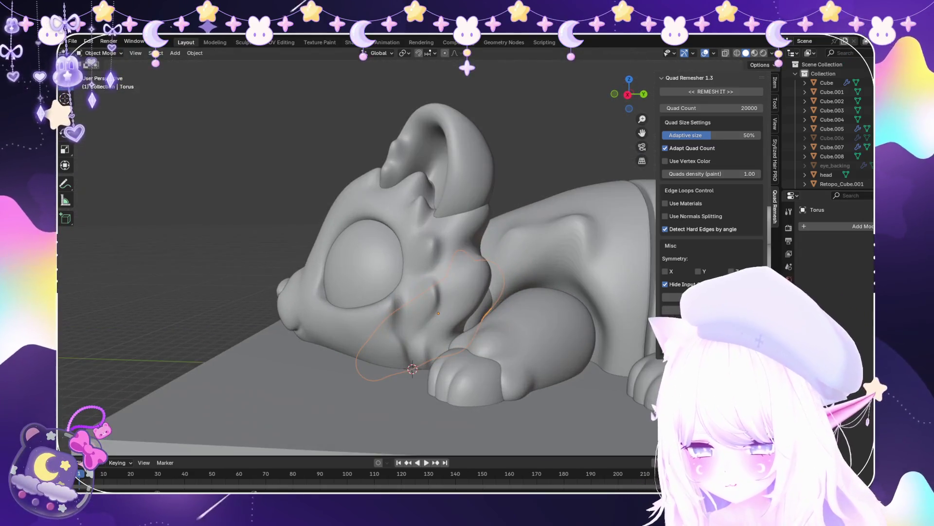
pyautogui.press('KP_3')
pyautogui.scroll(3, 357, 258)
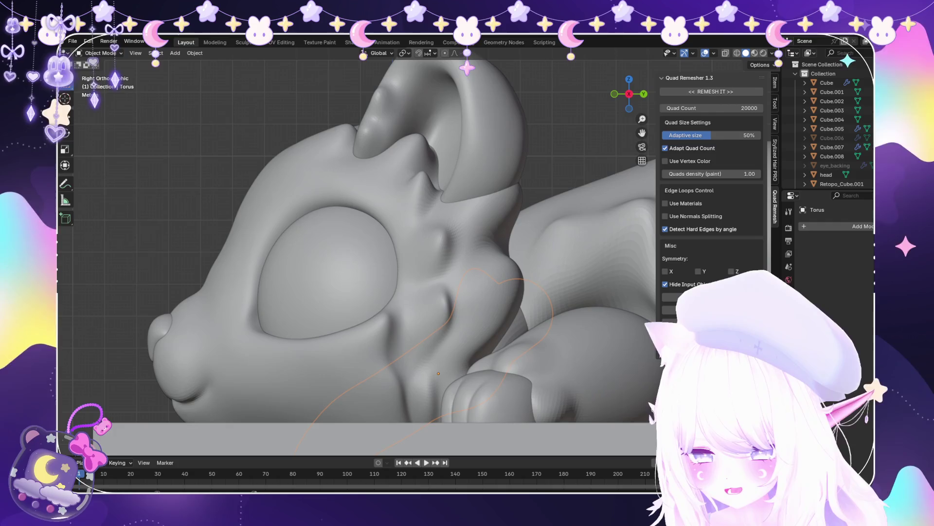
pyautogui.hotkey('alt', 'z')
pyautogui.scroll(3, 358, 258)
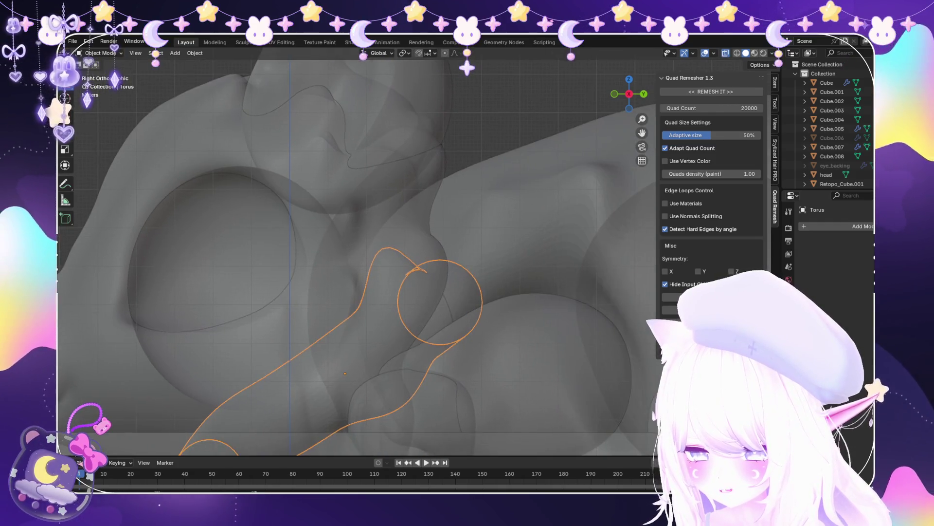
pyautogui.click(487, 273)
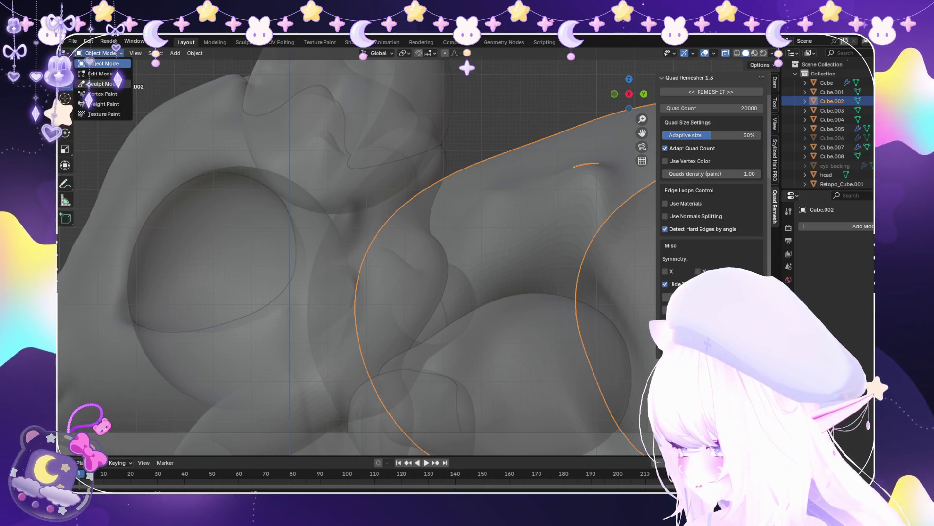
pyautogui.click(102, 83)
pyautogui.scroll(-4, 404, 273)
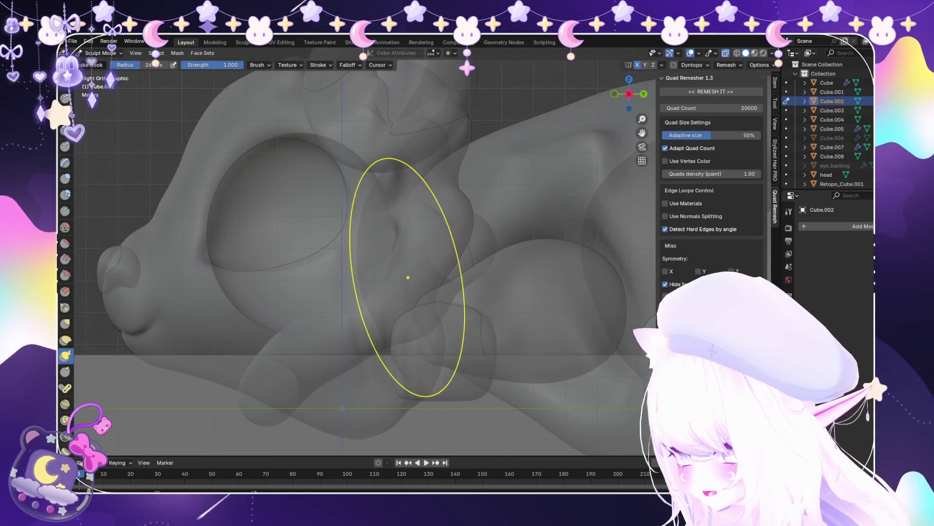
pyautogui.scroll(-1, 407, 273)
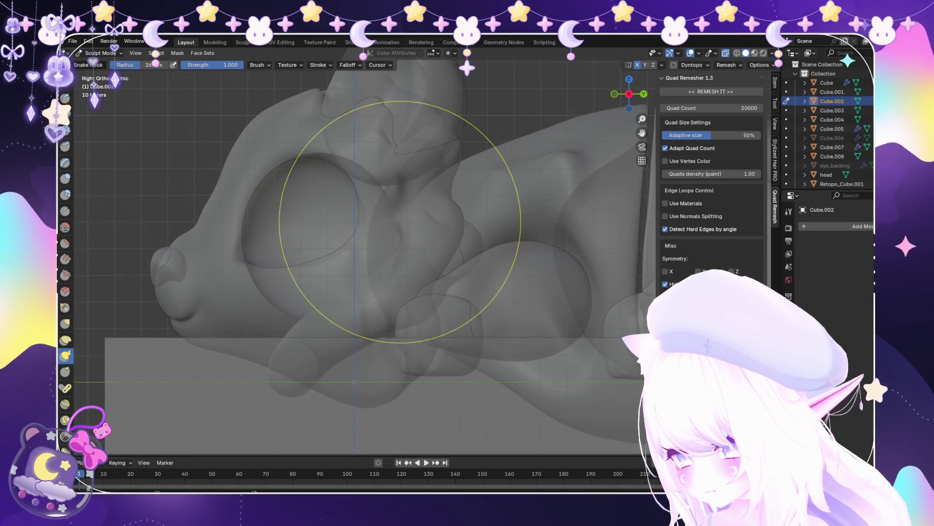
pyautogui.scroll(1, 460, 175)
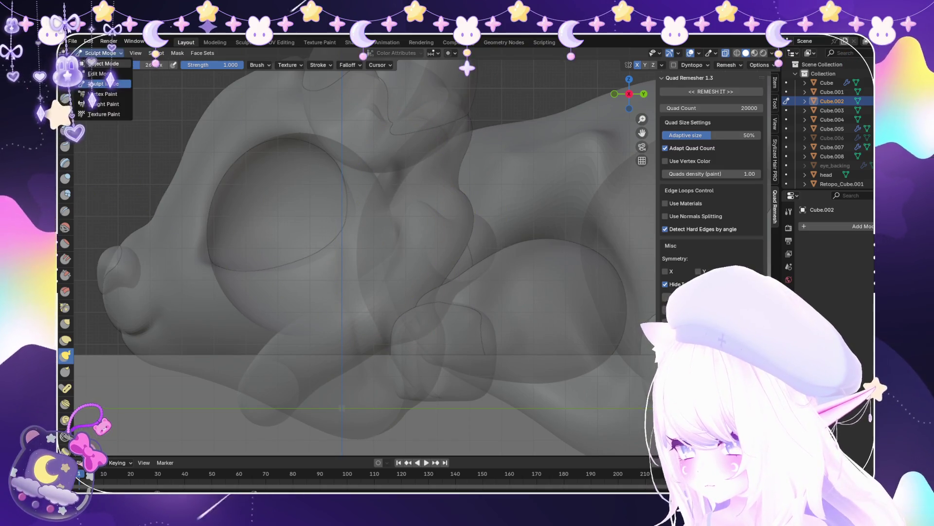
# Back in Object Mode, select the torus and raise it 3.3054 m along Z
pyautogui.hotkey('ctrl', 'Tab')
pyautogui.hotkey('alt', 'z')
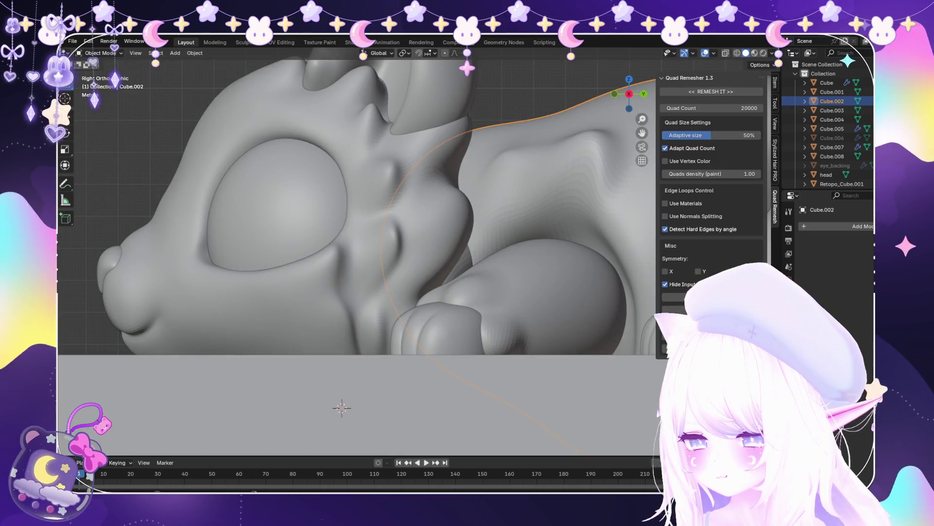
pyautogui.click(258, 418)
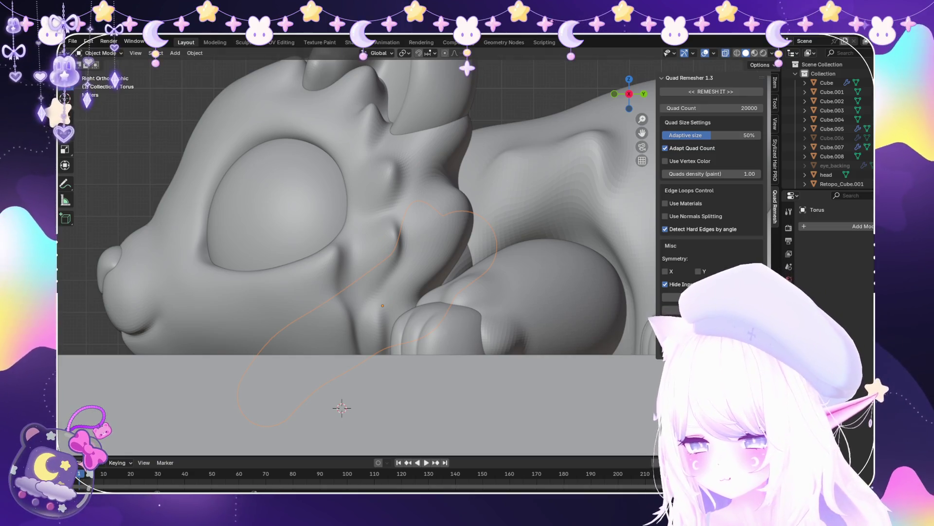
pyautogui.hotkey('alt', 'z')
pyautogui.press('g')
pyautogui.press('z')
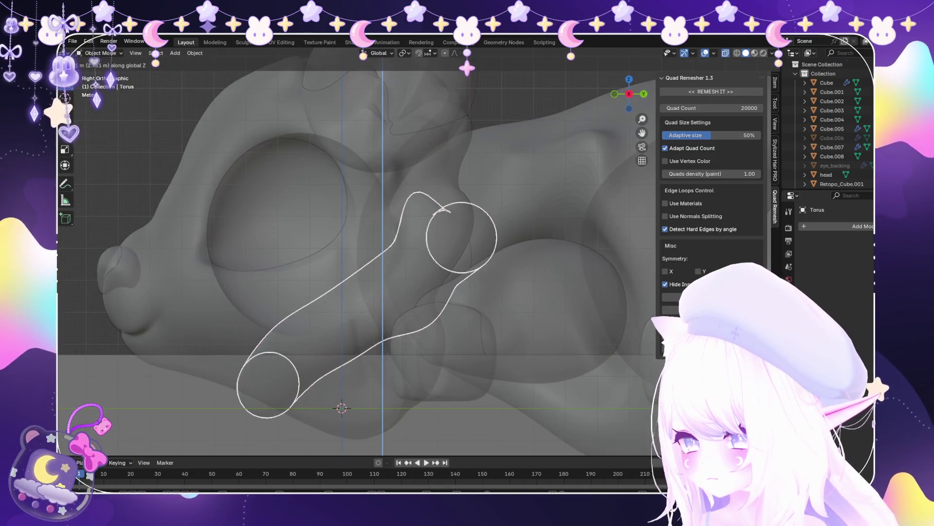
pyautogui.press('Return')
# Duplicate the torus in place as Torus.001
pyautogui.hotkey('alt', 'z')
pyautogui.moveTo(390, 243); pyautogui.dragTo(443, 219, button='middle')
pyautogui.hotkey('shift', 'd')
pyautogui.press('Escape')
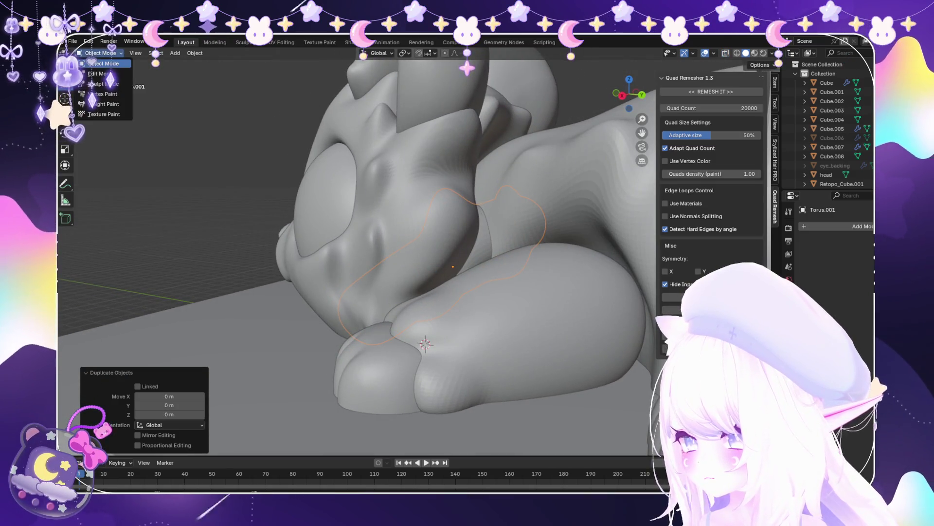
# Inflate the duplicate torus in Edit Mode with a 0.05 m Shrink/Fatten offset
pyautogui.click(98, 73)
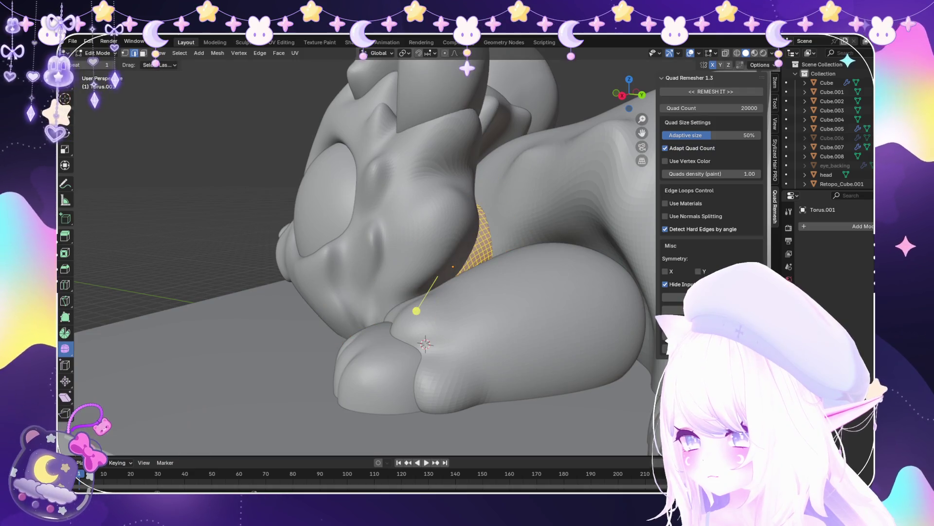
pyautogui.click(419, 314)
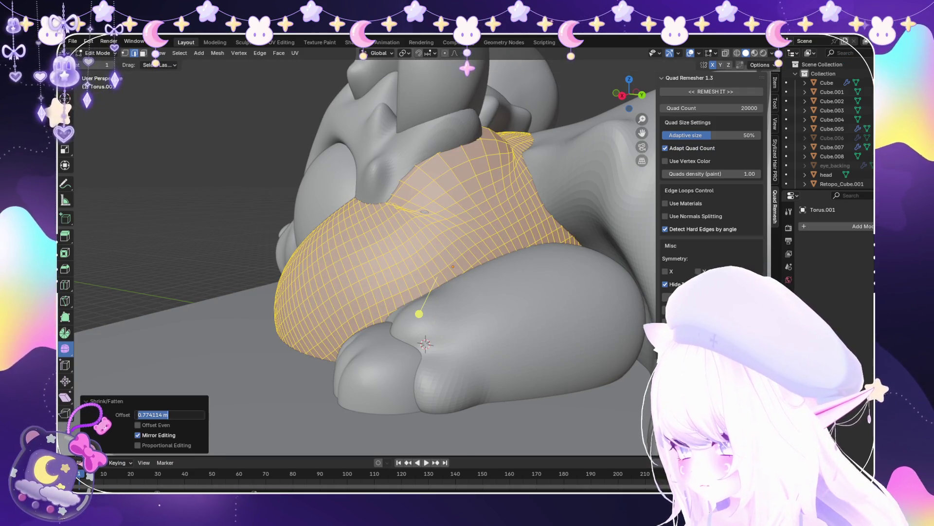
pyautogui.write('0.05')
pyautogui.press('Return')
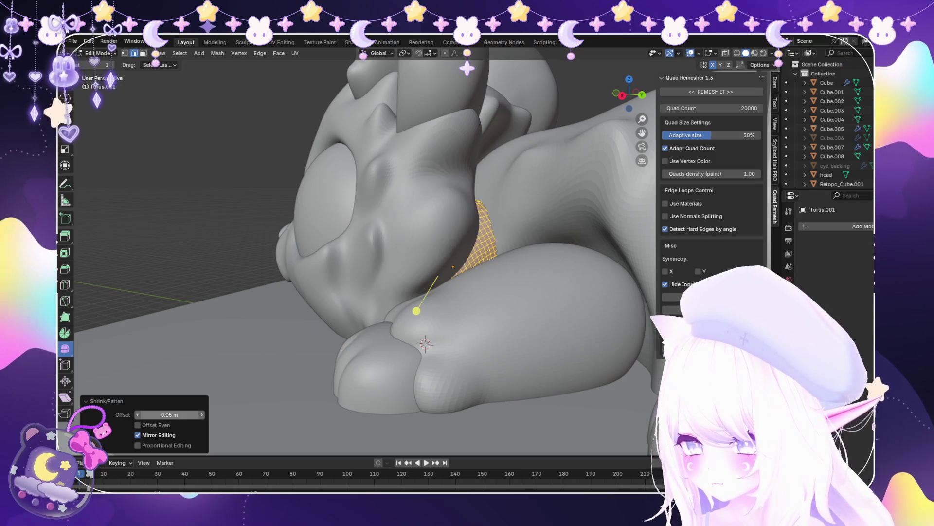
pyautogui.click(103, 64)
# Add a Boolean modifier to Cube.002
pyautogui.click(832, 101)
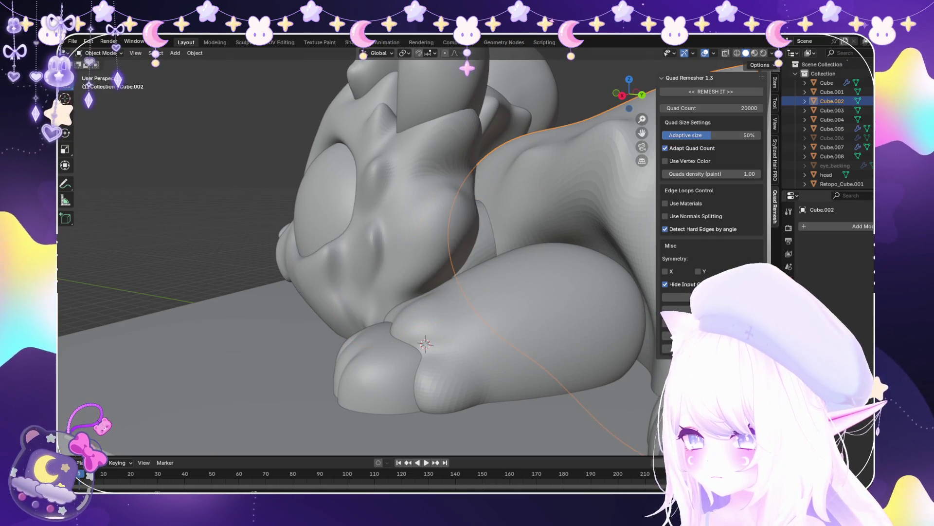
pyautogui.click(861, 226)
pyautogui.click(779, 271)
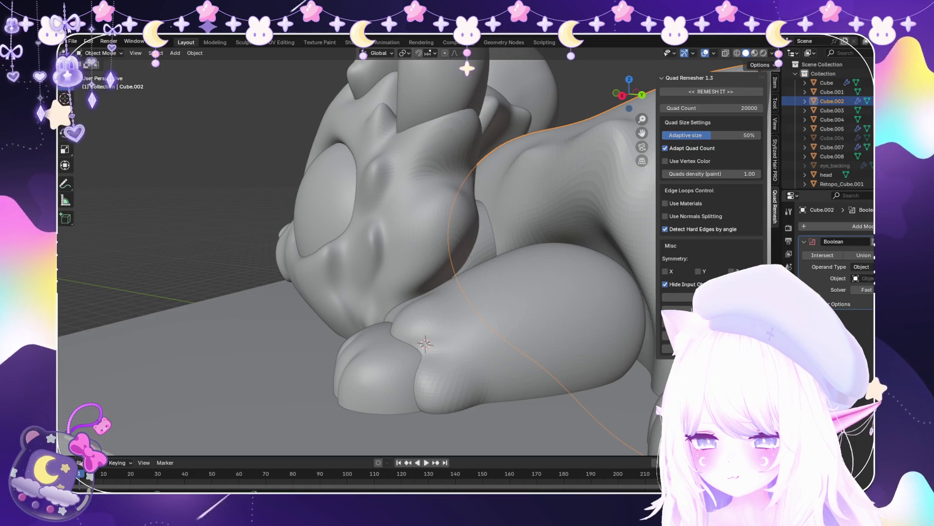
# Select the original torus, enter Edit Mode, and shrink its surface inward
pyautogui.click(480, 200)
pyautogui.moveTo(480, 201)
pyautogui.mouseDown(button='middle')
pyautogui.moveTo(487, 194)
pyautogui.moveTo(491, 204)
pyautogui.mouseUp(button='middle')
pyautogui.click(486, 194)
pyautogui.press('Tab')
pyautogui.hotkey('alt', 's')
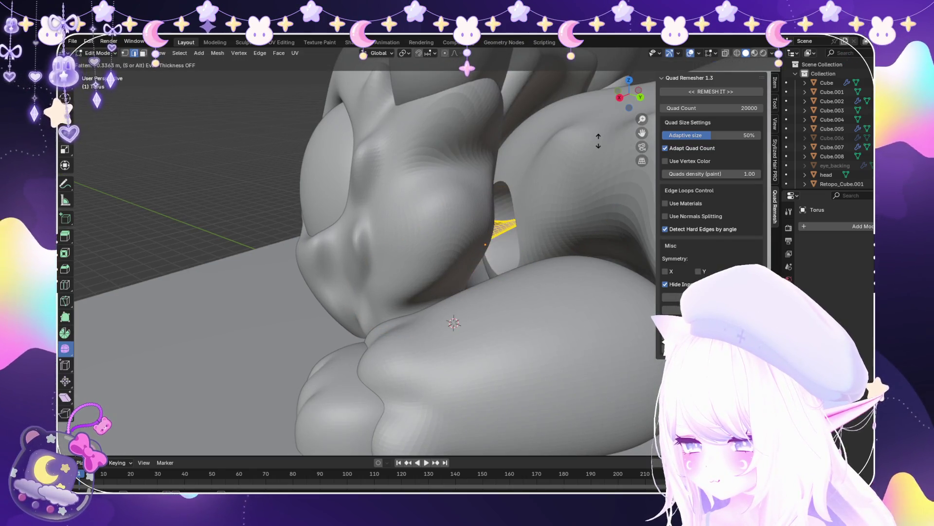
pyautogui.press('Escape')
pyautogui.scroll(5, 448, 277)
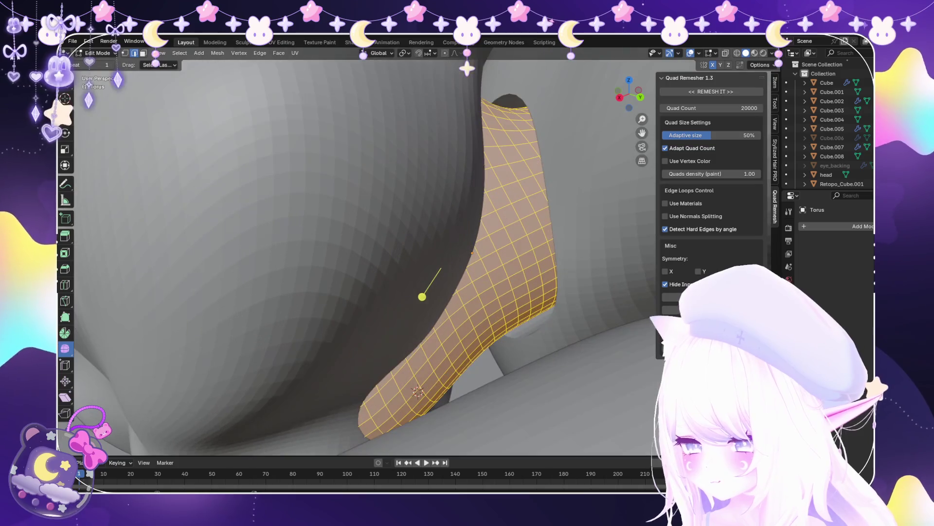
pyautogui.hotkey('alt', 's')
pyautogui.click(428, 303)
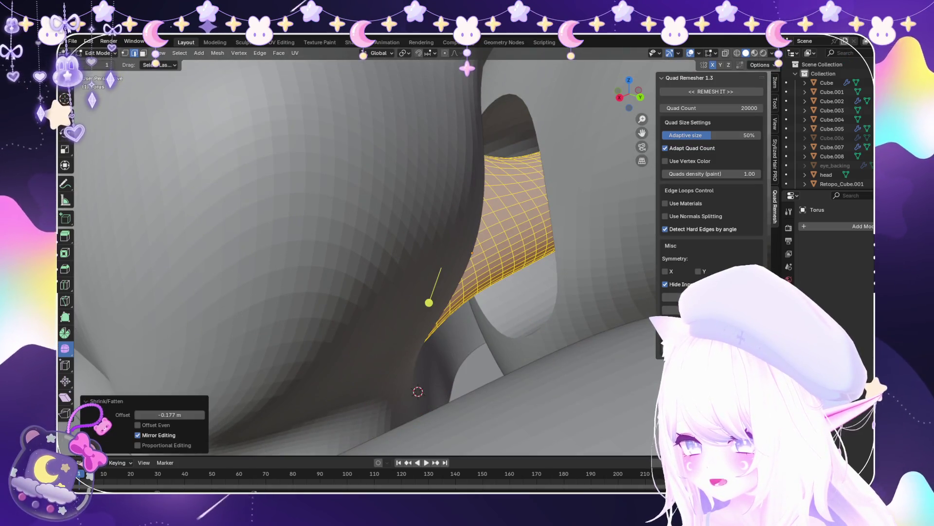
# Set the torus shrink offset to -0.02 m and return to Object Mode
pyautogui.click(170, 414)
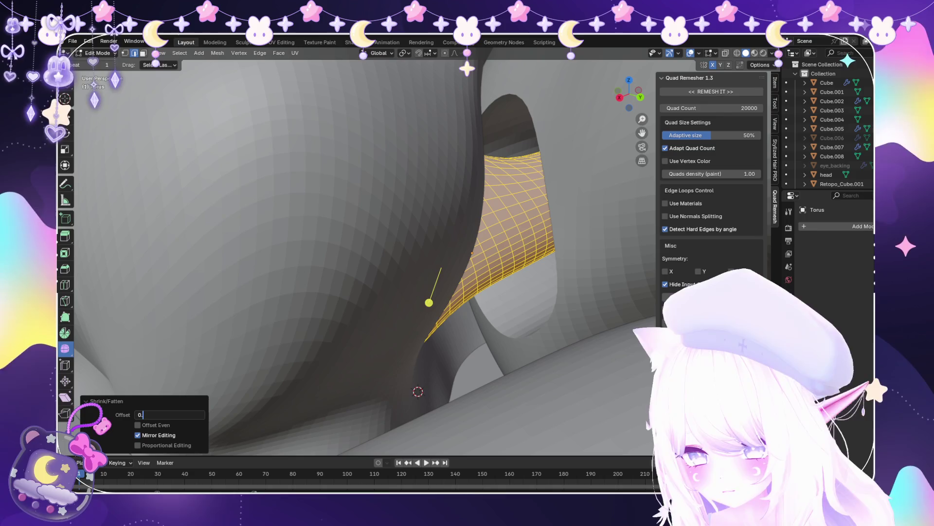
pyautogui.write('0')
pyautogui.press('BackSpace')
pyautogui.press('BackSpace')
pyautogui.press('BackSpace')
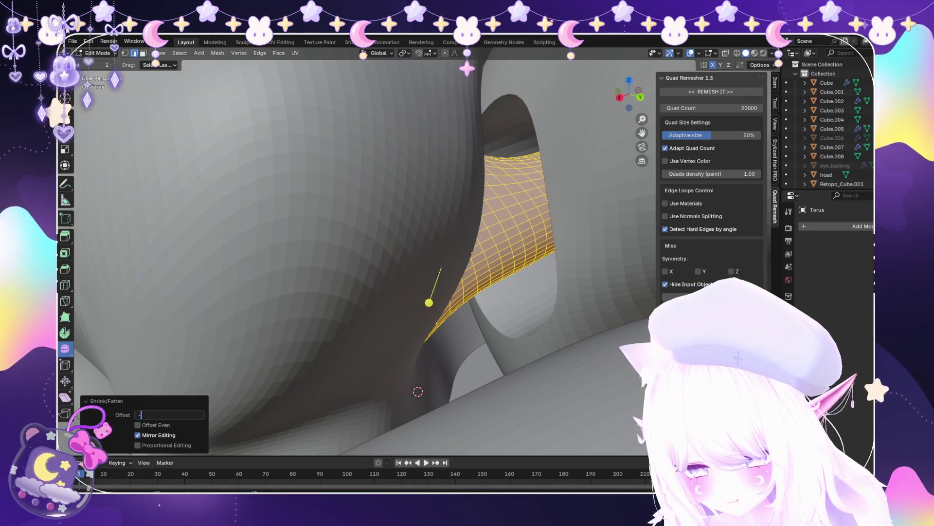
pyautogui.write('0.05')
pyautogui.press('Return')
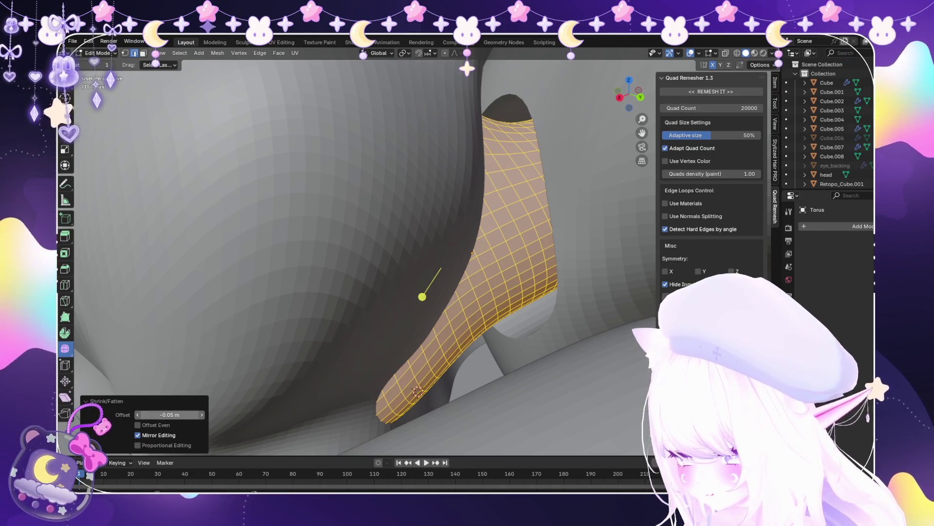
pyautogui.click(171, 415)
pyautogui.scroll(3, 424, 297)
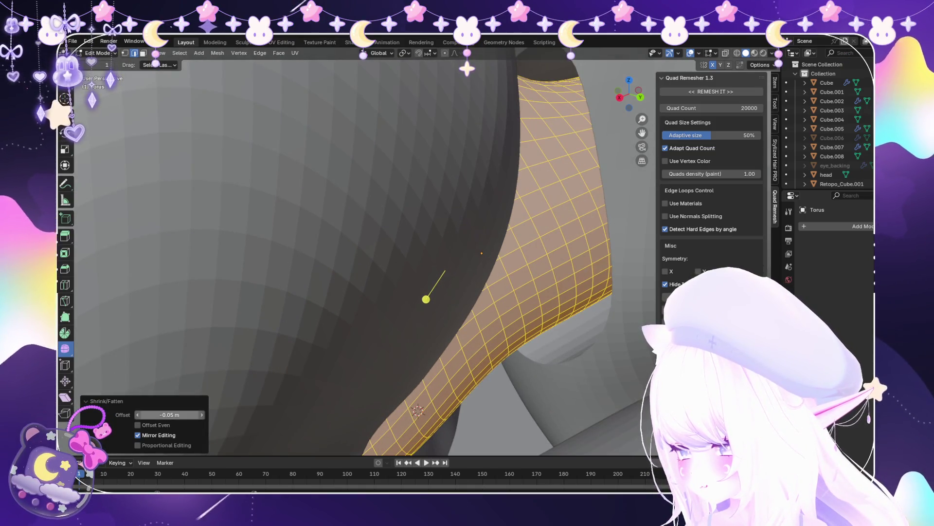
pyautogui.click(170, 414)
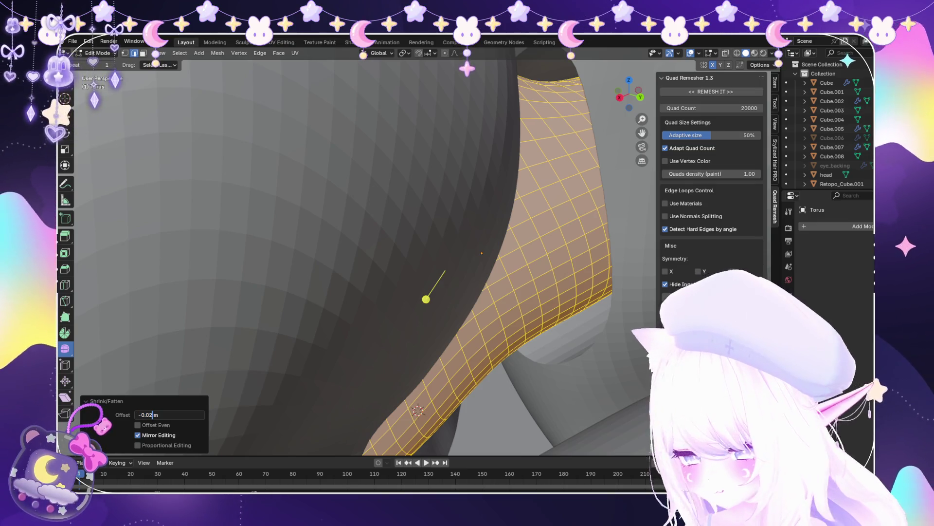
pyautogui.write('2')
pyautogui.press('Return')
pyautogui.scroll(-4, 365, 253)
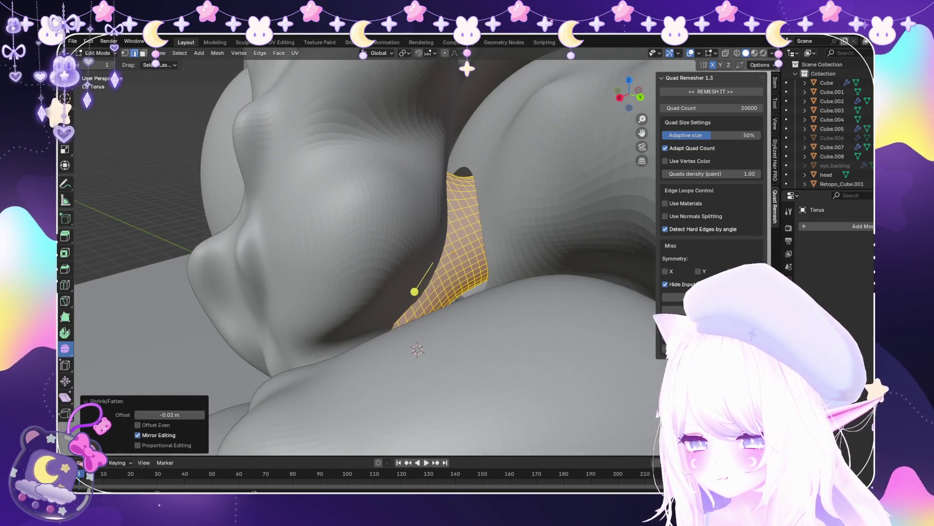
pyautogui.scroll(-3, 403, 284)
pyautogui.press('Tab')
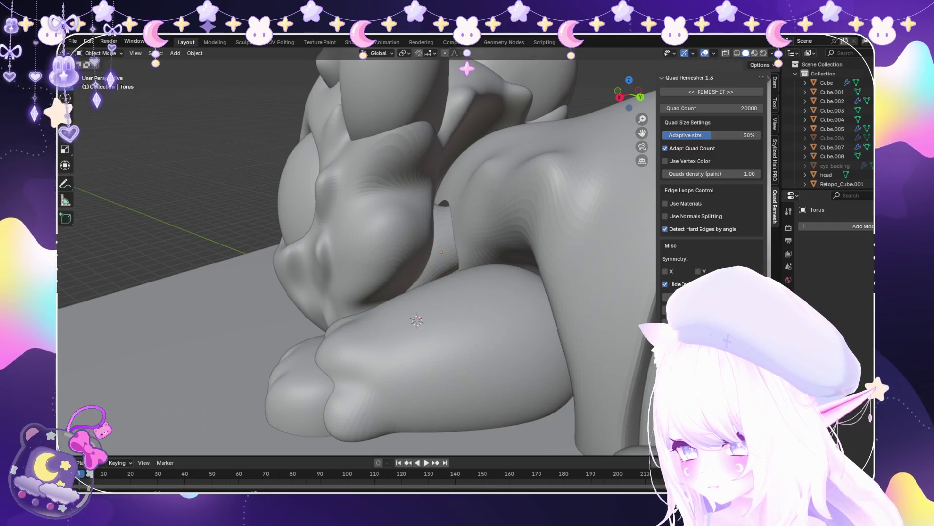
pyautogui.scroll(-5, 365, 253)
pyautogui.moveTo(365, 253); pyautogui.dragTo(370, 204, button='middle')
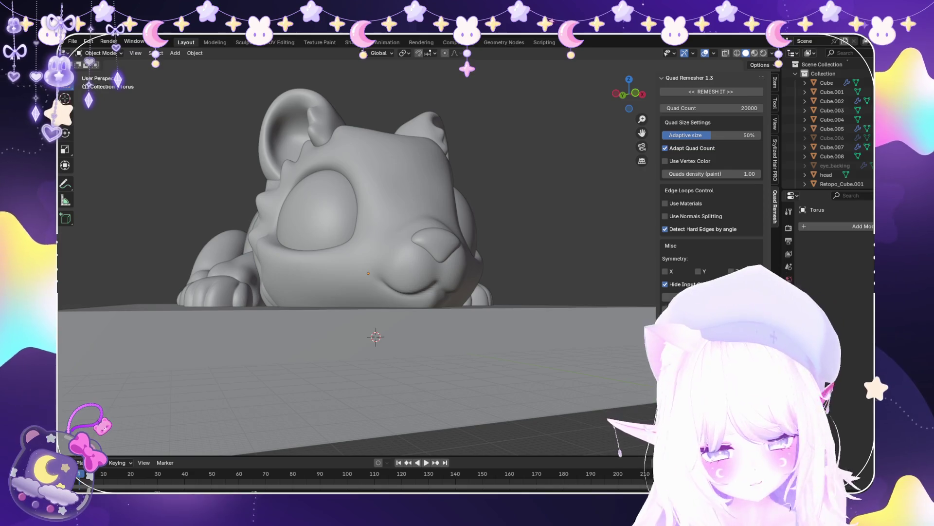
# Select the rounded Cube.004 piece in Sculpt Mode and undo its last sculpted stroke
pyautogui.moveTo(357, 253)
pyautogui.mouseDown(button='middle')
pyautogui.moveTo(340, 244)
pyautogui.moveTo(370, 234)
pyautogui.moveTo(341, 253)
pyautogui.moveTo(351, 262)
pyautogui.moveTo(336, 228)
pyautogui.moveTo(350, 205)
pyautogui.moveTo(341, 243)
pyautogui.moveTo(311, 234)
pyautogui.mouseUp(button='middle')
pyautogui.click(341, 249)
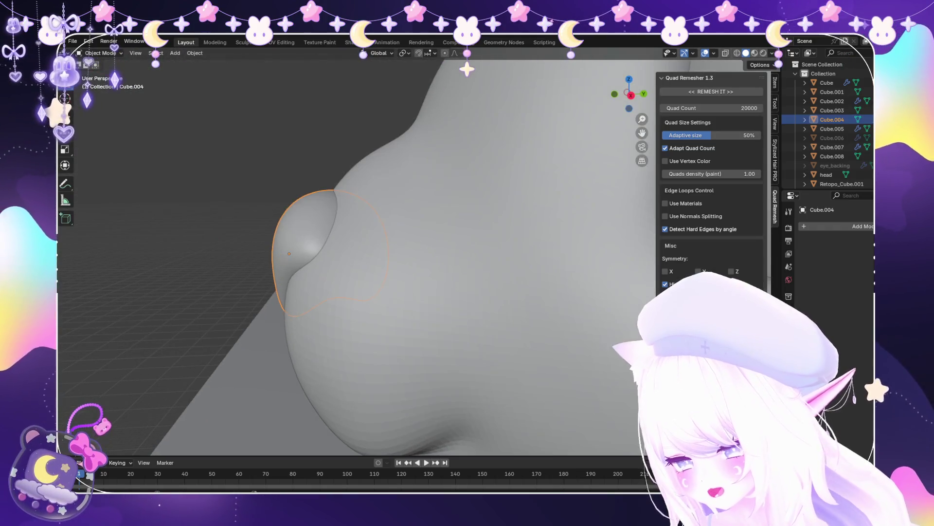
pyautogui.click(103, 83)
pyautogui.moveTo(167, 355)
pyautogui.mouseDown(button='middle')
pyautogui.moveTo(334, 317)
pyautogui.moveTo(344, 209)
pyautogui.moveTo(464, 259)
pyautogui.moveTo(466, 271)
pyautogui.moveTo(487, 282)
pyautogui.moveTo(559, 282)
pyautogui.moveTo(553, 303)
pyautogui.moveTo(334, 219)
pyautogui.moveTo(132, 68)
pyautogui.mouseUp(button='middle')
pyautogui.hotkey('ctrl', 'z')
# Return to Object Mode, view the whole sculpt from the side, and select the head mesh
pyautogui.click(100, 53)
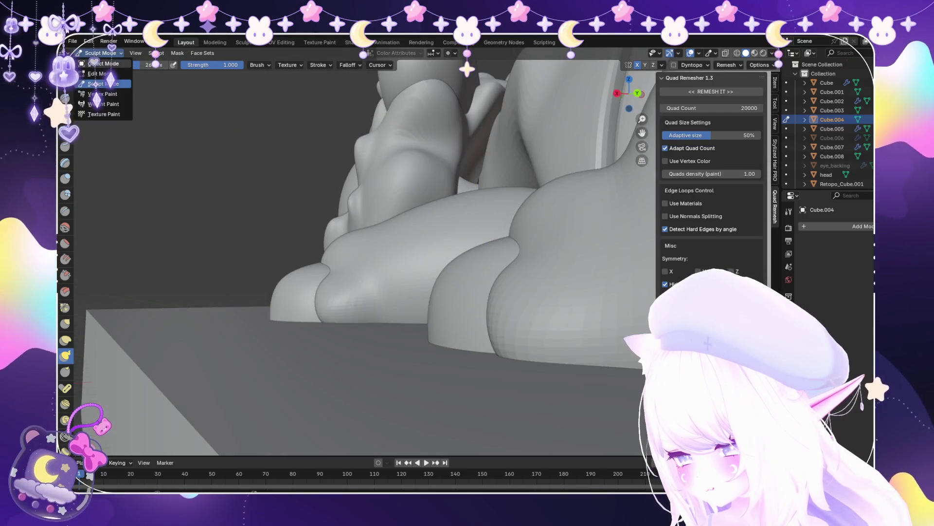
pyautogui.click(104, 64)
pyautogui.moveTo(292, 243); pyautogui.dragTo(341, 204, button='middle')
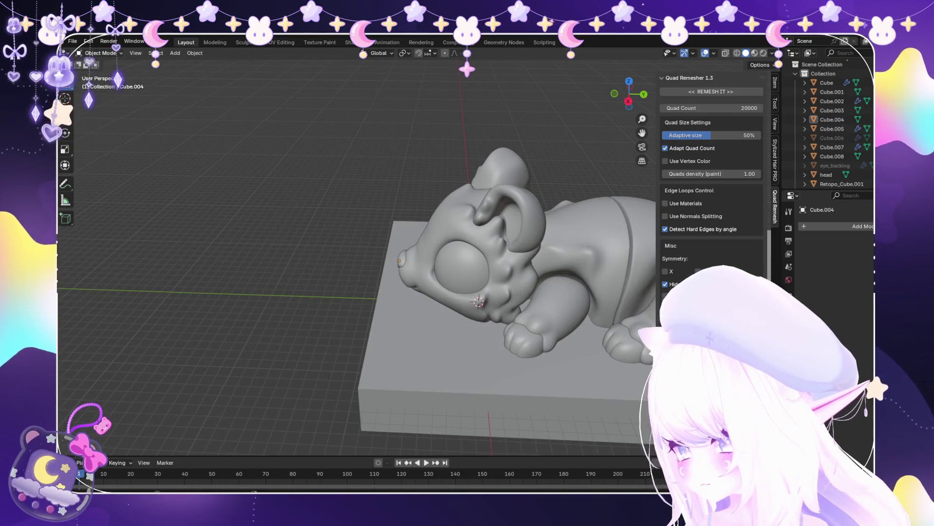
pyautogui.click(100, 52)
pyautogui.press('Escape')
pyautogui.moveTo(340, 244)
pyautogui.mouseDown(button='middle')
pyautogui.moveTo(292, 234)
pyautogui.moveTo(355, 175)
pyautogui.moveTo(389, 223)
pyautogui.moveTo(375, 241)
pyautogui.moveTo(438, 234)
pyautogui.mouseUp(button='middle')
pyautogui.scroll(-3, 340, 244)
pyautogui.scroll(5, 438, 234)
pyautogui.click(438, 292)
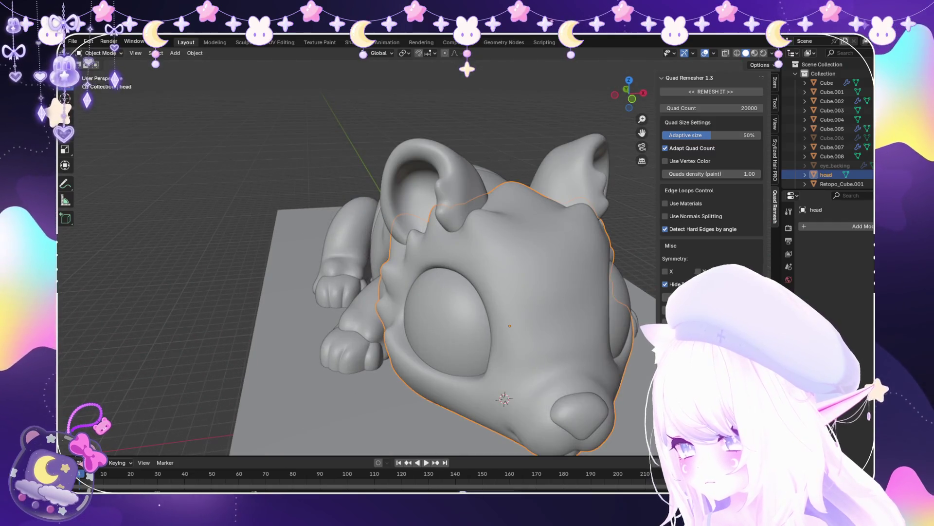
# Put the head into Sculpt Mode and smooth its surface with the Smooth brush
pyautogui.click(100, 53)
pyautogui.click(102, 79)
pyautogui.scroll(4, 390, 243)
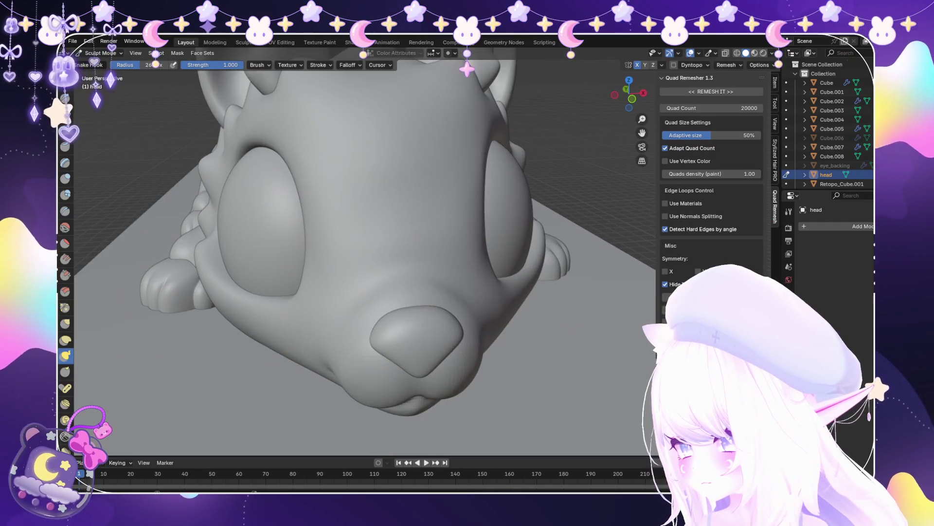
pyautogui.hotkey('shift', 's')
pyautogui.scroll(3, 375, 267)
pyautogui.moveTo(375, 267)
pyautogui.mouseDown(button='middle')
pyautogui.moveTo(392, 271)
pyautogui.moveTo(316, 258)
pyautogui.mouseUp(button='middle')
pyautogui.scroll(-8, 392, 271)
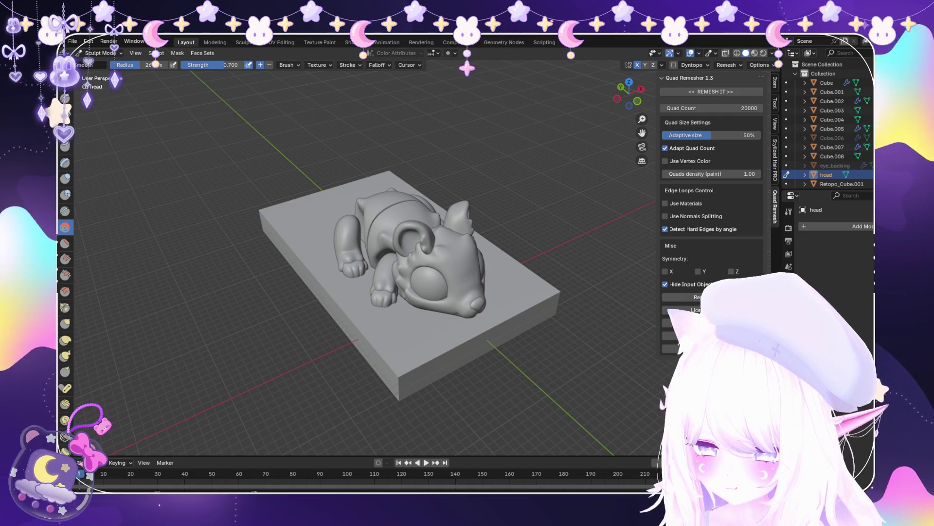
pyautogui.moveTo(540, 311); pyautogui.dragTo(372, 321, button='middle')
# Return to Object Mode and orbit from a near top-down view to a low side view of the sculpt
pyautogui.scroll(2, 438, 316)
pyautogui.click(100, 63)
pyautogui.moveTo(340, 243); pyautogui.dragTo(428, 205, button='middle')
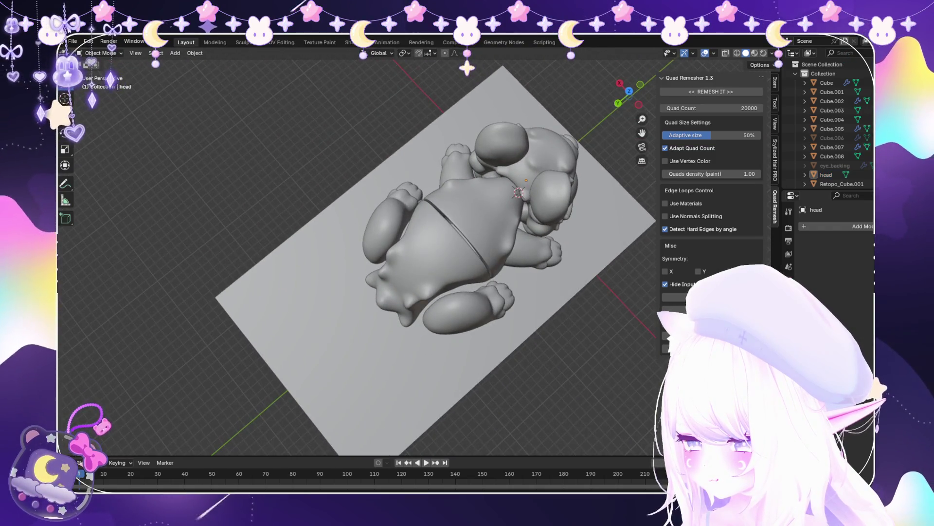
pyautogui.scroll(-3, 428, 258)
pyautogui.click(72, 41)
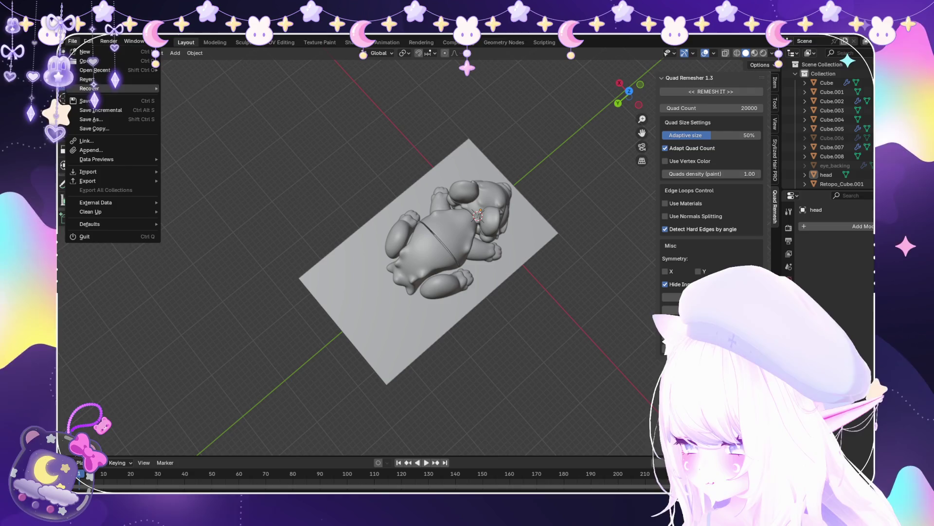
pyautogui.moveTo(341, 272); pyautogui.dragTo(389, 195, button='middle')
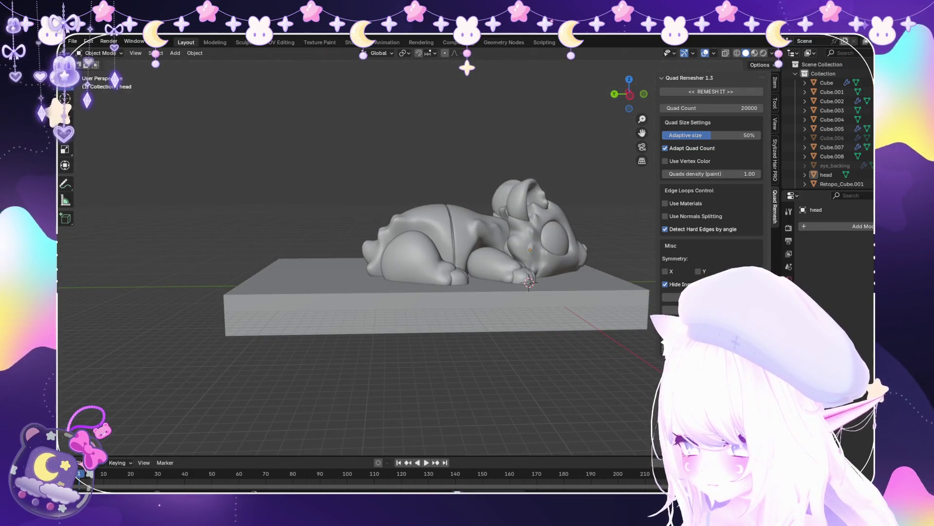
pyautogui.scroll(5, 487, 234)
# Select the head, enter Sculpt Mode, and smooth the cheek below the eye with the Smooth brush
pyautogui.click(826, 174)
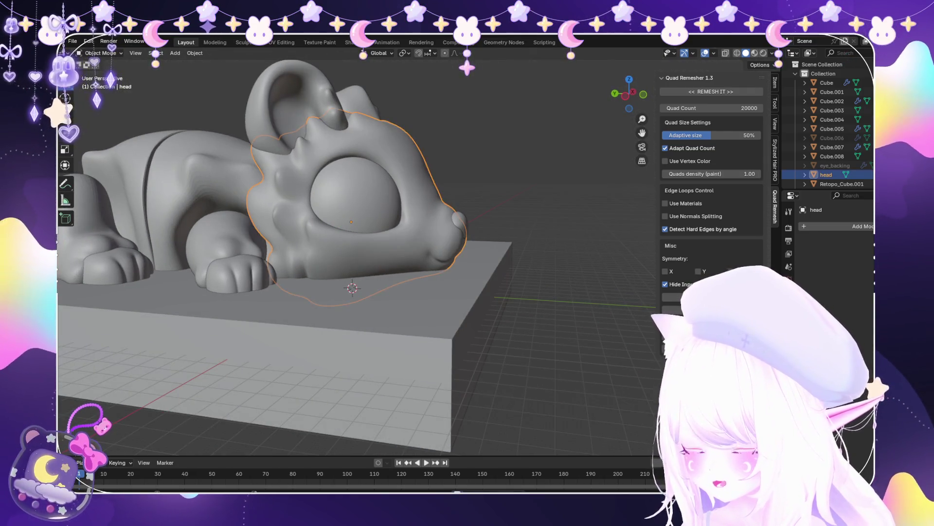
pyautogui.click(102, 84)
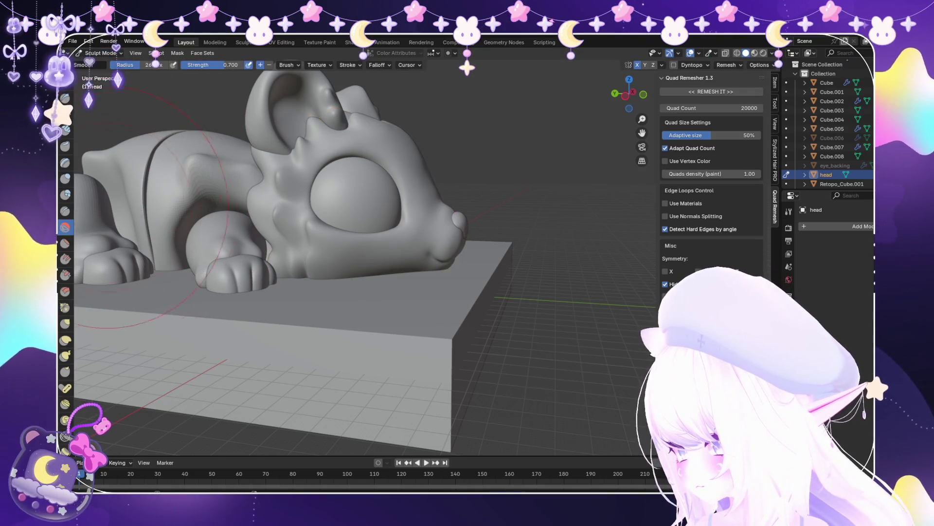
pyautogui.click(66, 355)
pyautogui.scroll(5, 396, 282)
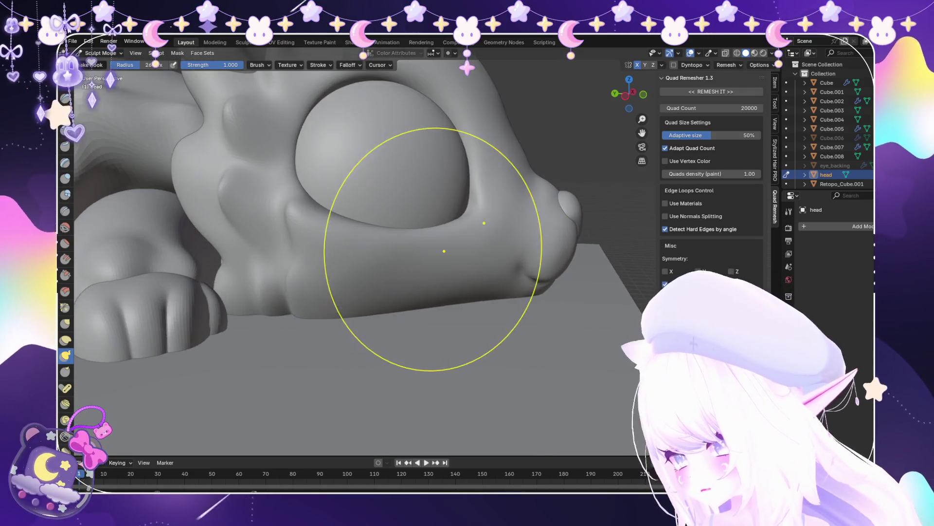
pyautogui.click(65, 227)
pyautogui.scroll(3, 480, 240)
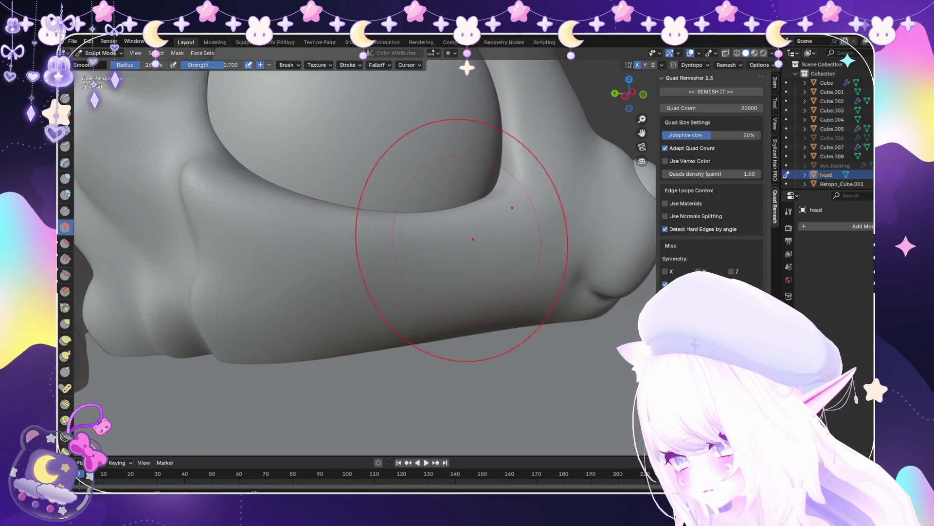
pyautogui.moveTo(480, 240); pyautogui.dragTo(425, 277)
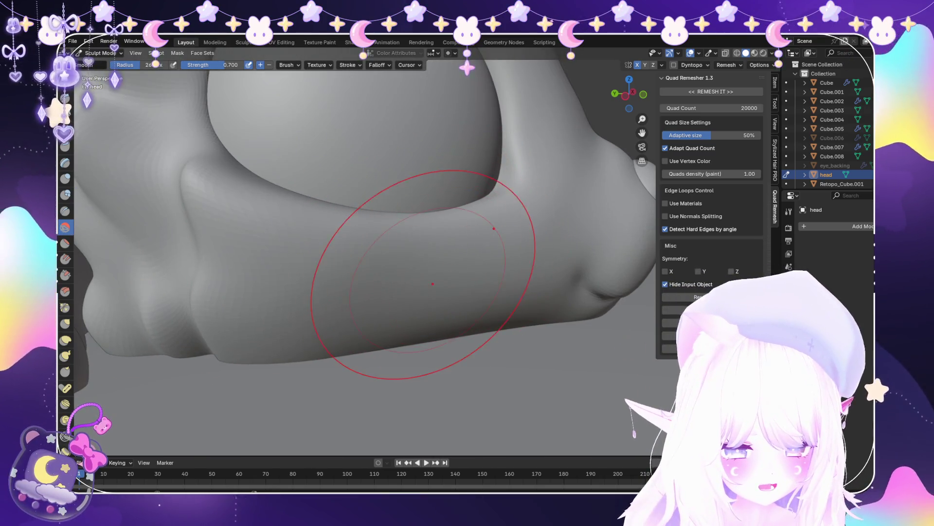
pyautogui.scroll(-2, 355, 240)
pyautogui.scroll(-5, 354, 240)
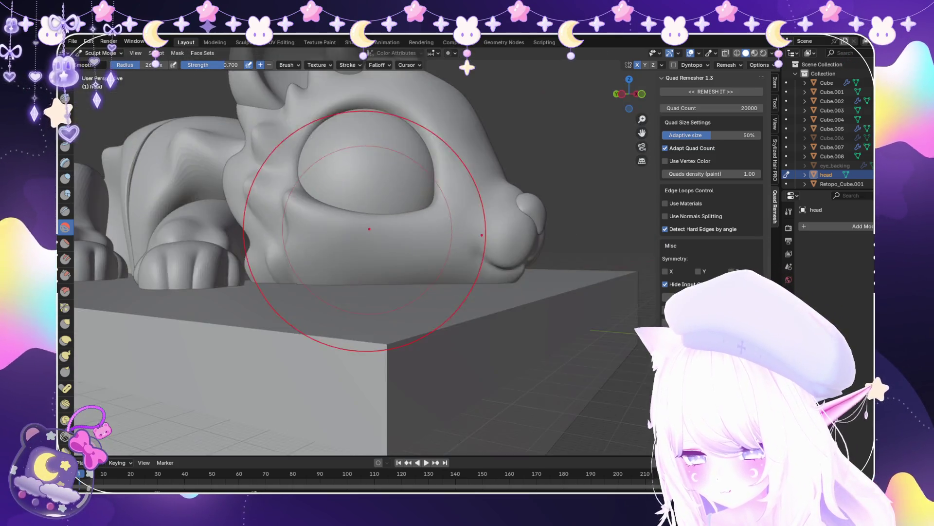
# Switch to the Flatten/Contrast brush and review the face from side, top and front views
pyautogui.moveTo(354, 239); pyautogui.dragTo(385, 229, button='middle')
pyautogui.scroll(-4, 355, 240)
pyautogui.moveTo(438, 243); pyautogui.dragTo(477, 224, button='middle')
pyautogui.scroll(4, 477, 224)
pyautogui.scroll(-3, 477, 225)
pyautogui.scroll(3, 421, 209)
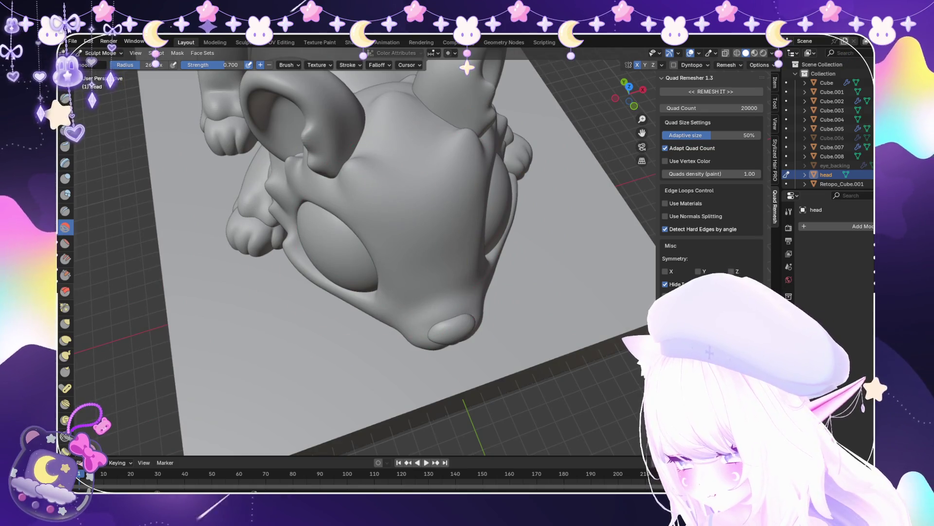
pyautogui.hotkey('shift', 't')
pyautogui.scroll(-3, 427, 250)
pyautogui.moveTo(428, 251); pyautogui.dragTo(380, 229, button='middle')
pyautogui.moveTo(341, 185)
pyautogui.mouseDown(button='middle')
pyautogui.moveTo(375, 177)
pyautogui.moveTo(416, 235)
pyautogui.mouseUp(button='middle')
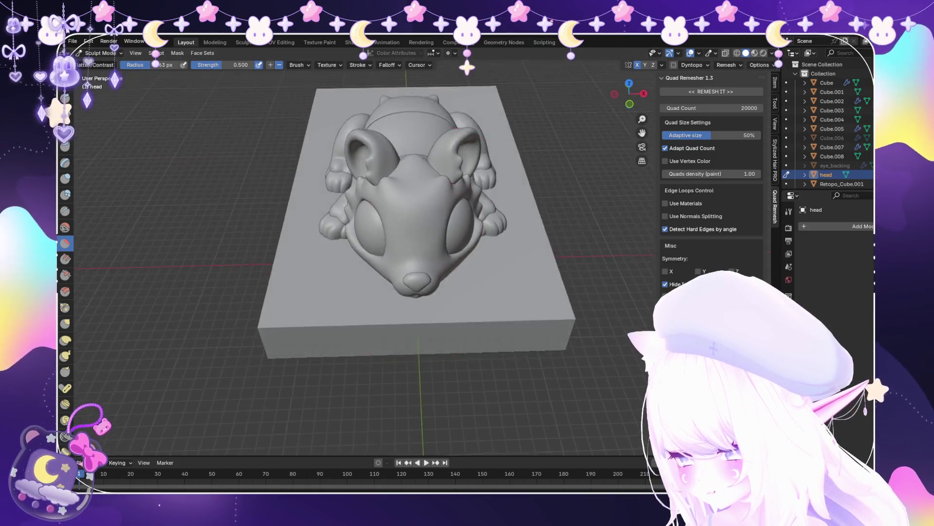
pyautogui.scroll(3, 416, 235)
pyautogui.moveTo(440, 267)
pyautogui.mouseDown(button='middle')
pyautogui.moveTo(417, 208)
pyautogui.moveTo(318, 187)
pyautogui.mouseUp(button='middle')
pyautogui.scroll(-3, 420, 268)
pyautogui.scroll(2, 428, 216)
pyautogui.scroll(2, 318, 188)
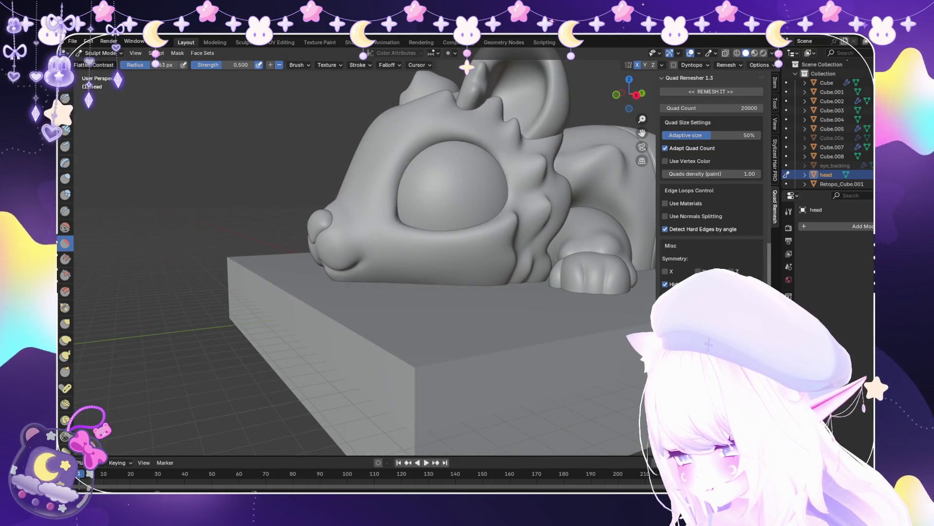
# Rework the head and eye area with Snake Hook from side and three-quarter angles
pyautogui.press('k')
pyautogui.moveTo(427, 162); pyautogui.dragTo(438, 175, button='middle')
pyautogui.scroll(2, 444, 183)
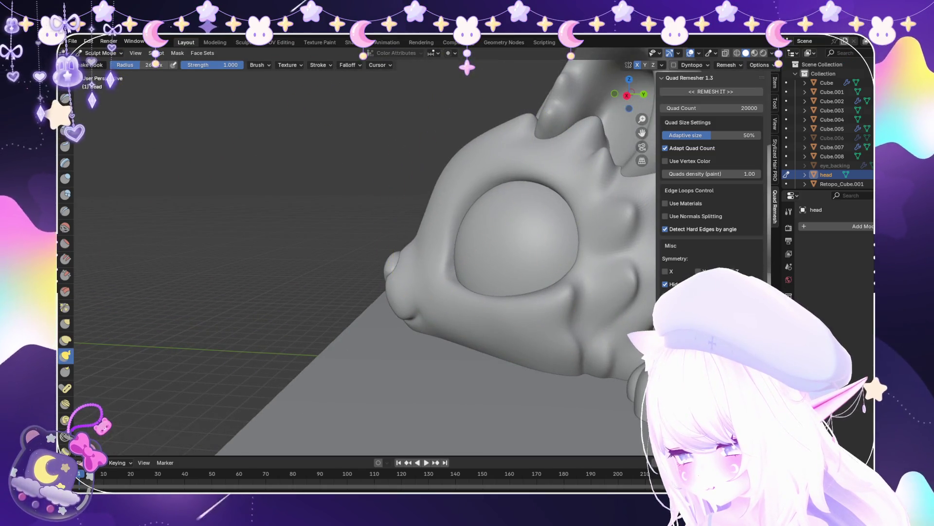
pyautogui.scroll(-4, 440, 181)
pyautogui.scroll(6, 447, 190)
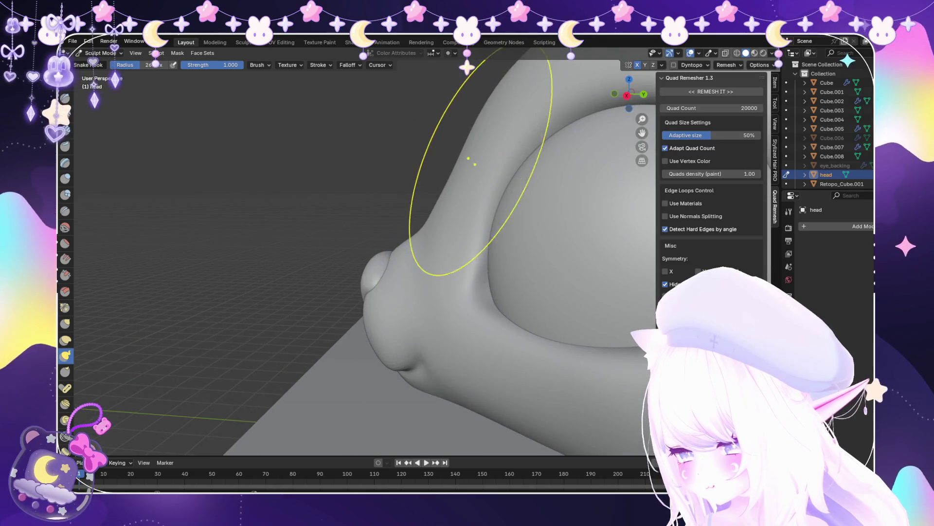
pyautogui.moveTo(501, 185)
pyautogui.mouseDown(button='middle')
pyautogui.moveTo(511, 175)
pyautogui.moveTo(560, 224)
pyautogui.moveTo(625, 250)
pyautogui.mouseUp(button='middle')
pyautogui.scroll(-4, 492, 198)
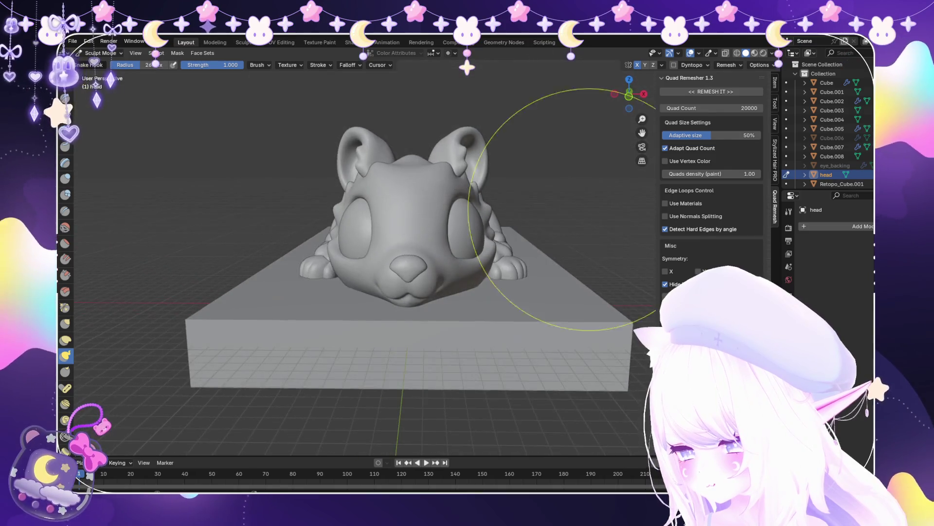
pyautogui.scroll(2, 625, 250)
pyautogui.scroll(2, 463, 188)
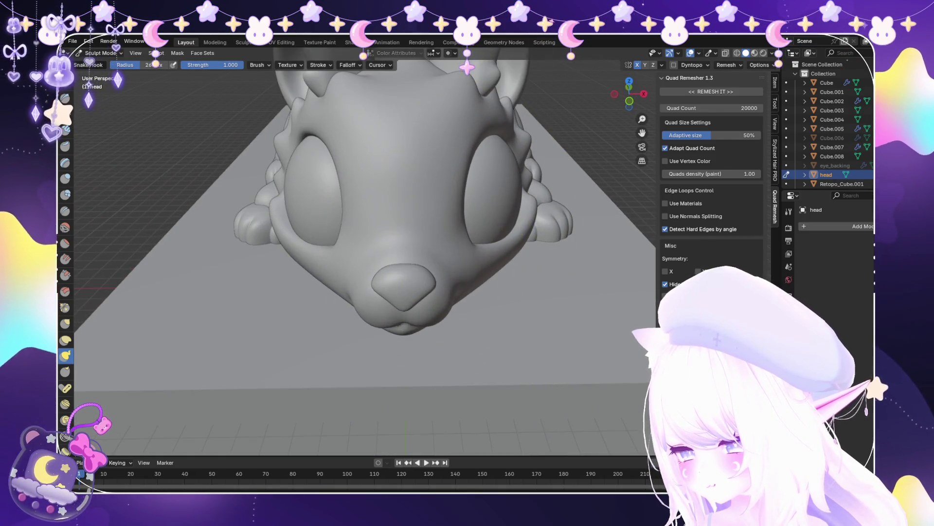
pyautogui.scroll(2, 480, 229)
pyautogui.moveTo(480, 229)
pyautogui.mouseDown(button='middle')
pyautogui.moveTo(490, 261)
pyautogui.moveTo(544, 257)
pyautogui.moveTo(511, 219)
pyautogui.moveTo(535, 223)
pyautogui.moveTo(484, 312)
pyautogui.moveTo(584, 250)
pyautogui.moveTo(632, 243)
pyautogui.moveTo(479, 230)
pyautogui.moveTo(428, 313)
pyautogui.moveTo(349, 312)
pyautogui.mouseUp(button='middle')
pyautogui.scroll(-2, 545, 256)
pyautogui.scroll(4, 488, 213)
pyautogui.scroll(-2, 484, 313)
pyautogui.scroll(-4, 484, 312)
pyautogui.scroll(3, 480, 229)
pyautogui.scroll(2, 427, 313)
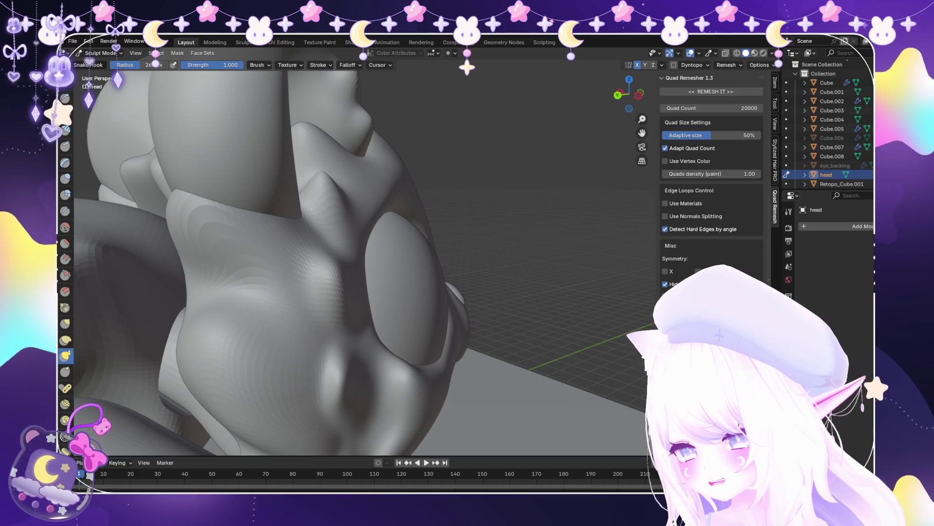
pyautogui.scroll(4, 382, 339)
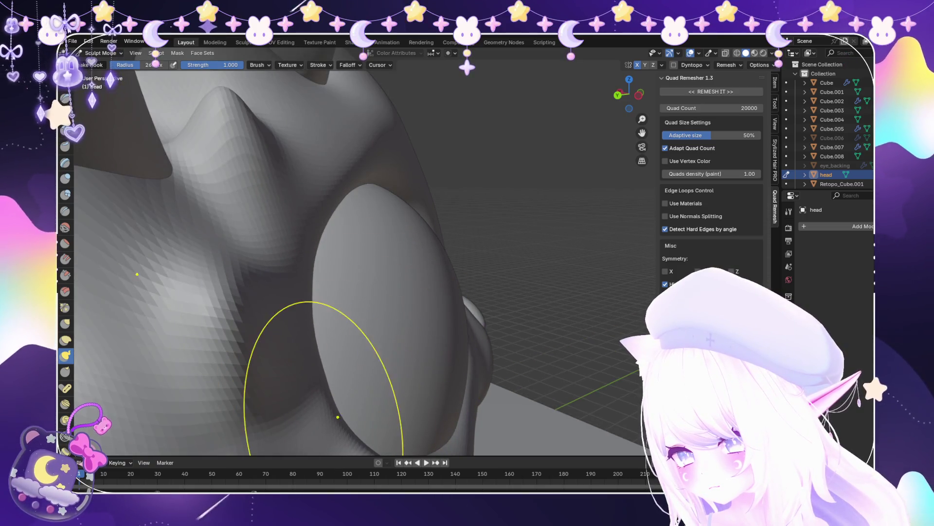
pyautogui.scroll(-3, 329, 418)
# Inspect the creature from behind and a low side angle, then return to Object Mode
pyautogui.moveTo(333, 386)
pyautogui.mouseDown(button='middle')
pyautogui.moveTo(322, 363)
pyautogui.moveTo(350, 352)
pyautogui.mouseUp(button='middle')
pyautogui.scroll(-2, 341, 355)
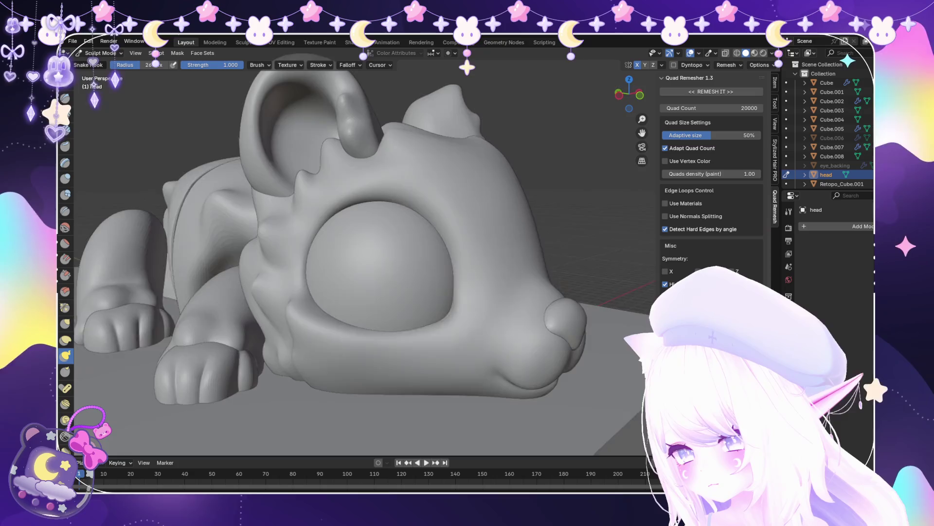
pyautogui.scroll(-4, 408, 345)
pyautogui.moveTo(409, 346); pyautogui.dragTo(418, 292, button='middle')
pyautogui.scroll(4, 344, 329)
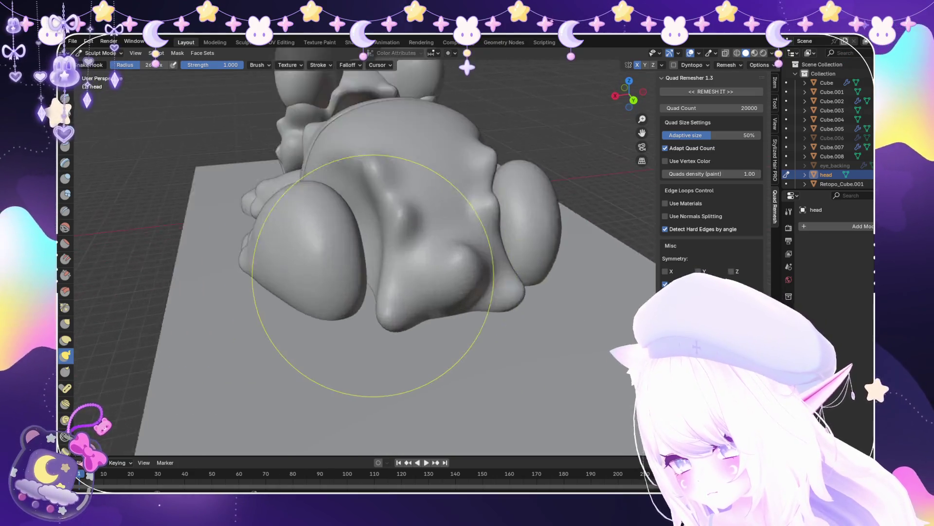
pyautogui.moveTo(344, 330); pyautogui.dragTo(183, 80, button='middle')
pyautogui.scroll(-3, 183, 80)
pyautogui.click(100, 53)
pyautogui.click(100, 65)
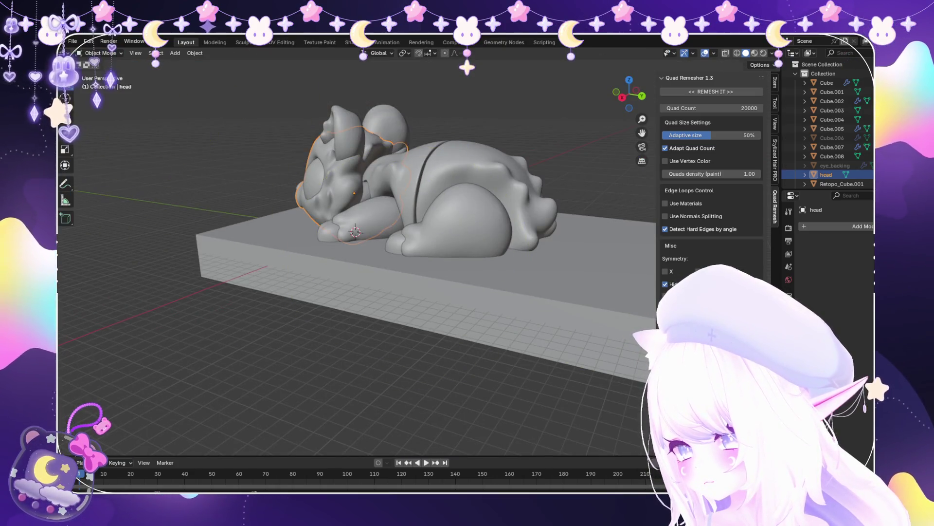
# Add a cube, scale it down, and move it along Y and up onto the base
pyautogui.moveTo(340, 243); pyautogui.dragTo(355, 234, button='middle')
pyautogui.click(175, 53)
pyautogui.moveTo(187, 63)
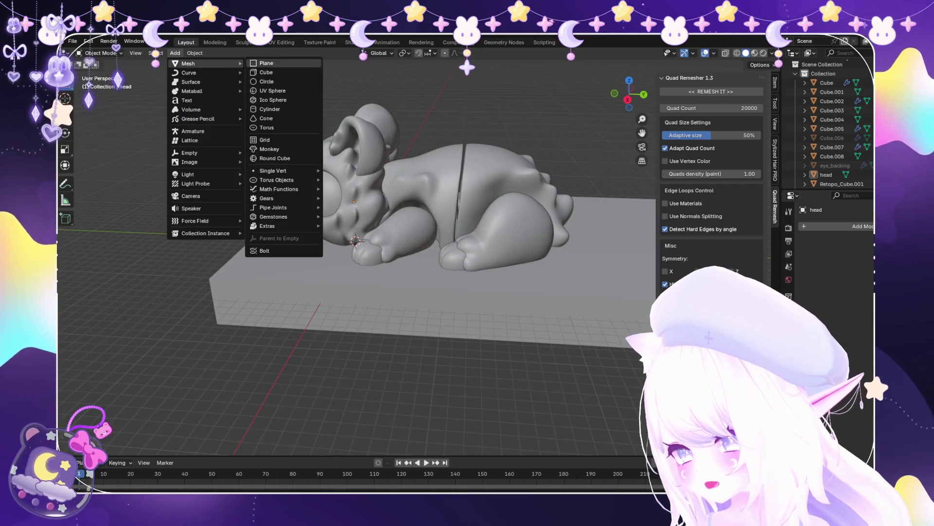
pyautogui.click(263, 71)
pyautogui.press('s')
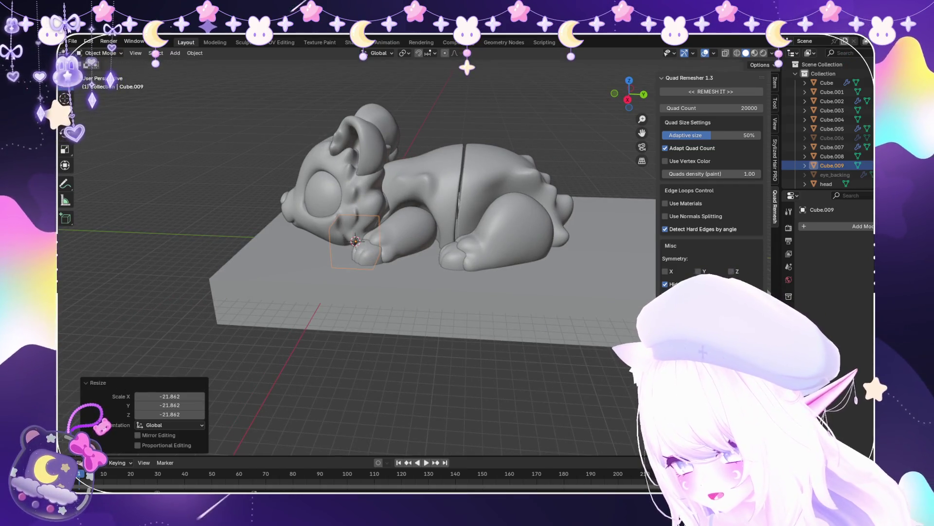
pyautogui.press('g')
pyautogui.press('y')
pyautogui.press('Return')
pyautogui.scroll(5, 358, 257)
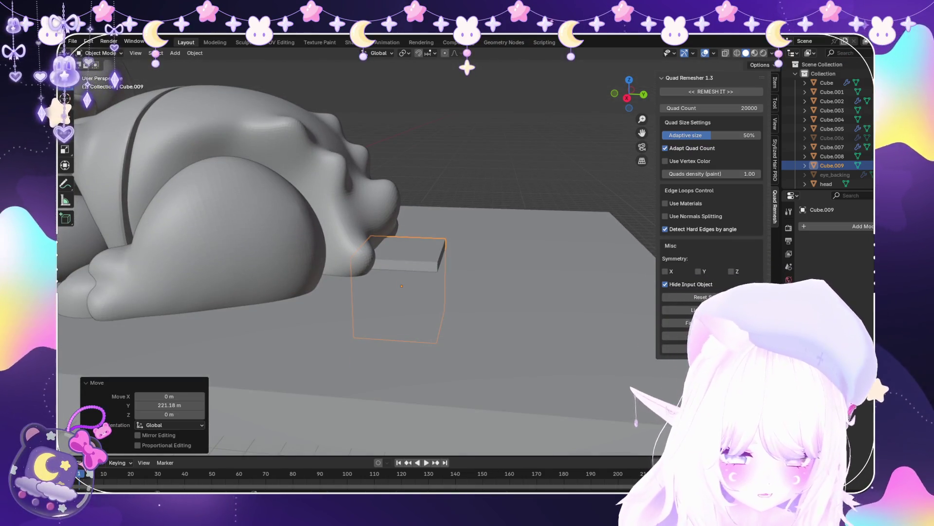
pyautogui.press('g')
pyautogui.press('z')
pyautogui.press('Return')
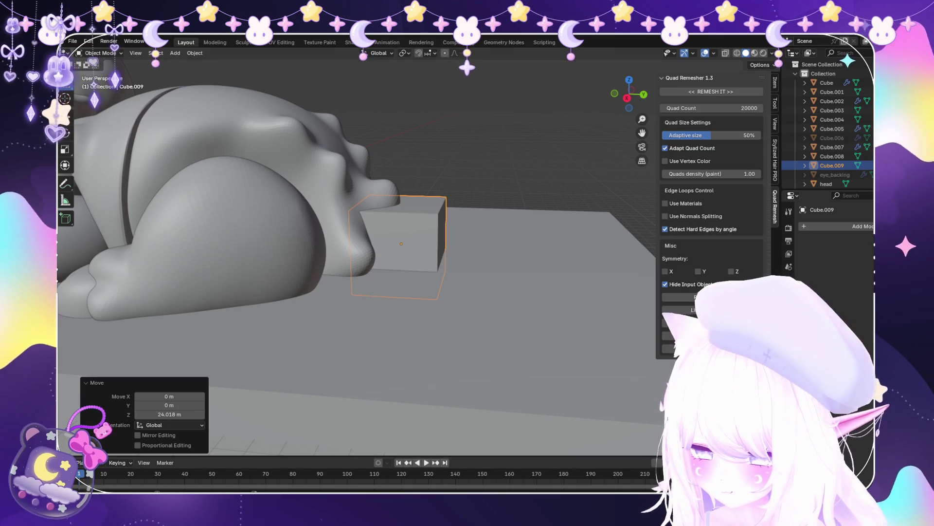
# Frame the cube and rescale it, shrinking to about 0.78 then enlarging to 1.238
pyautogui.press('KP_Decimal')
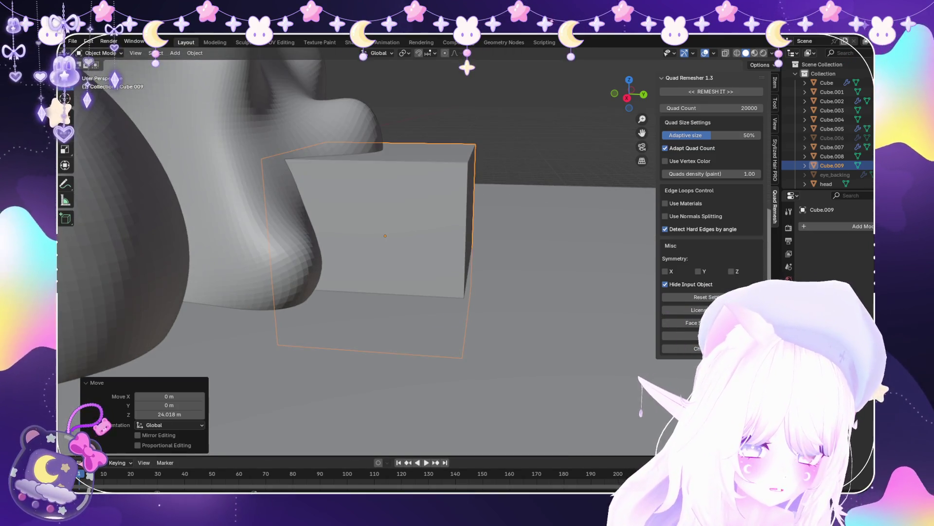
pyautogui.press('s')
pyautogui.press('Return')
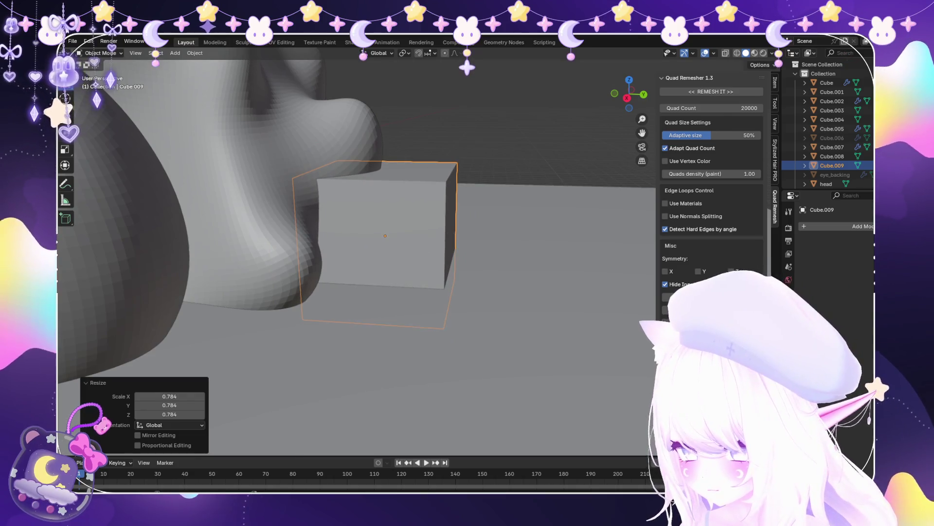
pyautogui.scroll(3, 356, 248)
pyautogui.scroll(-5, 355, 253)
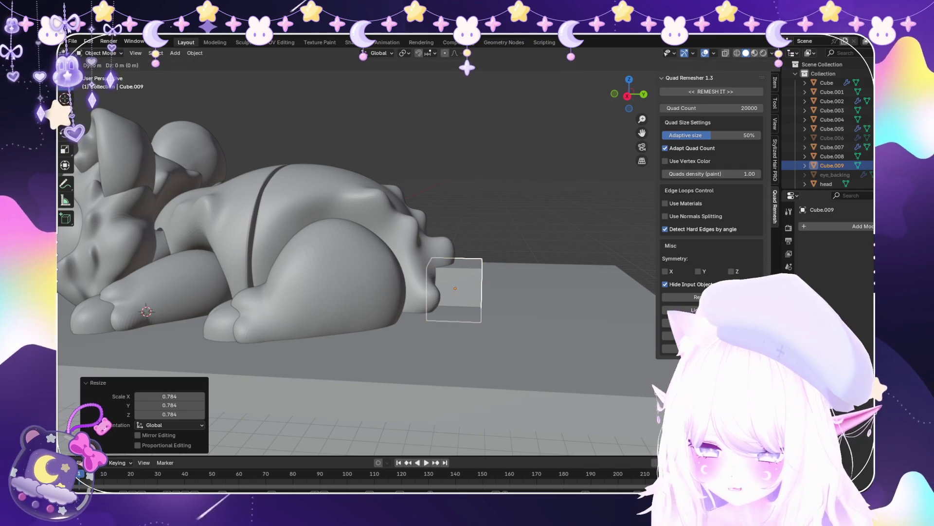
pyautogui.press('z')
pyautogui.press('s')
pyautogui.press('Return')
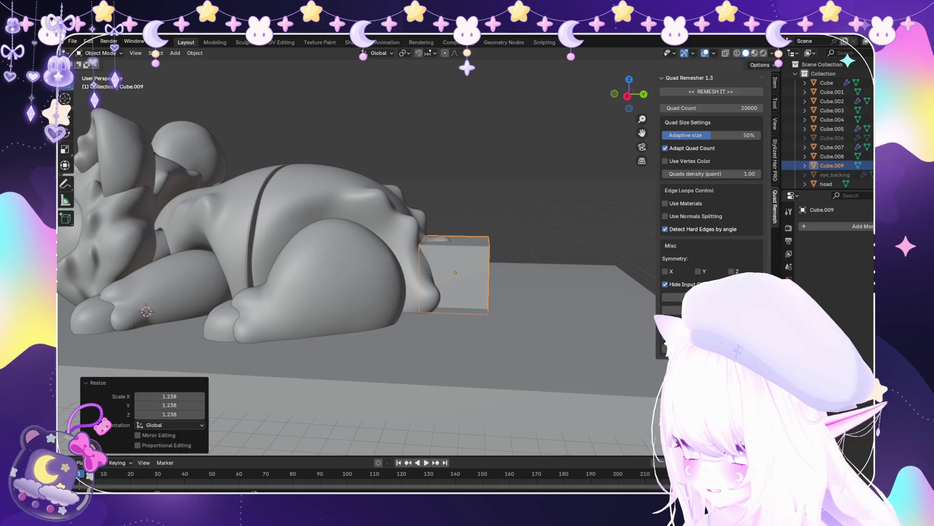
pyautogui.click(856, 225)
# Add a Subdivision Surface modifier and scale the rounded cube up to 1.392
pyautogui.press('Return')
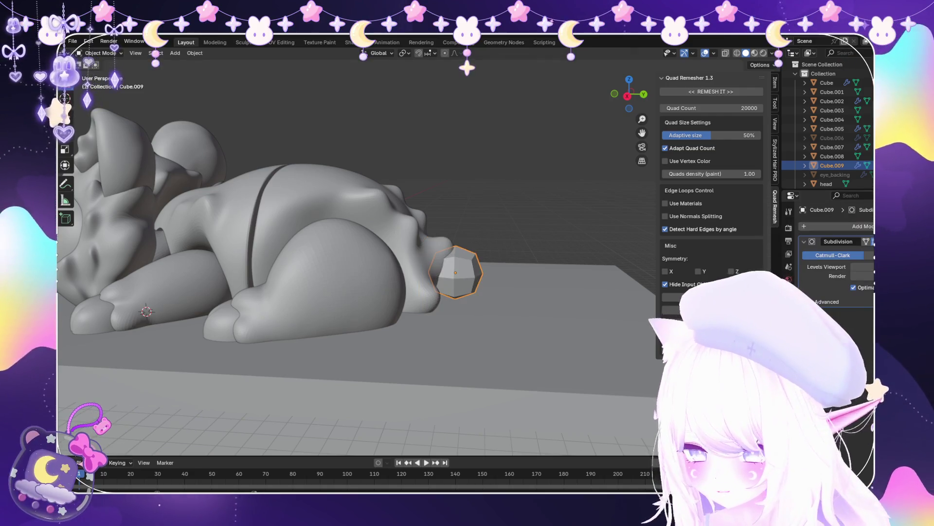
pyautogui.press('s')
pyautogui.press('Return')
pyautogui.press('Return')
pyautogui.moveTo(355, 254)
pyautogui.mouseDown(button='middle')
pyautogui.moveTo(355, 215)
pyautogui.moveTo(379, 185)
pyautogui.mouseUp(button='middle')
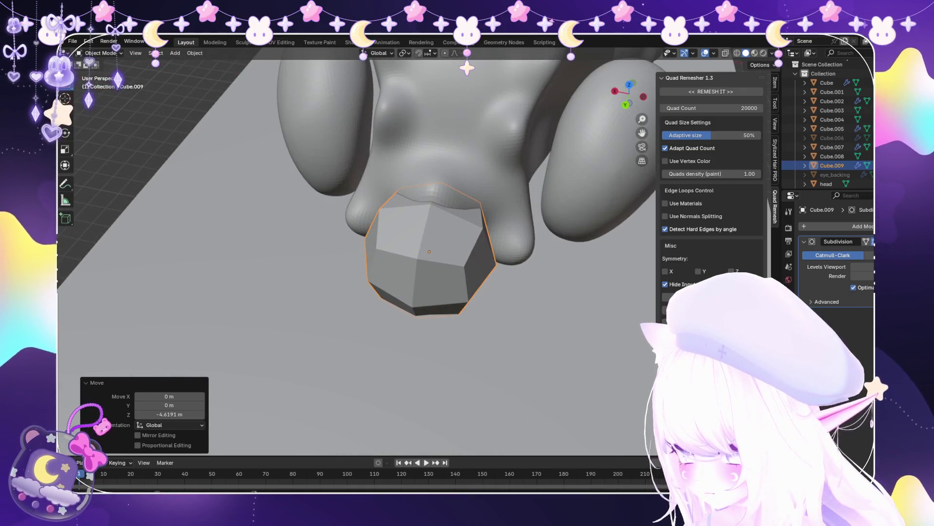
pyautogui.click(101, 53)
pyautogui.click(100, 71)
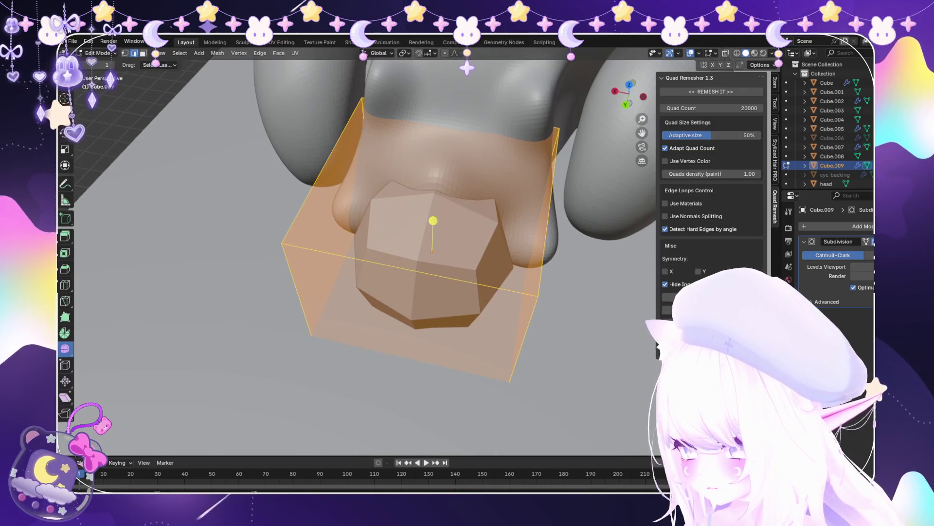
pyautogui.click(103, 63)
# Raise the subdivision level, apply the modifier, and enter Sculpt Mode on the sphere
pyautogui.moveTo(858, 267); pyautogui.dragTo(873, 267)
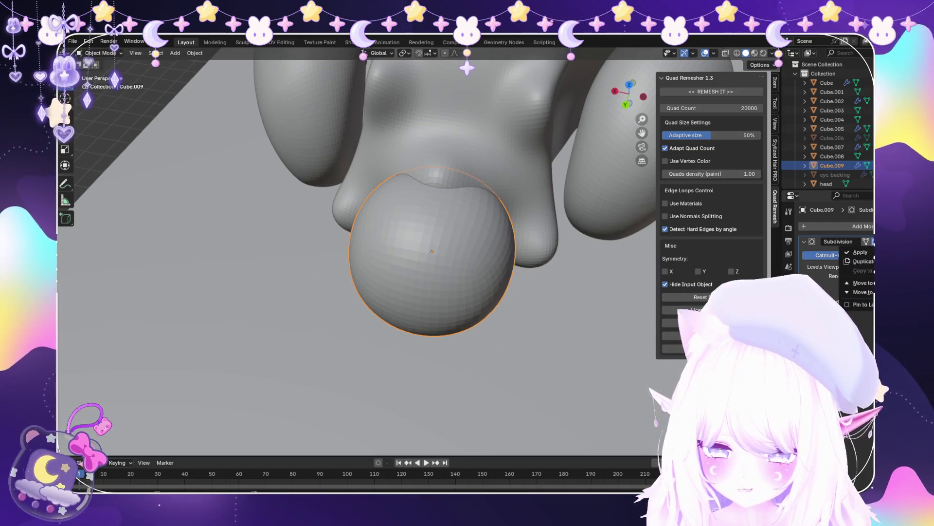
pyautogui.click(860, 252)
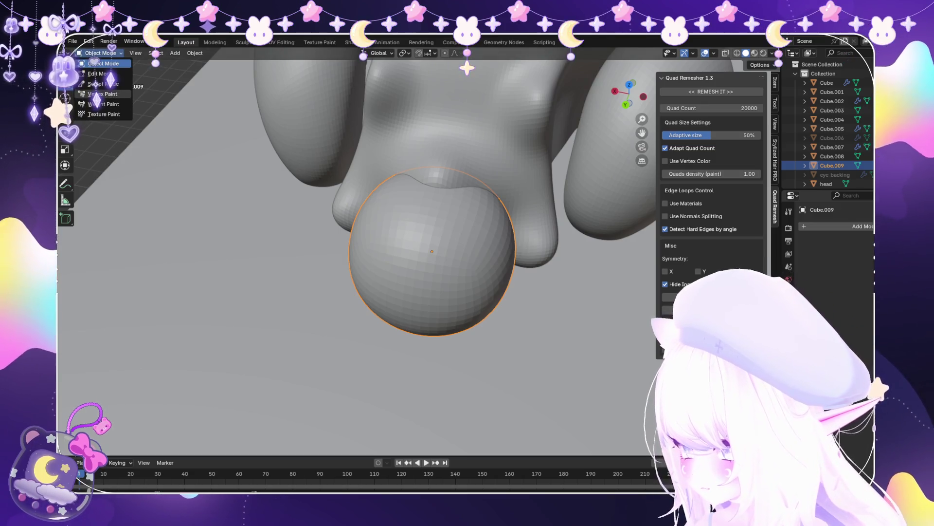
pyautogui.click(100, 84)
pyautogui.scroll(3, 424, 399)
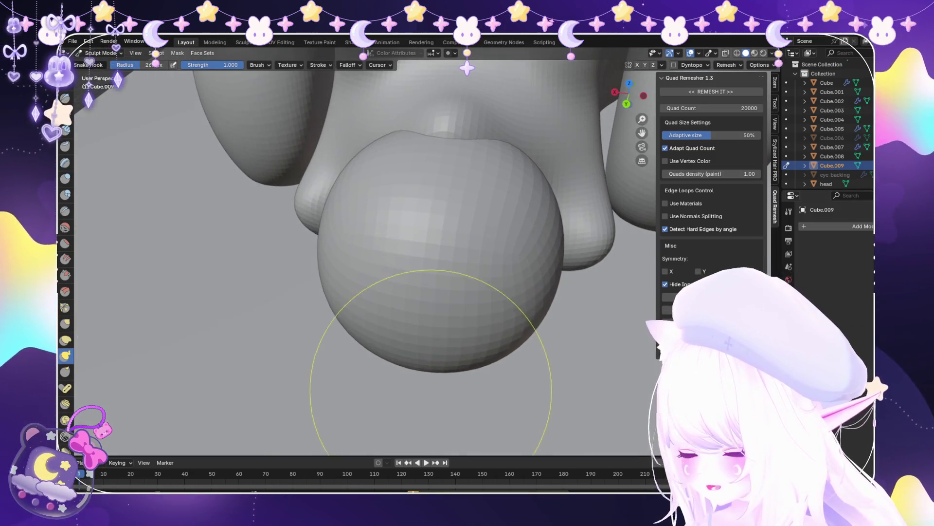
# Flatten the sphere's bottom, underside and right side
pyautogui.moveTo(428, 399); pyautogui.dragTo(429, 350)
pyautogui.moveTo(428, 350); pyautogui.dragTo(554, 224, button='middle')
pyautogui.moveTo(555, 224)
pyautogui.mouseDown()
pyautogui.moveTo(507, 204)
pyautogui.moveTo(501, 267)
pyautogui.mouseUp()
# Carve a deep hollow into the tail sphere's face with the Blob brush
pyautogui.moveTo(502, 266); pyautogui.dragTo(356, 264, button='middle')
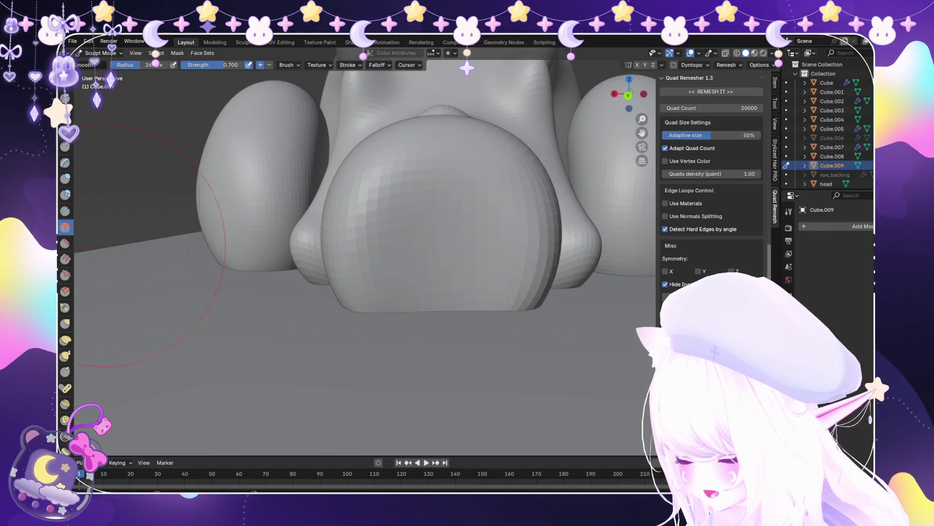
pyautogui.moveTo(148, 341); pyautogui.dragTo(490, 396, button='middle')
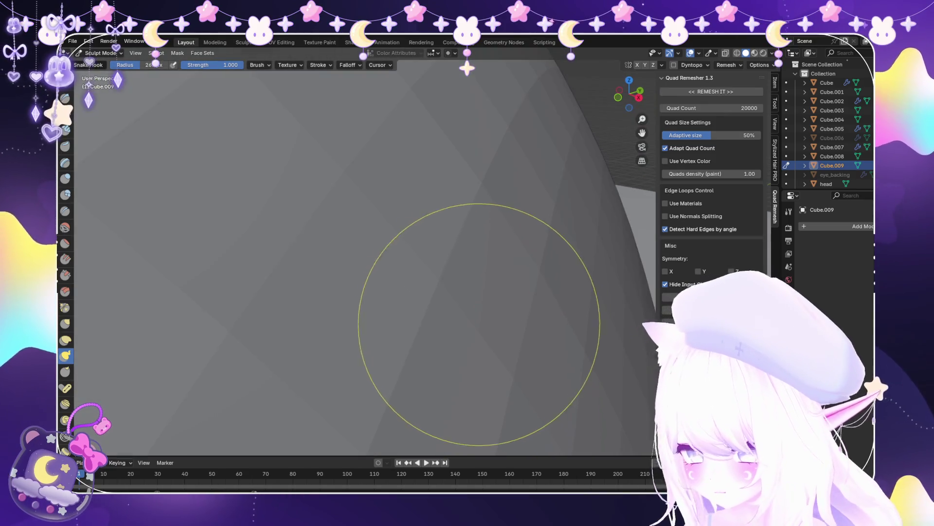
pyautogui.scroll(-5, 422, 305)
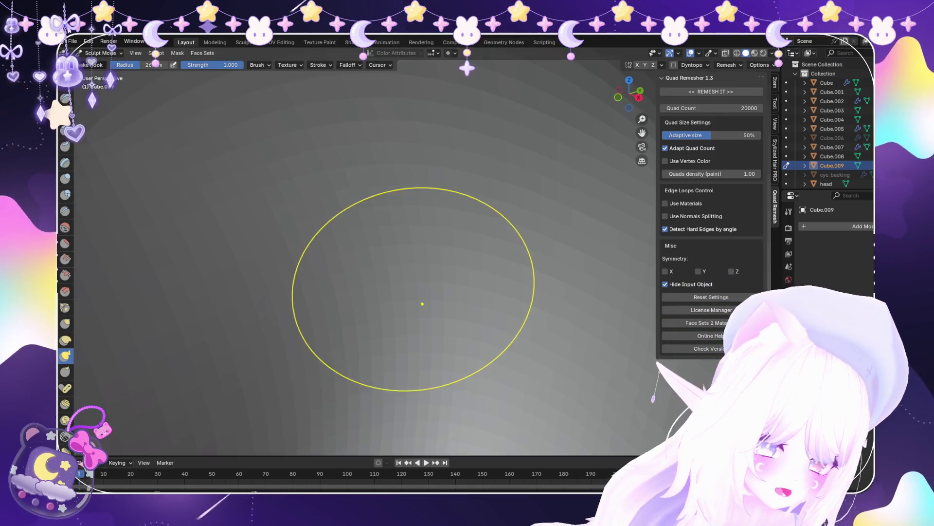
pyautogui.moveTo(428, 293)
pyautogui.mouseDown(button='middle')
pyautogui.moveTo(407, 292)
pyautogui.moveTo(500, 275)
pyautogui.moveTo(430, 302)
pyautogui.moveTo(459, 267)
pyautogui.mouseUp(button='middle')
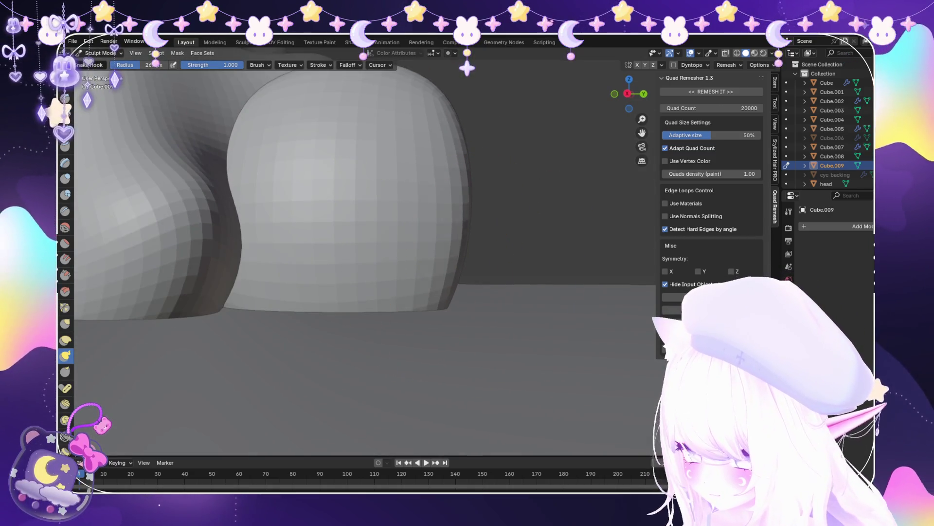
pyautogui.scroll(-1, 455, 198)
pyautogui.moveTo(452, 194)
pyautogui.mouseDown(button='middle')
pyautogui.moveTo(481, 301)
pyautogui.moveTo(389, 270)
pyautogui.moveTo(439, 315)
pyautogui.moveTo(438, 302)
pyautogui.moveTo(480, 292)
pyautogui.moveTo(535, 312)
pyautogui.moveTo(323, 354)
pyautogui.moveTo(483, 271)
pyautogui.mouseUp(button='middle')
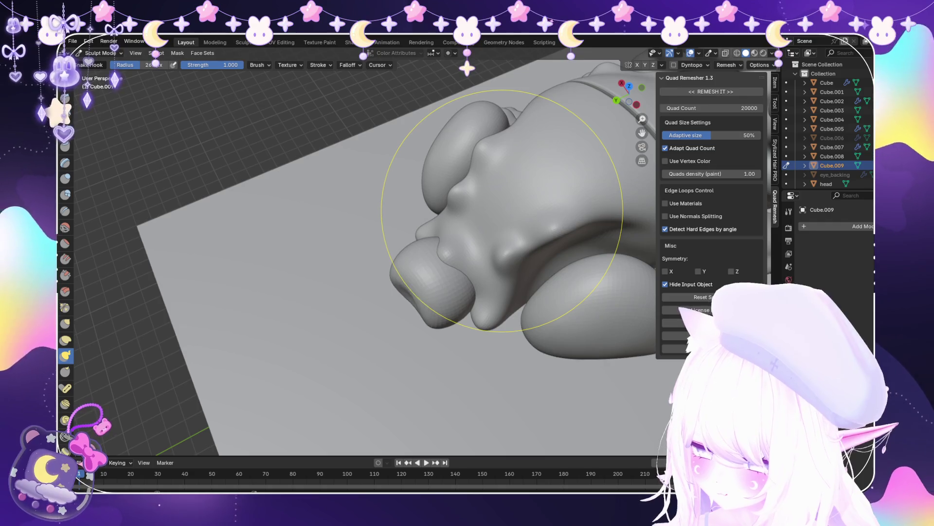
pyautogui.moveTo(502, 210)
pyautogui.mouseDown(button='middle')
pyautogui.moveTo(448, 209)
pyautogui.moveTo(452, 233)
pyautogui.mouseUp(button='middle')
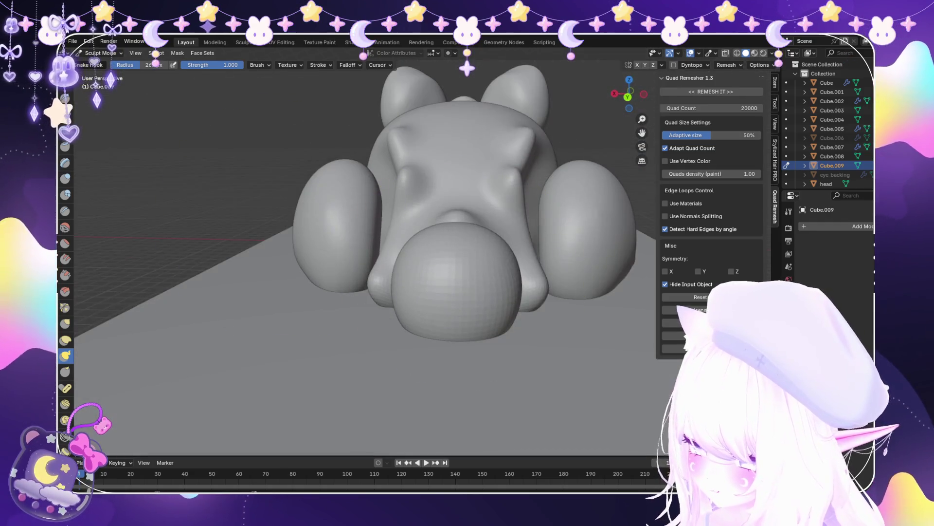
pyautogui.scroll(2, 500, 355)
pyautogui.scroll(3, 417, 260)
pyautogui.moveTo(417, 261); pyautogui.dragTo(514, 81, button='middle')
pyautogui.moveTo(462, 122)
pyautogui.mouseDown()
pyautogui.moveTo(438, 171)
pyautogui.moveTo(475, 244)
pyautogui.moveTo(452, 195)
pyautogui.moveTo(449, 208)
pyautogui.moveTo(438, 136)
pyautogui.moveTo(452, 185)
pyautogui.moveTo(438, 141)
pyautogui.moveTo(404, 209)
pyautogui.moveTo(428, 282)
pyautogui.moveTo(451, 267)
pyautogui.mouseUp()
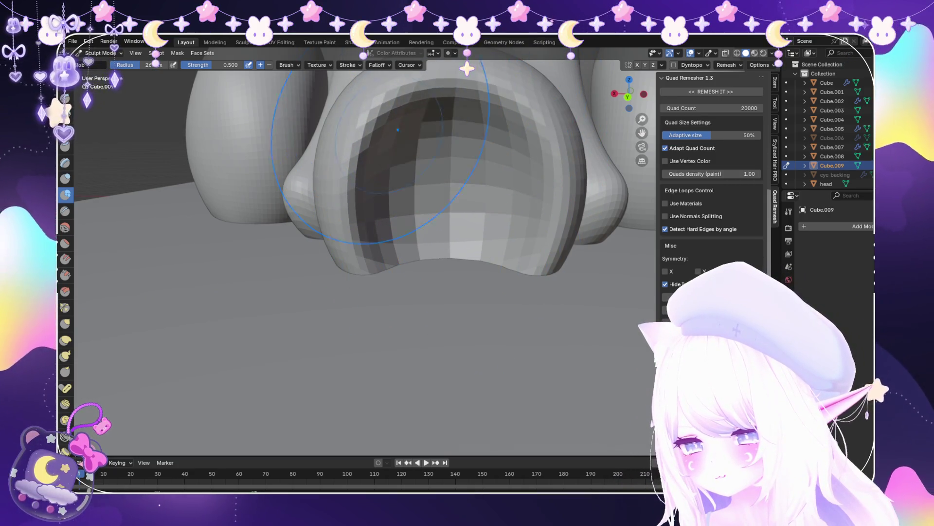
# Pull the tail bulb outward and round its opening with the Snake Hook brush
pyautogui.scroll(-3, 525, 236)
pyautogui.moveTo(525, 237)
pyautogui.mouseDown(button='middle')
pyautogui.moveTo(492, 243)
pyautogui.moveTo(560, 234)
pyautogui.moveTo(501, 239)
pyautogui.mouseUp(button='middle')
pyautogui.press('k')
pyautogui.scroll(2, 370, 256)
pyautogui.moveTo(370, 257); pyautogui.dragTo(451, 175, button='middle')
pyautogui.moveTo(375, 260)
pyautogui.mouseDown(button='middle')
pyautogui.moveTo(362, 248)
pyautogui.moveTo(370, 251)
pyautogui.mouseUp(button='middle')
pyautogui.moveTo(369, 252)
pyautogui.mouseDown()
pyautogui.moveTo(467, 226)
pyautogui.moveTo(448, 234)
pyautogui.mouseUp()
pyautogui.moveTo(448, 234); pyautogui.dragTo(430, 210, button='middle')
# Switch to the Blob brush, check front and side views, and undo a stray dent in the bulb
pyautogui.click(65, 194)
pyautogui.scroll(3, 281, 73)
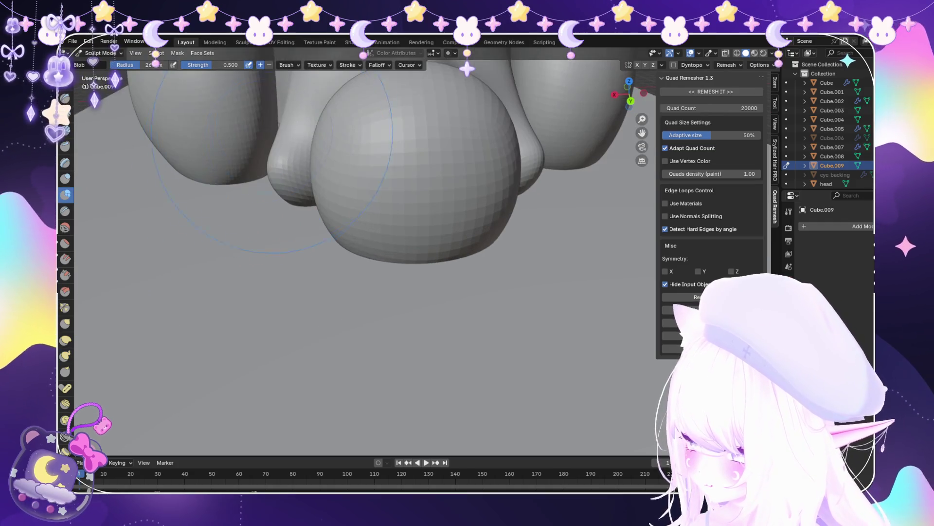
pyautogui.moveTo(281, 78)
pyautogui.mouseDown(button='middle')
pyautogui.moveTo(287, 49)
pyautogui.moveTo(285, 68)
pyautogui.mouseUp(button='middle')
pyautogui.scroll(-2, 416, 249)
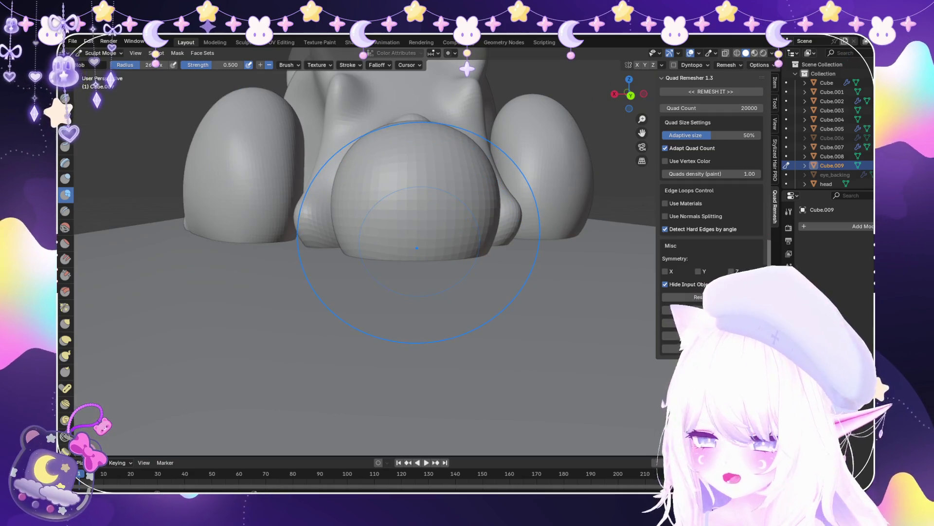
pyautogui.press('KP_1')
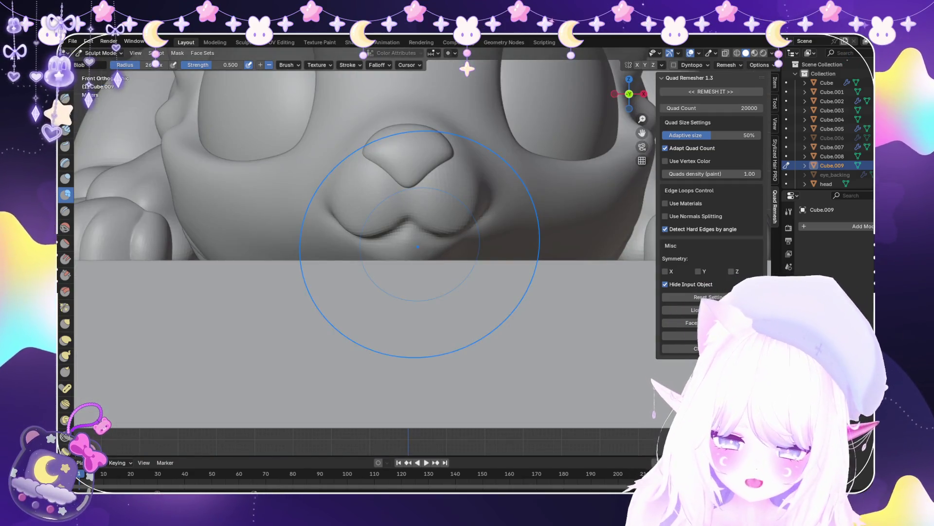
pyautogui.press('KP_3')
pyautogui.moveTo(420, 242)
pyautogui.mouseDown(button='middle')
pyautogui.moveTo(396, 188)
pyautogui.moveTo(411, 229)
pyautogui.moveTo(362, 197)
pyautogui.moveTo(428, 208)
pyautogui.mouseUp(button='middle')
pyautogui.moveTo(522, 149); pyautogui.dragTo(526, 148, button='middle')
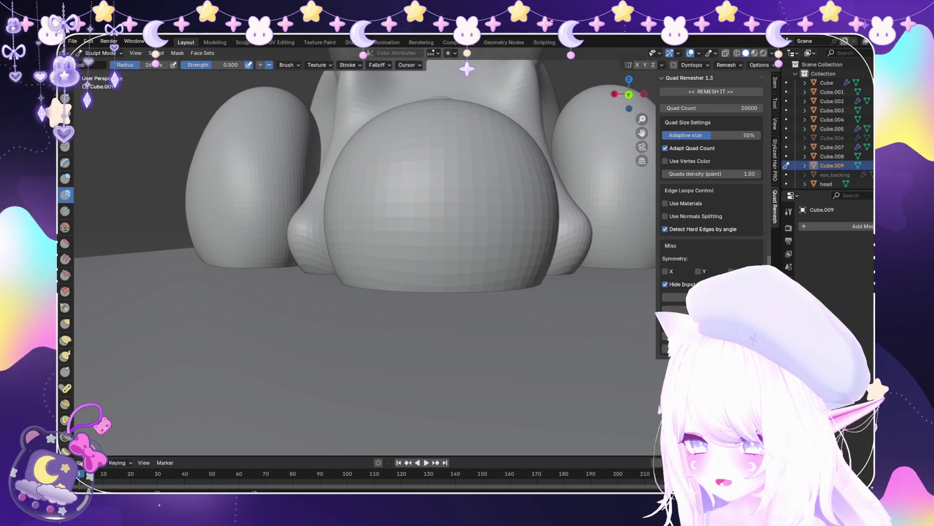
pyautogui.moveTo(418, 215)
pyautogui.mouseDown()
pyautogui.moveTo(438, 195)
pyautogui.moveTo(428, 180)
pyautogui.moveTo(438, 195)
pyautogui.moveTo(428, 189)
pyautogui.moveTo(384, 263)
pyautogui.moveTo(439, 202)
pyautogui.mouseUp()
pyautogui.hotkey('ctrl', 'z')
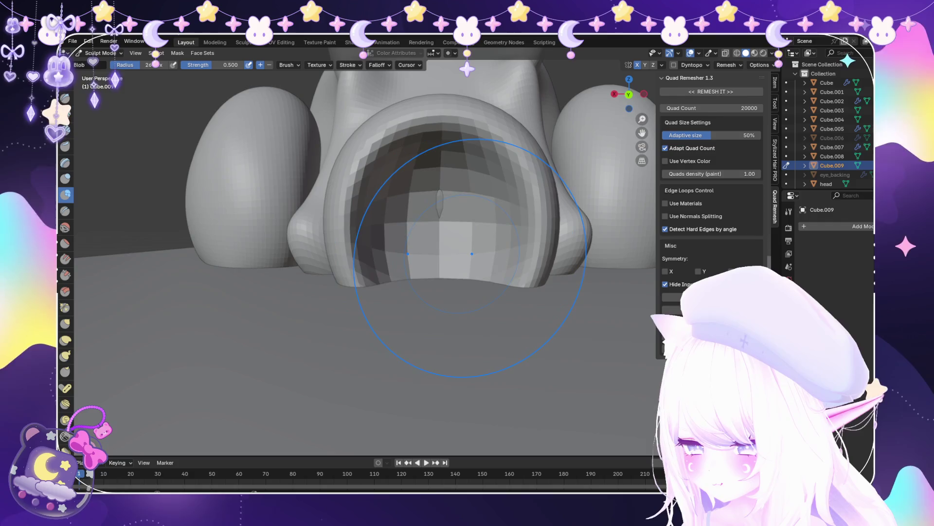
pyautogui.moveTo(469, 257); pyautogui.dragTo(282, 265, button='middle')
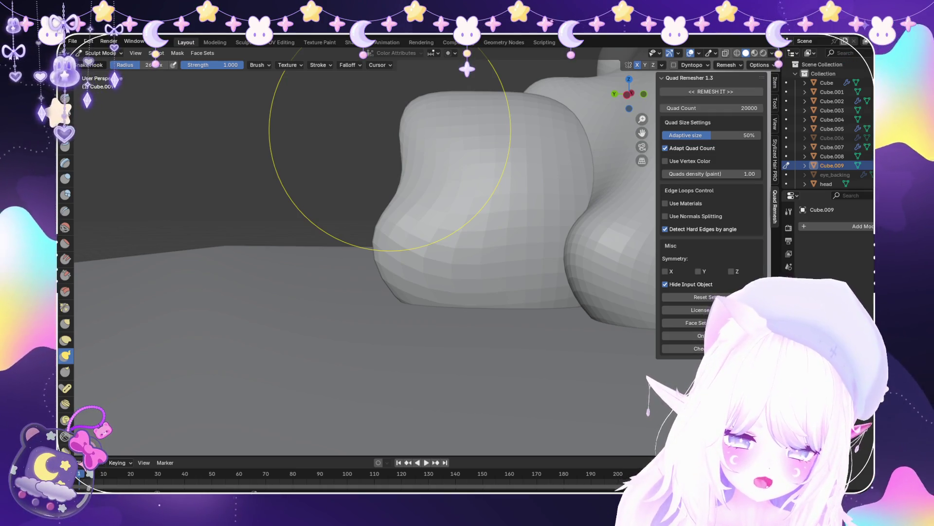
# Pull the tail piece's upper-left lump up and to the left
pyautogui.moveTo(485, 182)
pyautogui.mouseDown(button='middle')
pyautogui.moveTo(451, 177)
pyautogui.moveTo(429, 195)
pyautogui.moveTo(472, 179)
pyautogui.mouseUp(button='middle')
pyautogui.scroll(-5, 448, 209)
pyautogui.moveTo(448, 208)
pyautogui.mouseDown(button='middle')
pyautogui.moveTo(428, 253)
pyautogui.moveTo(448, 303)
pyautogui.mouseUp(button='middle')
pyautogui.scroll(6, 406, 251)
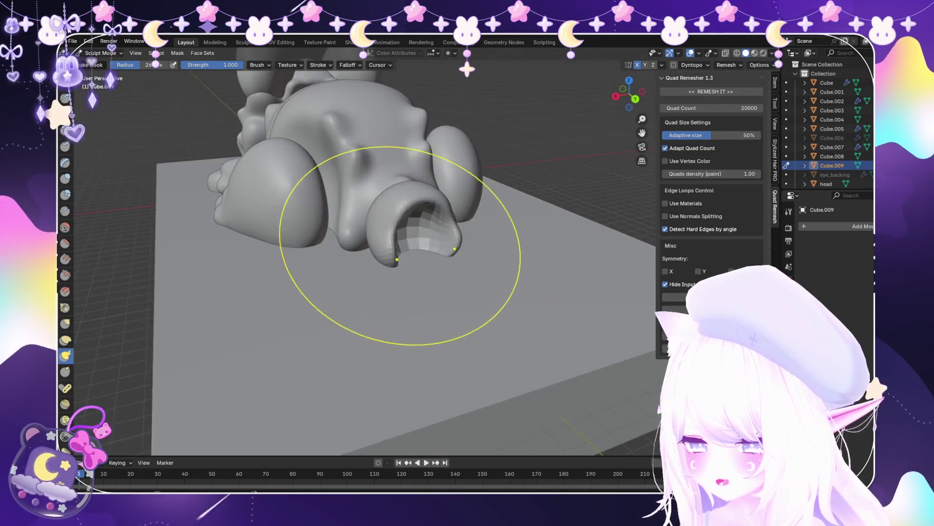
pyautogui.scroll(2, 480, 271)
pyautogui.moveTo(480, 271)
pyautogui.mouseDown(button='middle')
pyautogui.moveTo(480, 229)
pyautogui.moveTo(480, 271)
pyautogui.mouseUp(button='middle')
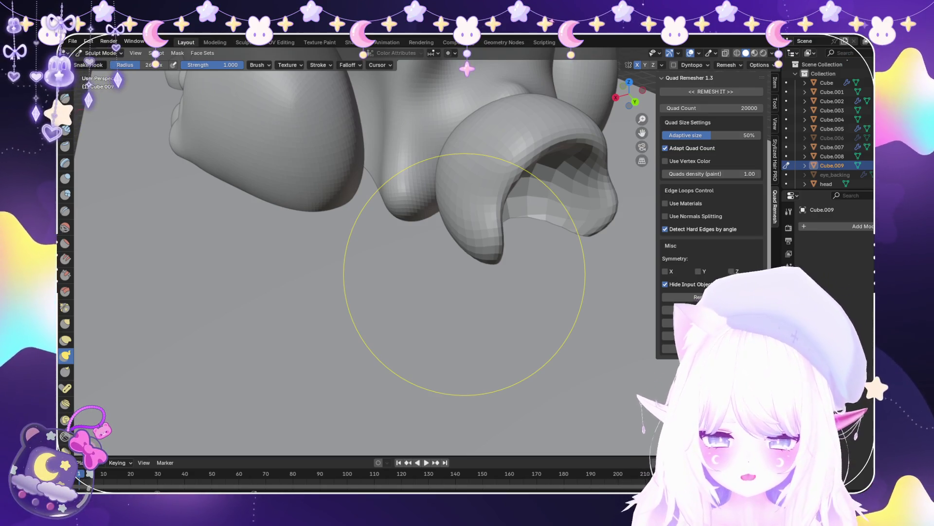
pyautogui.moveTo(81, 354); pyautogui.dragTo(354, 171, button='middle')
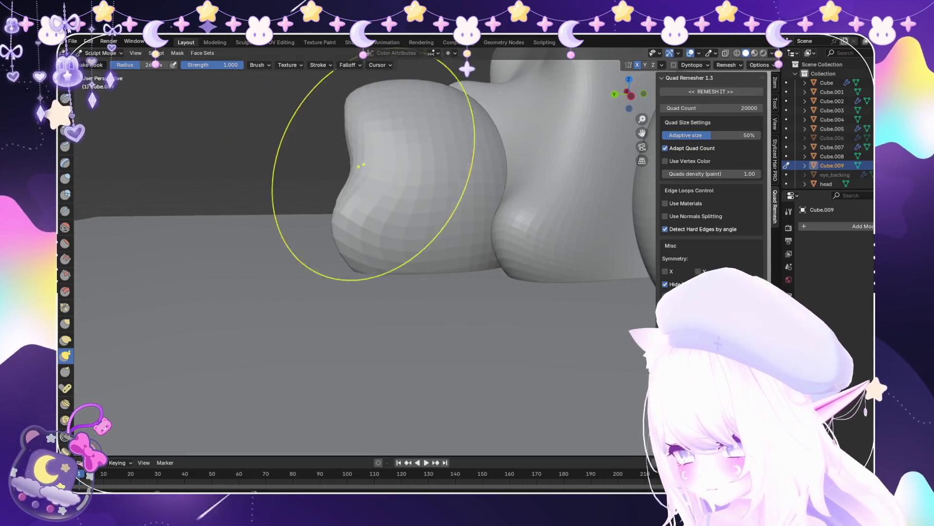
pyautogui.scroll(3, 350, 146)
pyautogui.scroll(-3, 344, 162)
pyautogui.scroll(1, 370, 156)
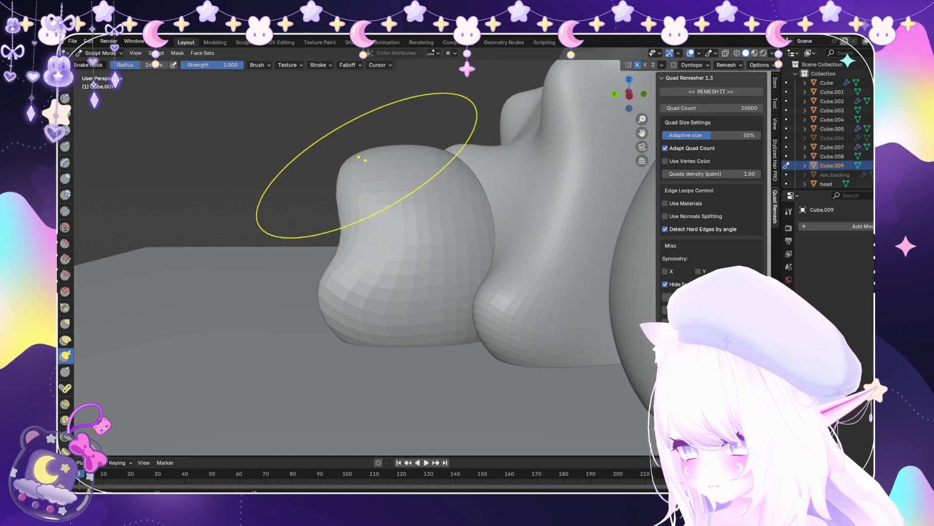
pyautogui.moveTo(370, 155); pyautogui.dragTo(362, 149)
# Widen the cup's rim at its right and bottom edges
pyautogui.moveTo(378, 243); pyautogui.dragTo(471, 276, button='middle')
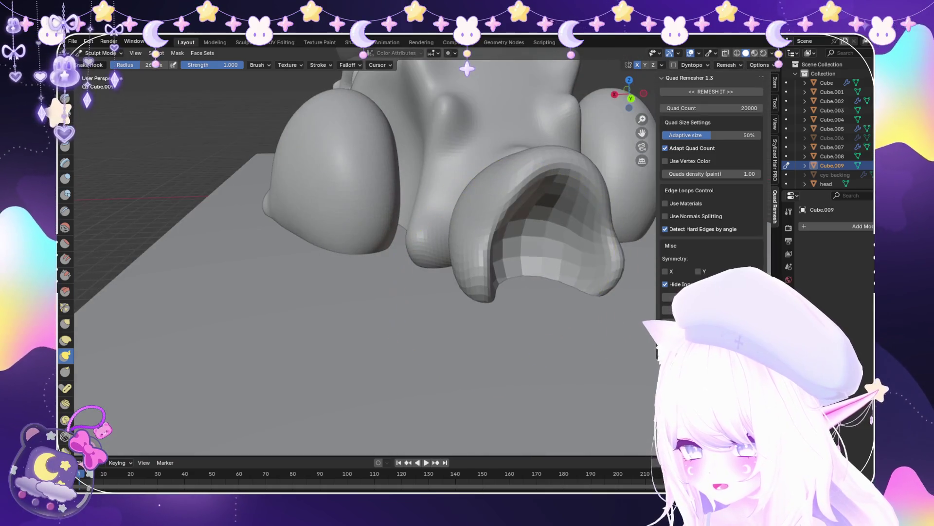
pyautogui.scroll(5, 471, 276)
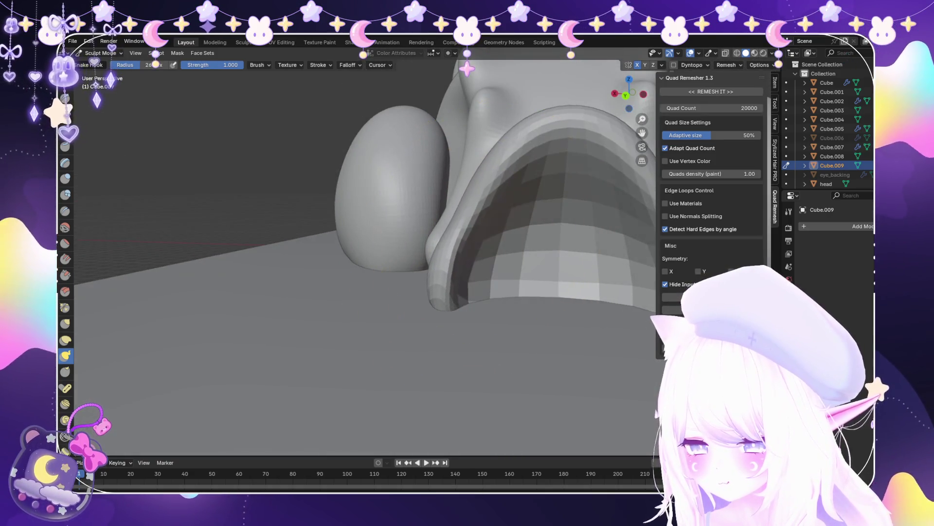
pyautogui.moveTo(490, 208); pyautogui.dragTo(376, 217, button='middle')
pyautogui.scroll(-3, 376, 217)
pyautogui.moveTo(277, 121)
pyautogui.mouseDown(button='middle')
pyautogui.moveTo(302, 195)
pyautogui.moveTo(389, 240)
pyautogui.mouseUp(button='middle')
pyautogui.scroll(4, 390, 241)
pyautogui.scroll(-2, 399, 243)
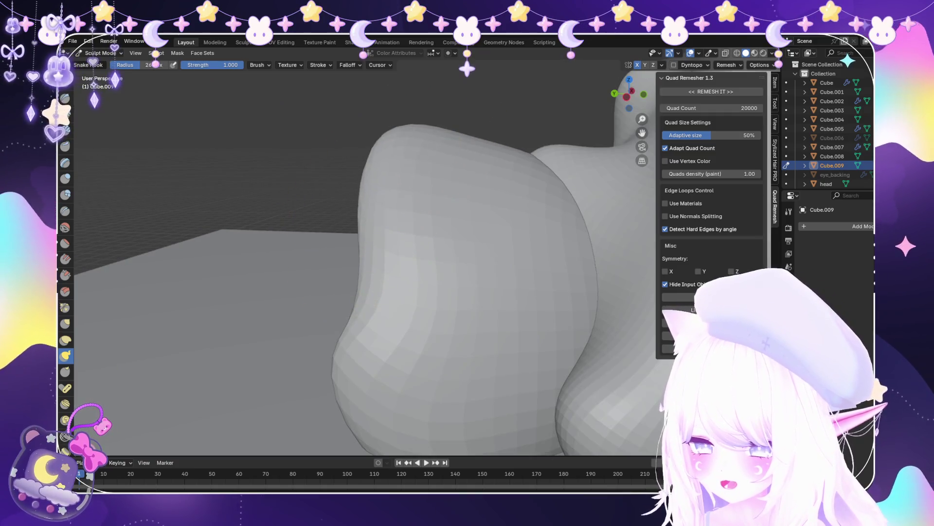
pyautogui.moveTo(387, 163); pyautogui.dragTo(411, 245, button='middle')
pyautogui.moveTo(400, 323); pyautogui.dragTo(365, 296, button='middle')
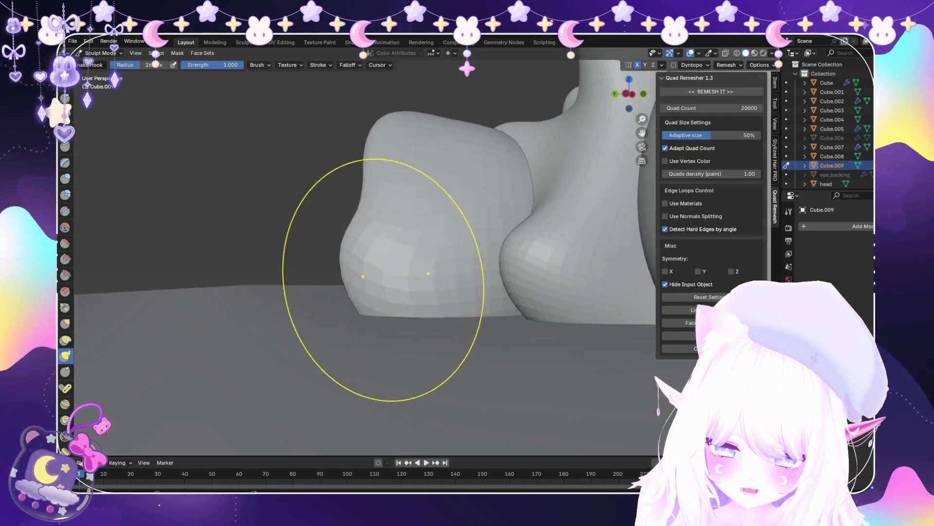
pyautogui.scroll(4, 365, 314)
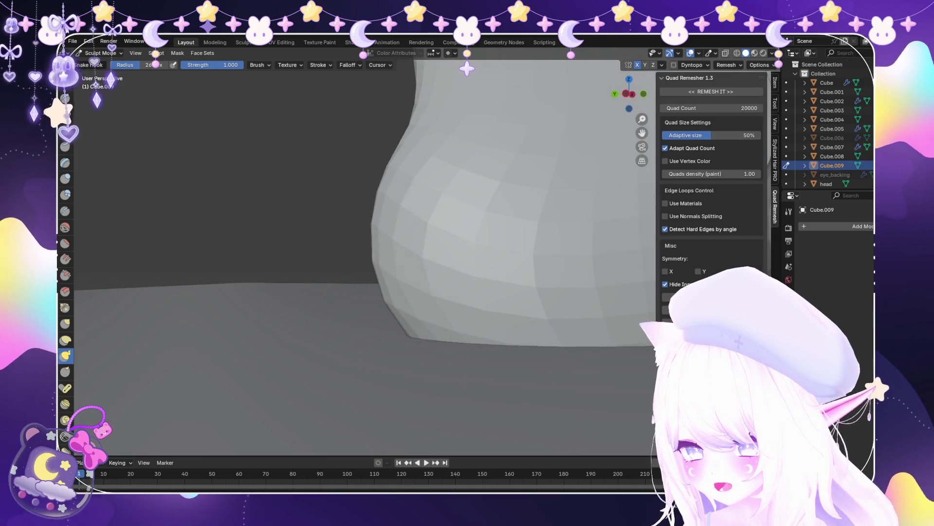
pyautogui.scroll(-3, 386, 292)
pyautogui.moveTo(385, 292); pyautogui.dragTo(397, 234, button='middle')
pyautogui.moveTo(547, 226)
pyautogui.mouseDown(button='middle')
pyautogui.moveTo(440, 225)
pyautogui.moveTo(397, 260)
pyautogui.moveTo(315, 71)
pyautogui.mouseUp(button='middle')
pyautogui.moveTo(438, 233)
pyautogui.mouseDown()
pyautogui.moveTo(344, 282)
pyautogui.moveTo(370, 341)
pyautogui.moveTo(379, 282)
pyautogui.mouseUp()
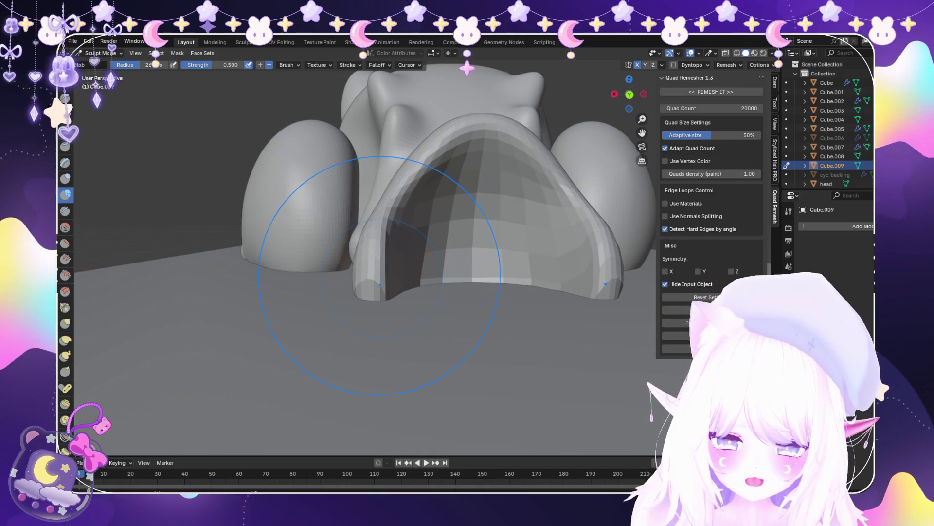
# Reshape the bump with Snake Hook, pulling its top down and its left lobe into shape
pyautogui.moveTo(323, 282)
pyautogui.mouseDown(button='middle')
pyautogui.moveTo(487, 228)
pyautogui.moveTo(428, 250)
pyautogui.mouseUp(button='middle')
pyautogui.moveTo(438, 313); pyautogui.dragTo(441, 281, button='middle')
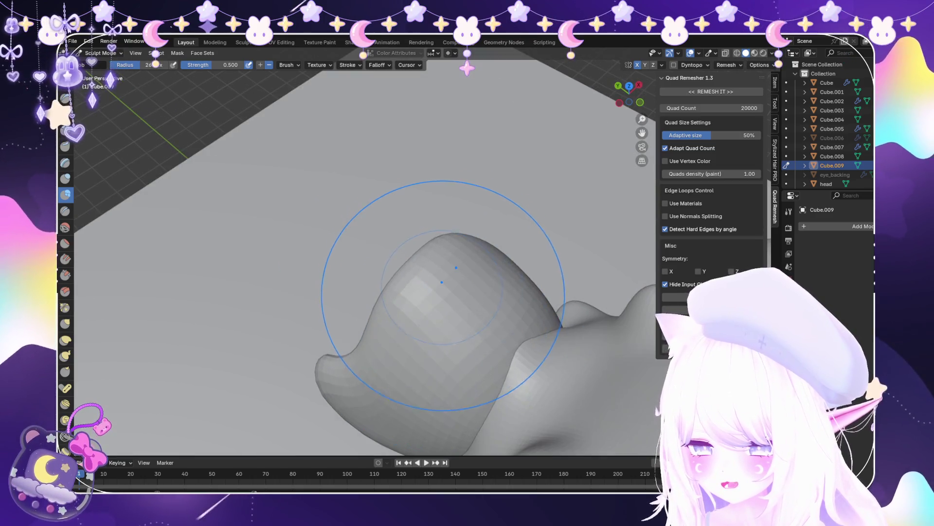
pyautogui.moveTo(441, 282); pyautogui.dragTo(423, 295)
pyautogui.press('k')
pyautogui.moveTo(334, 292); pyautogui.dragTo(437, 219, button='middle')
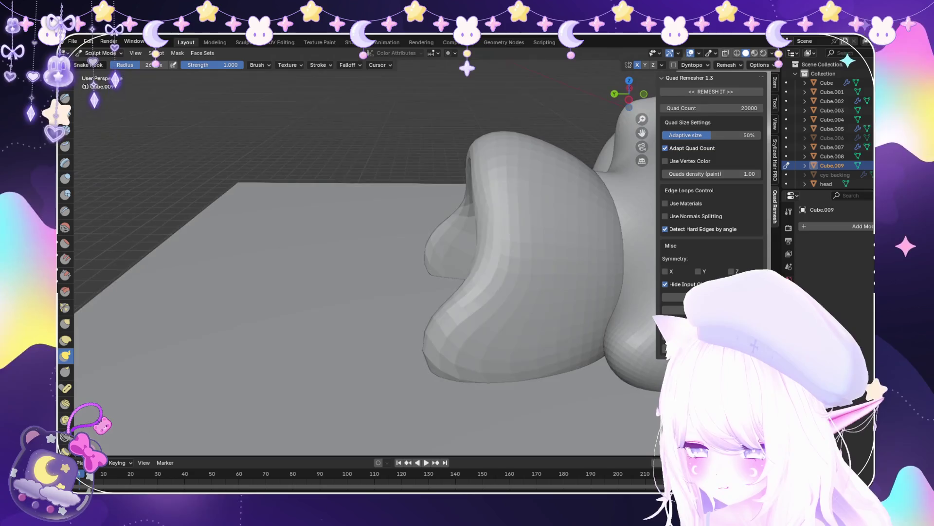
pyautogui.moveTo(506, 244); pyautogui.dragTo(480, 261)
pyautogui.moveTo(493, 153); pyautogui.dragTo(467, 140, button='middle')
pyautogui.moveTo(467, 140); pyautogui.dragTo(486, 188)
pyautogui.moveTo(485, 188)
pyautogui.mouseDown(button='middle')
pyautogui.moveTo(449, 302)
pyautogui.moveTo(477, 370)
pyautogui.moveTo(445, 256)
pyautogui.moveTo(389, 316)
pyautogui.moveTo(453, 275)
pyautogui.moveTo(440, 287)
pyautogui.moveTo(433, 292)
pyautogui.moveTo(492, 229)
pyautogui.moveTo(428, 253)
pyautogui.moveTo(431, 180)
pyautogui.mouseUp(button='middle')
# Fill the dented curled tip using the Inflate brush set to add
pyautogui.press('k')
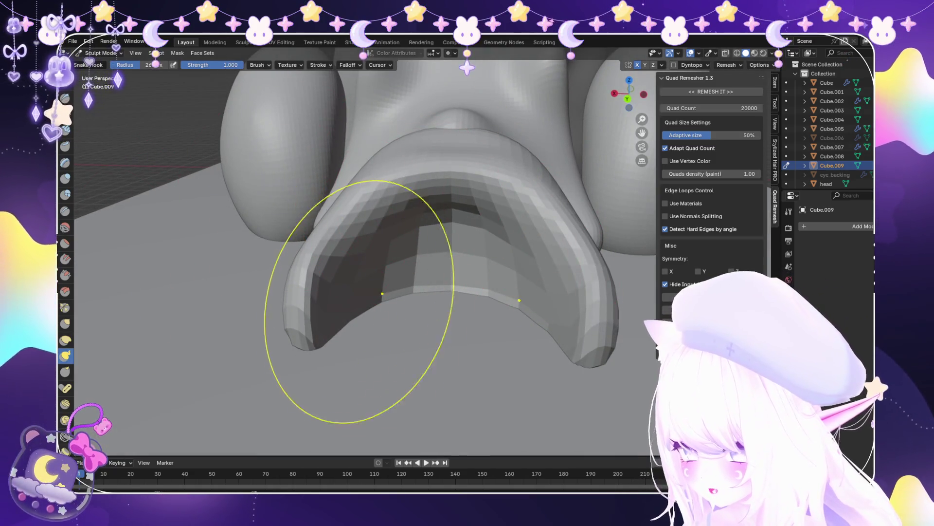
pyautogui.moveTo(428, 292)
pyautogui.mouseDown(button='middle')
pyautogui.moveTo(460, 310)
pyautogui.moveTo(346, 236)
pyautogui.moveTo(346, 288)
pyautogui.mouseUp(button='middle')
pyautogui.press('i')
pyautogui.moveTo(354, 188)
pyautogui.mouseDown(button='middle')
pyautogui.moveTo(440, 234)
pyautogui.moveTo(417, 286)
pyautogui.mouseUp(button='middle')
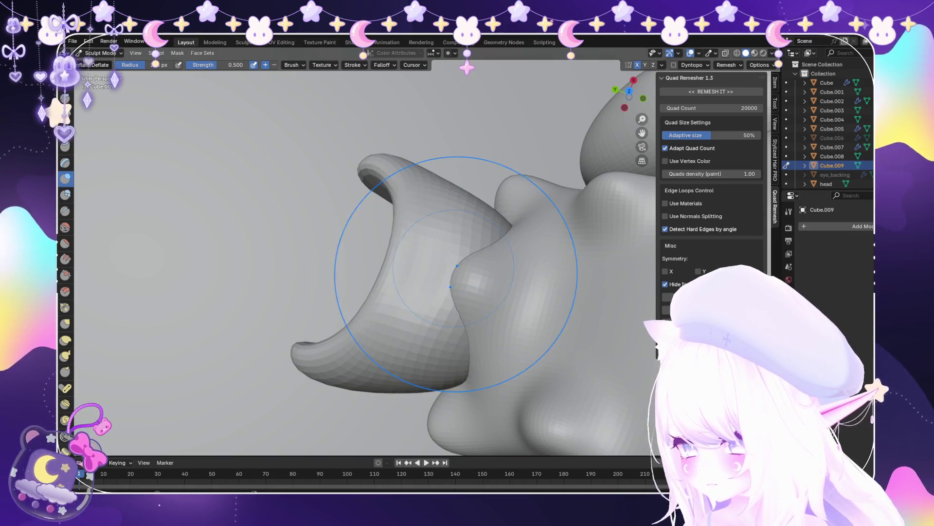
pyautogui.click(260, 65)
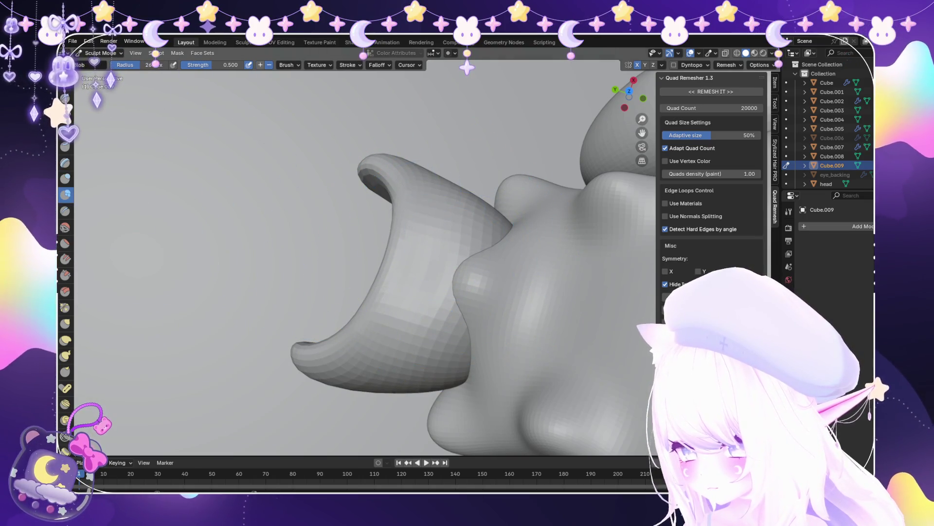
pyautogui.moveTo(428, 292); pyautogui.dragTo(447, 298)
pyautogui.moveTo(446, 298); pyautogui.dragTo(392, 223, button='middle')
pyautogui.moveTo(392, 222); pyautogui.dragTo(414, 229)
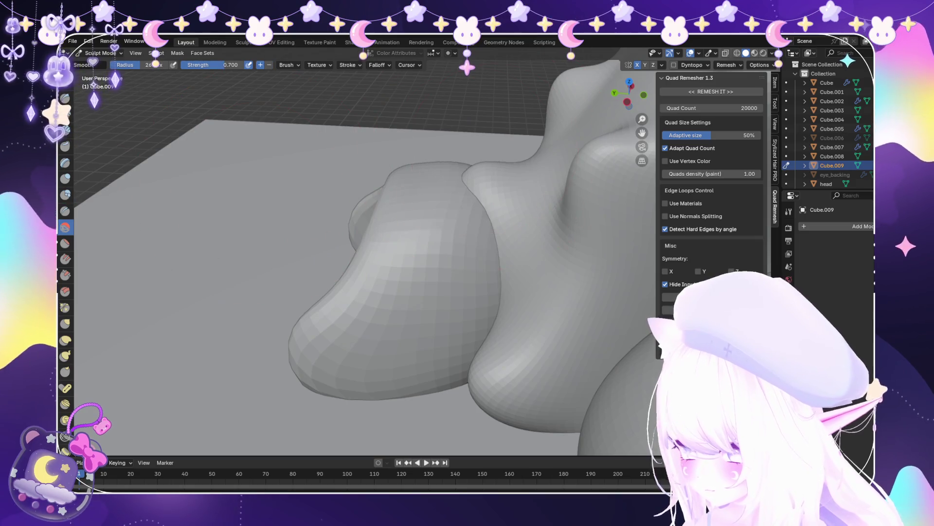
pyautogui.moveTo(469, 219)
pyautogui.mouseDown(button='middle')
pyautogui.moveTo(594, 237)
pyautogui.moveTo(542, 277)
pyautogui.mouseUp(button='middle')
# Add a Subdivision Surface modifier to the tail piece and apply it
pyautogui.click(861, 226)
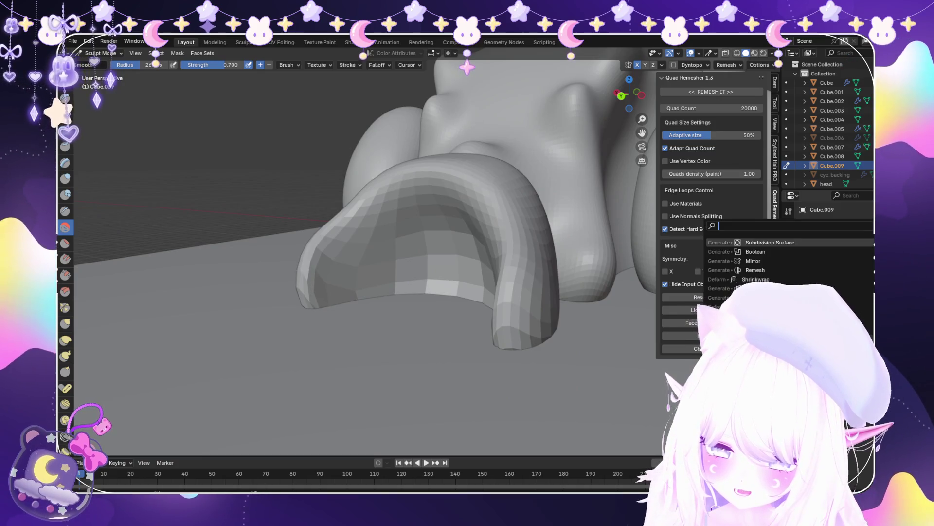
pyautogui.press('Return')
pyautogui.click(873, 242)
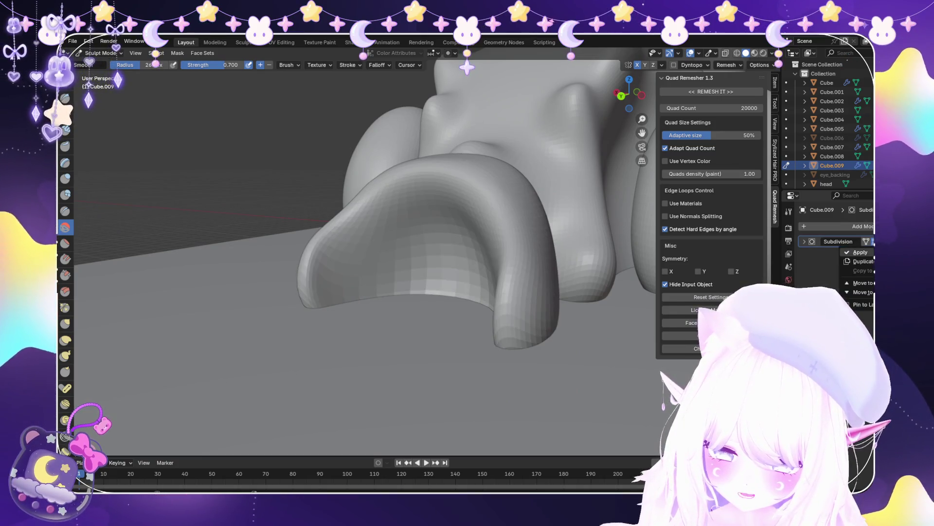
# Pull the tail piece's tips into stronger curls with Snake Hook
pyautogui.moveTo(521, 271); pyautogui.dragTo(438, 354, button='middle')
pyautogui.scroll(3, 438, 354)
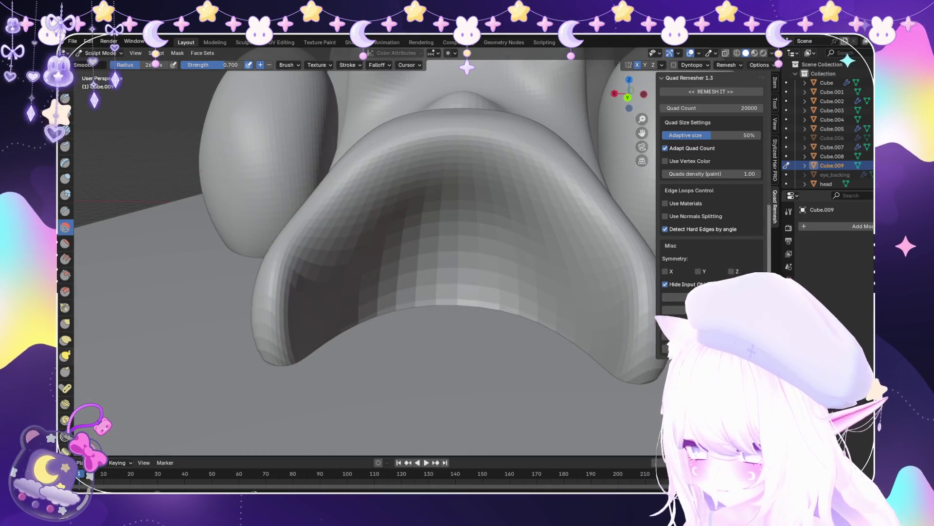
pyautogui.press('k')
pyautogui.scroll(-3, 568, 313)
pyautogui.moveTo(444, 271)
pyautogui.mouseDown(button='middle')
pyautogui.moveTo(557, 279)
pyautogui.moveTo(511, 177)
pyautogui.moveTo(477, 146)
pyautogui.moveTo(363, 254)
pyautogui.mouseUp(button='middle')
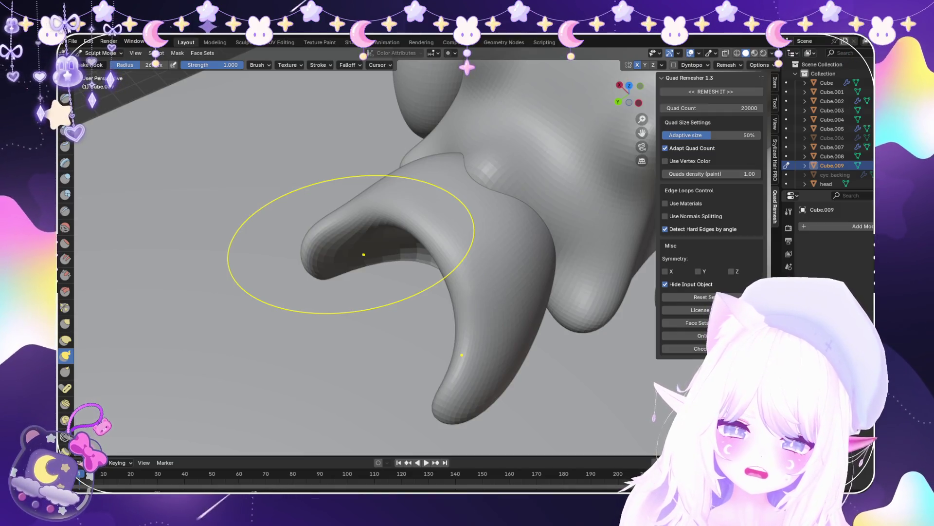
pyautogui.moveTo(325, 267)
pyautogui.mouseDown(button='middle')
pyautogui.moveTo(438, 269)
pyautogui.moveTo(411, 219)
pyautogui.mouseUp(button='middle')
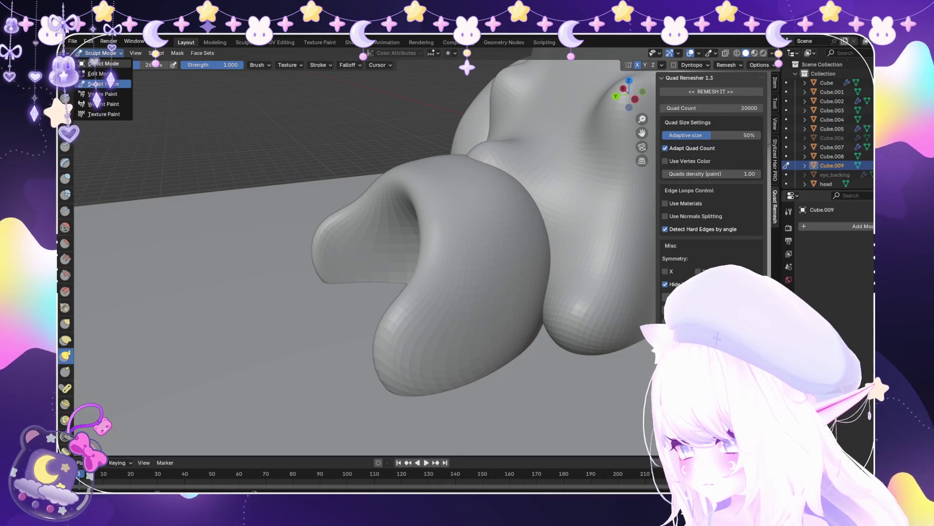
# Duplicate the tail piece and shift the copy along the Y axis
pyautogui.hotkey('ctrl', 'Tab')
pyautogui.hotkey('shift', 'd')
pyautogui.press('Escape')
pyautogui.press('g')
pyautogui.press('y')
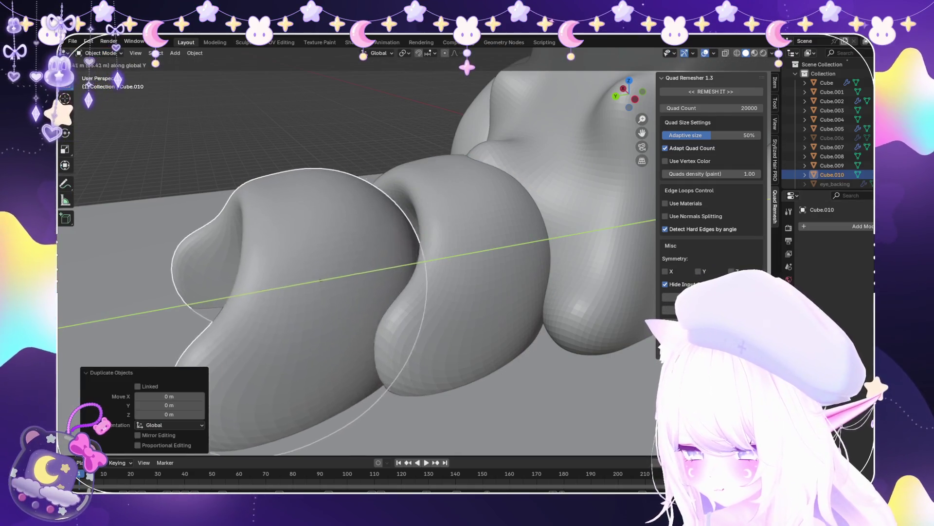
pyautogui.press('Return')
pyautogui.moveTo(413, 292); pyautogui.dragTo(413, 219, button='middle')
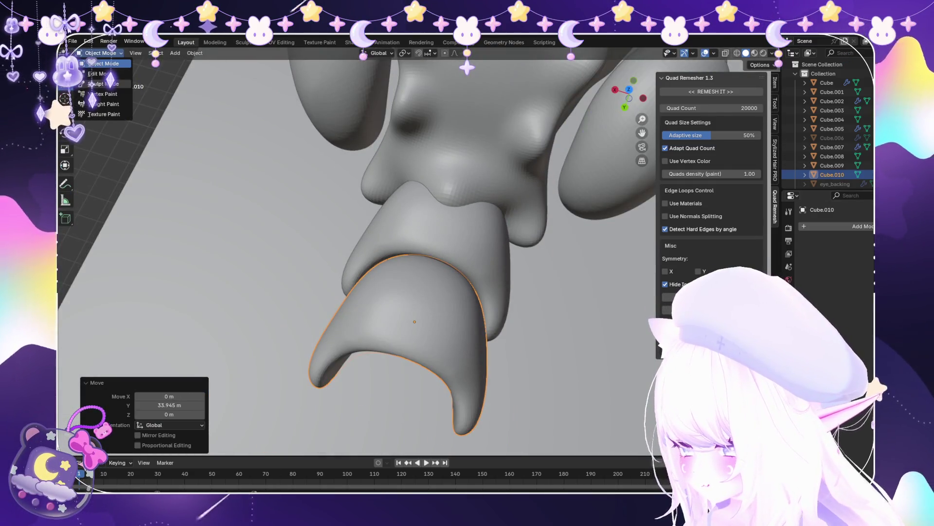
# Sculpt the copy's tips, smooth its surface, and return to Object Mode
pyautogui.hotkey('ctrl', 'Tab')
pyautogui.scroll(3, 480, 334)
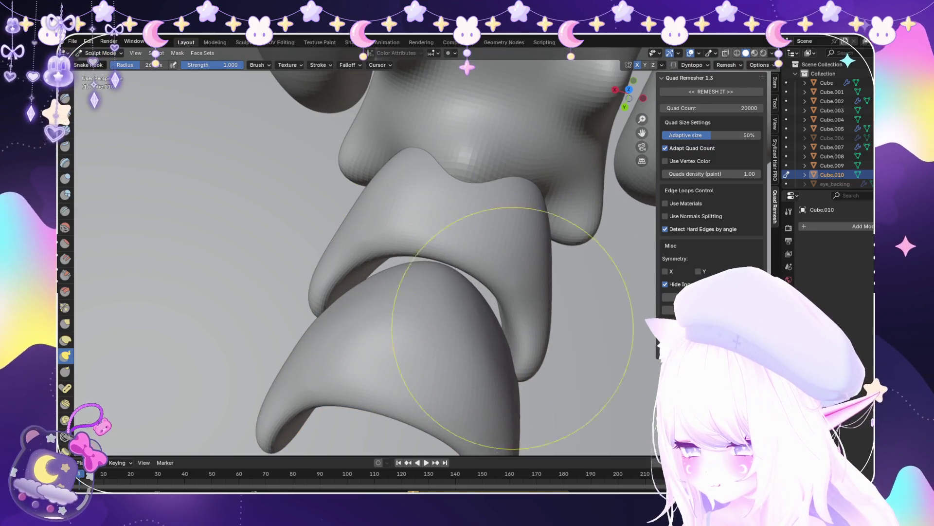
pyautogui.moveTo(480, 292); pyautogui.dragTo(462, 299)
pyautogui.moveTo(476, 344)
pyautogui.mouseDown(button='middle')
pyautogui.moveTo(494, 362)
pyautogui.moveTo(462, 358)
pyautogui.mouseUp(button='middle')
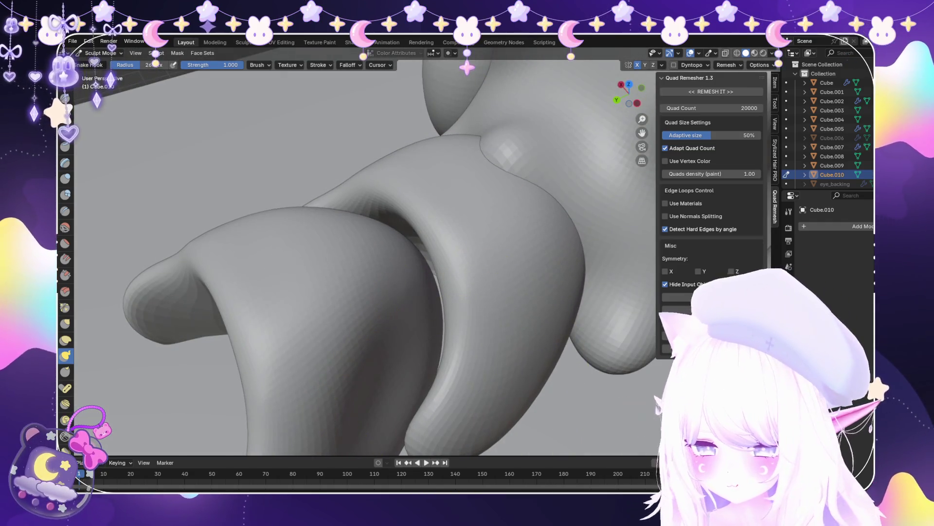
pyautogui.hotkey('ctrl', 'z')
pyautogui.moveTo(428, 355); pyautogui.dragTo(370, 349, button='middle')
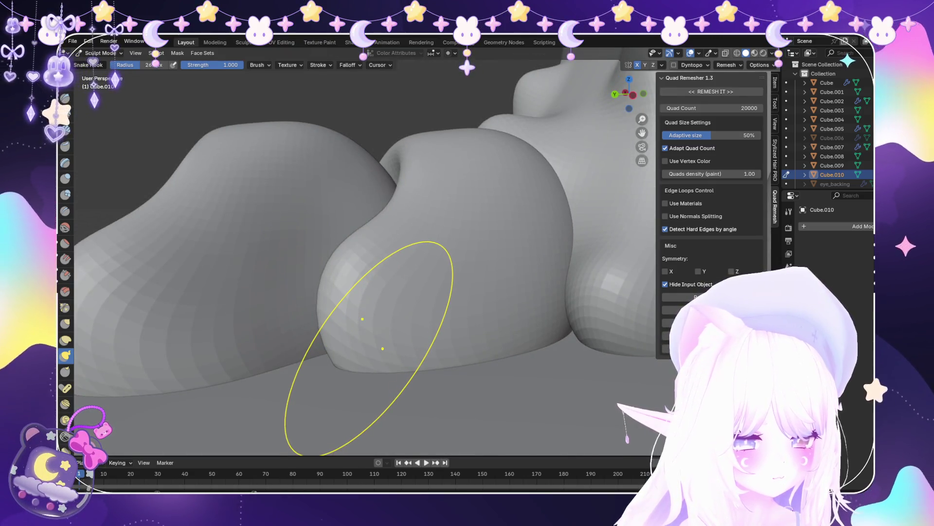
pyautogui.moveTo(348, 340)
pyautogui.mouseDown(button='middle')
pyautogui.moveTo(409, 396)
pyautogui.moveTo(467, 418)
pyautogui.mouseUp(button='middle')
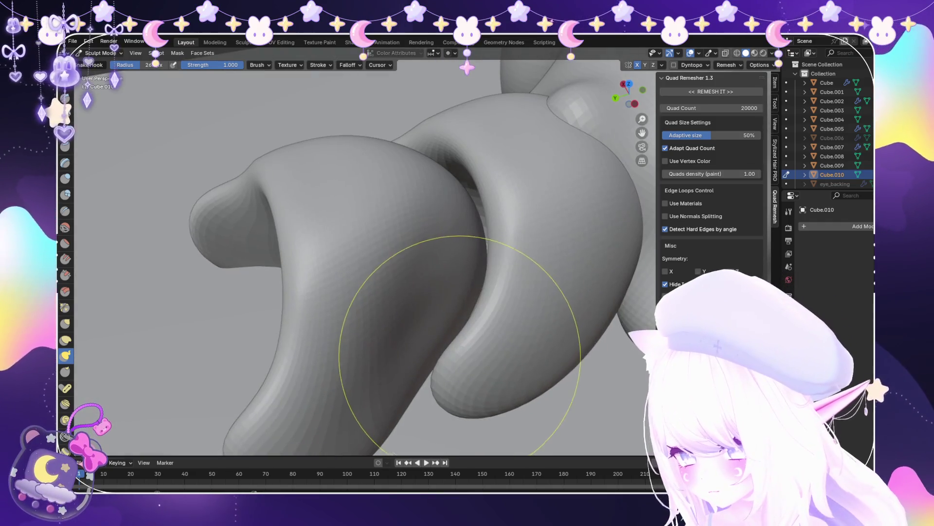
pyautogui.scroll(2, 421, 348)
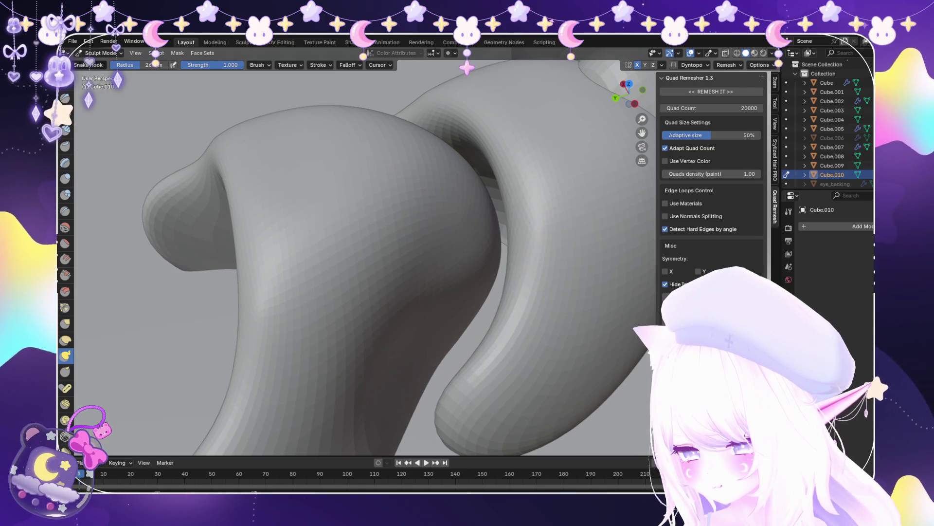
pyautogui.hotkey('shift', 's')
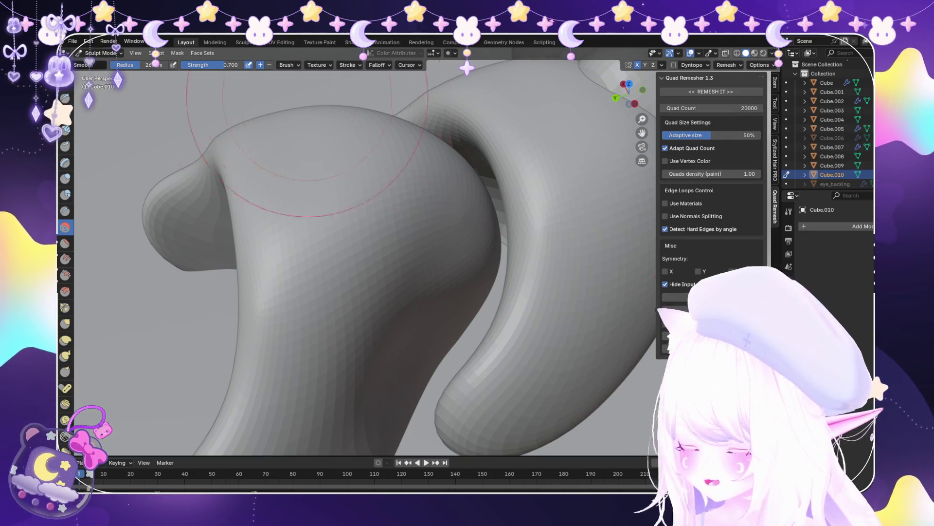
pyautogui.hotkey('ctrl', 'Tab')
# Add a Remesh modifier, try Blocks, Smooth, Sharp and Voxel modes, then undo it
pyautogui.click(856, 226)
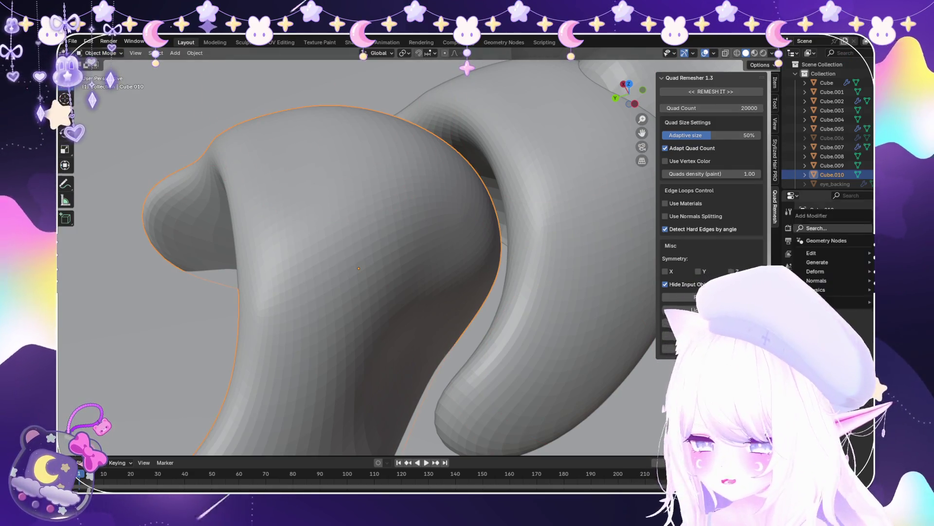
pyautogui.write('remesh')
pyautogui.press('Return')
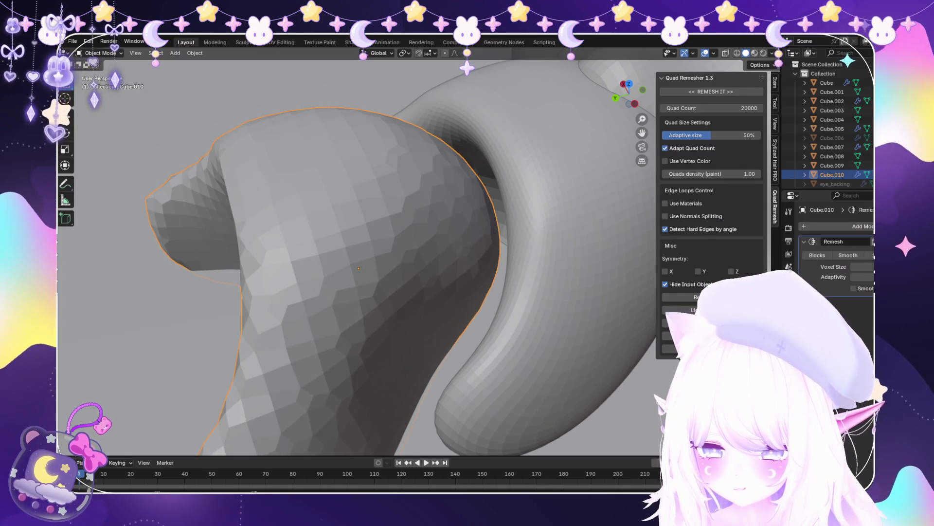
pyautogui.click(817, 255)
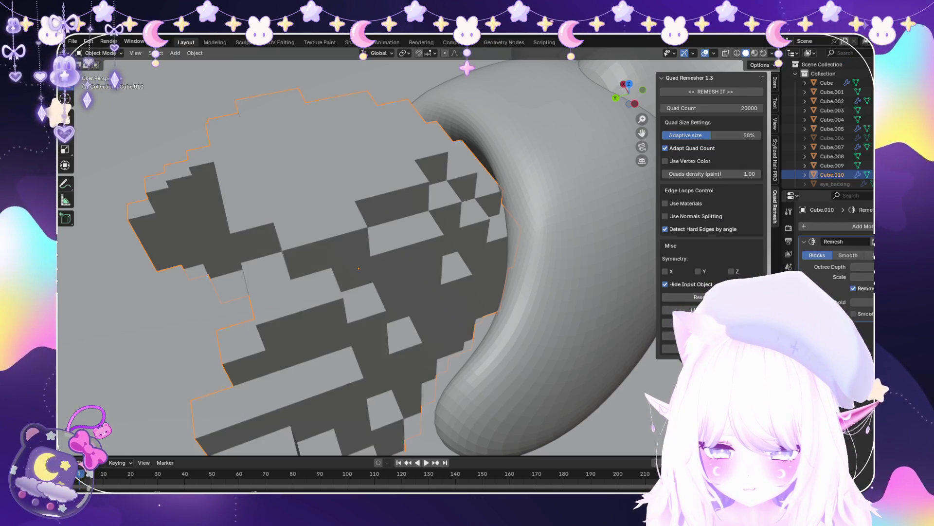
pyautogui.click(848, 255)
pyautogui.click(872, 255)
pyautogui.click(876, 255)
pyautogui.write('0')
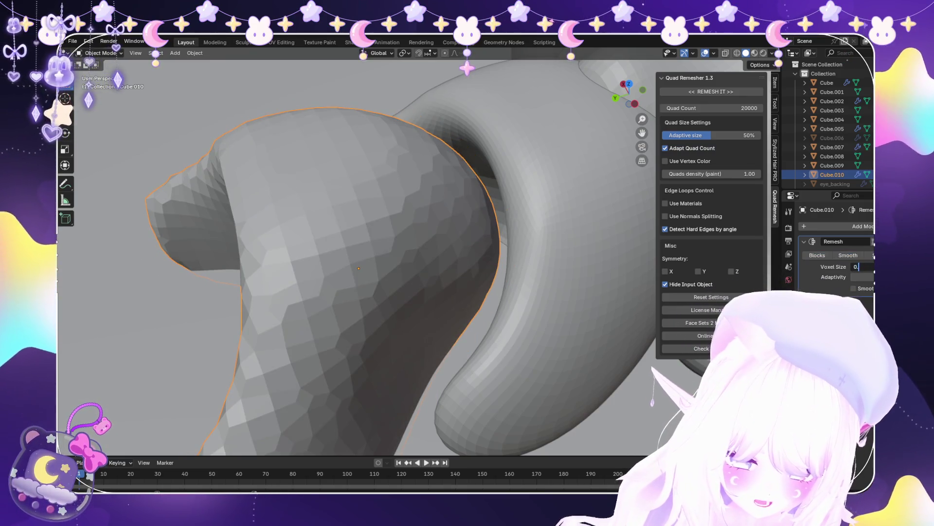
pyautogui.press('BackSpace')
pyautogui.press('BackSpace')
pyautogui.press('BackSpace')
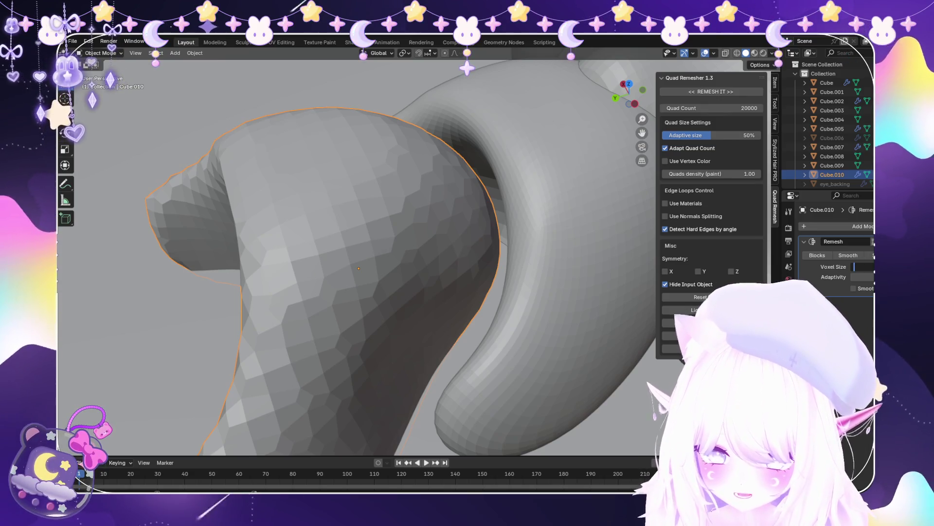
pyautogui.hotkey('ctrl', 'z')
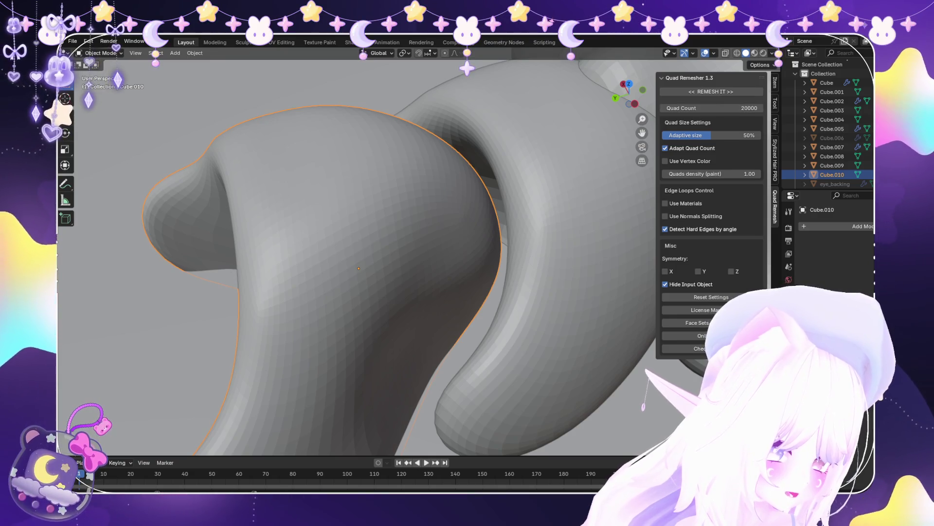
pyautogui.moveTo(358, 268); pyautogui.dragTo(280, 192, button='middle')
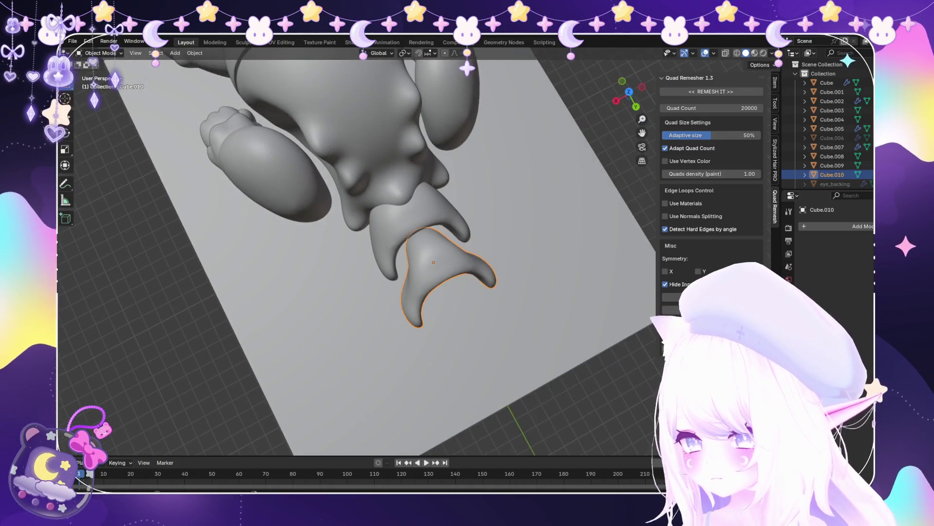
# Delete the first tail piece and select the remaining Cube.010
pyautogui.press('Delete')
pyautogui.click(438, 272)
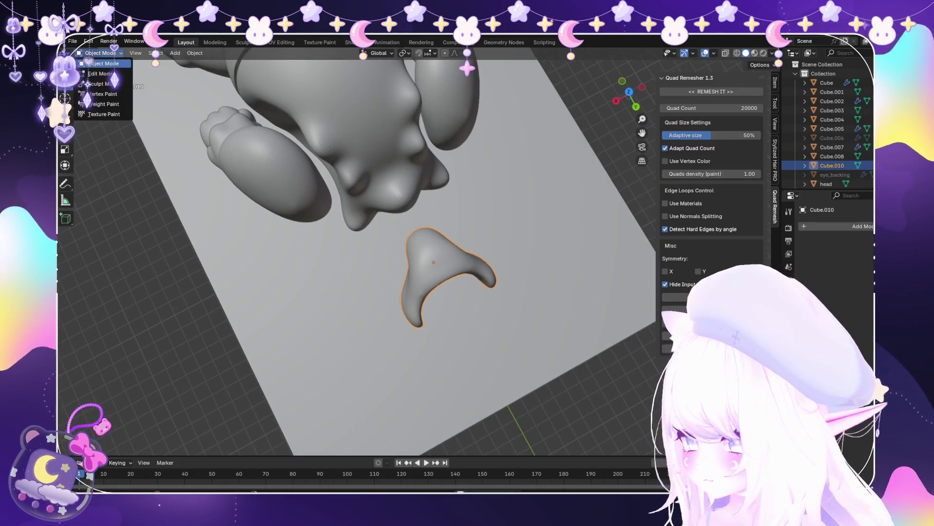
pyautogui.hotkey('ctrl', 'Tab')
pyautogui.moveTo(370, 272); pyautogui.dragTo(396, 292, button='middle')
pyautogui.scroll(5, 396, 292)
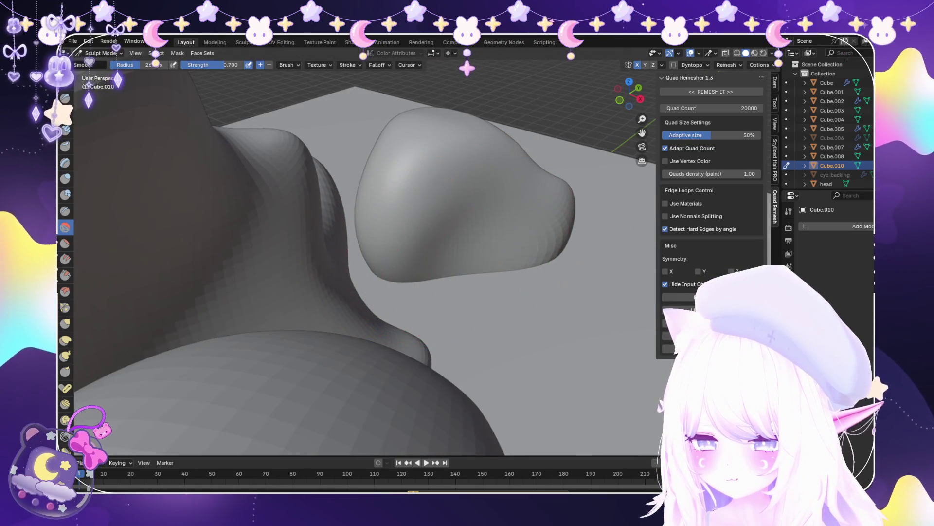
pyautogui.scroll(-3, 511, 252)
pyautogui.moveTo(511, 252); pyautogui.dragTo(198, 158, button='middle')
# Move the tail piece along Y toward the body, behind the rear feet
pyautogui.hotkey('ctrl', 'Tab')
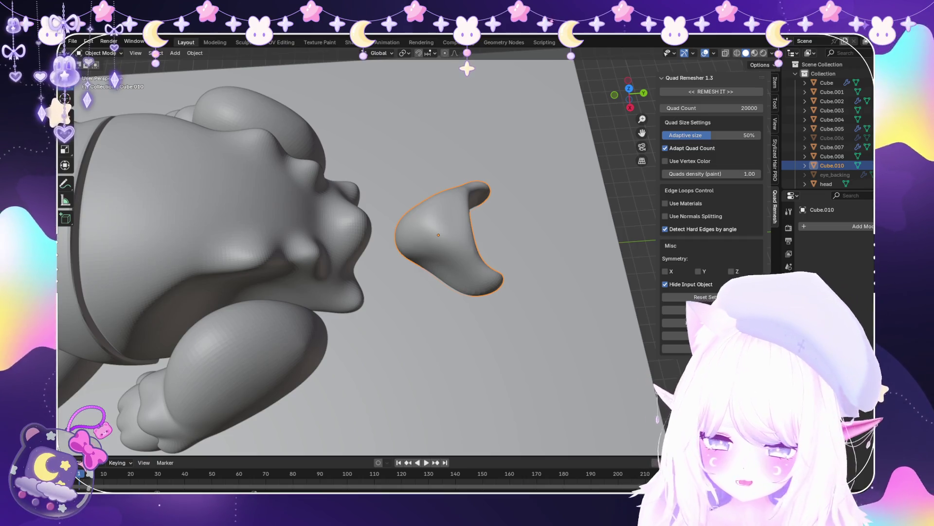
pyautogui.press('g')
pyautogui.press('y')
pyautogui.press('Return')
pyautogui.moveTo(340, 243)
pyautogui.mouseDown(button='middle')
pyautogui.moveTo(132, 164)
pyautogui.moveTo(340, 234)
pyautogui.mouseUp(button='middle')
pyautogui.scroll(5, 340, 233)
pyautogui.press('g')
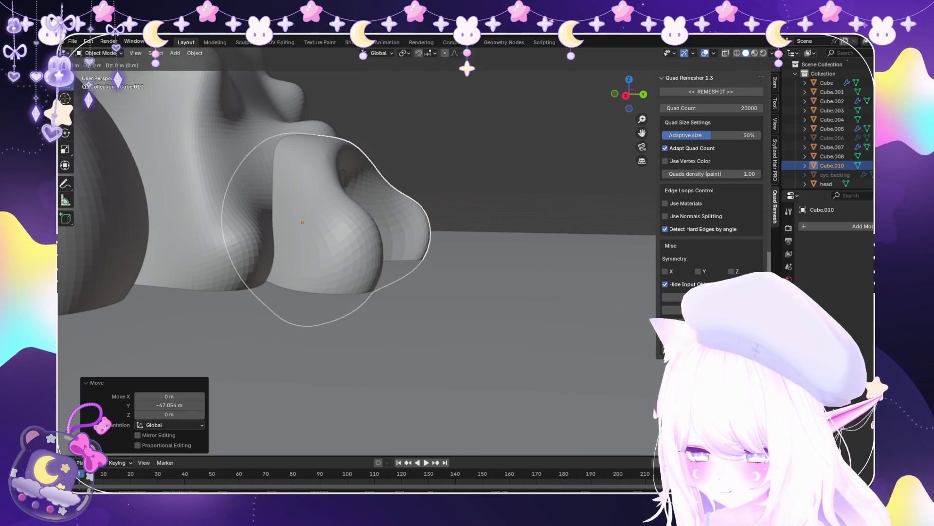
pyautogui.press('y')
pyautogui.press('Return')
pyautogui.moveTo(341, 233); pyautogui.dragTo(370, 194, button='middle')
# Reselect the tail piece, frame it closely and enter Sculpt Mode
pyautogui.click(574, 195)
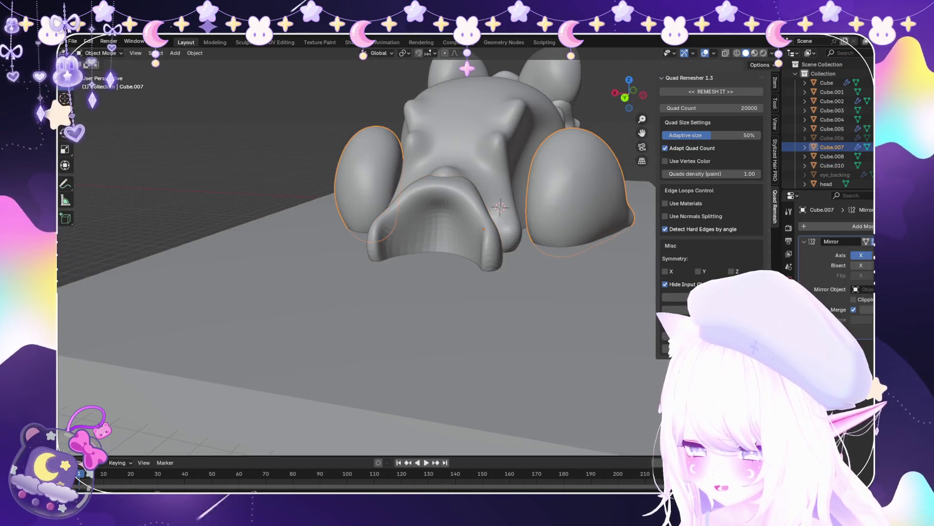
pyautogui.click(438, 229)
pyautogui.moveTo(438, 229); pyautogui.dragTo(389, 205, button='middle')
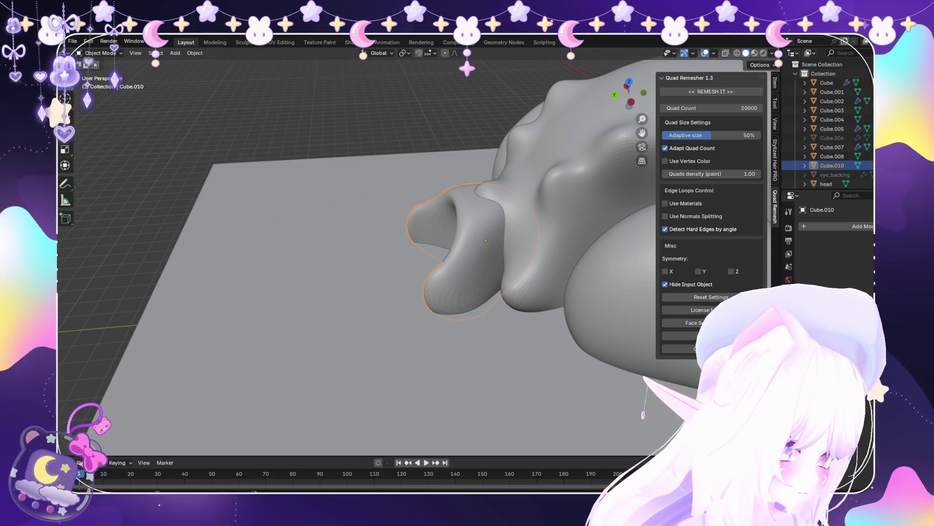
pyautogui.moveTo(438, 244); pyautogui.dragTo(380, 176, button='middle')
pyautogui.moveTo(375, 230); pyautogui.dragTo(351, 228, button='middle')
pyautogui.click(101, 53)
pyautogui.click(100, 80)
pyautogui.scroll(3, 330, 226)
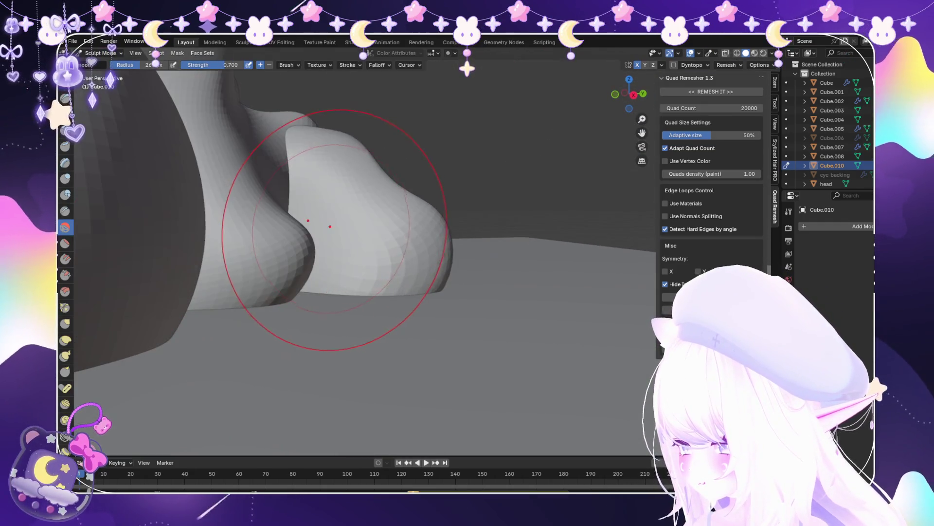
# Pull the tail piece's two tips outward with the Snake Hook brush
pyautogui.click(65, 355)
pyautogui.scroll(3, 355, 230)
pyautogui.moveTo(414, 198)
pyautogui.mouseDown(button='middle')
pyautogui.moveTo(399, 156)
pyautogui.moveTo(428, 177)
pyautogui.mouseUp(button='middle')
pyautogui.scroll(3, 428, 177)
pyautogui.scroll(-2, 389, 161)
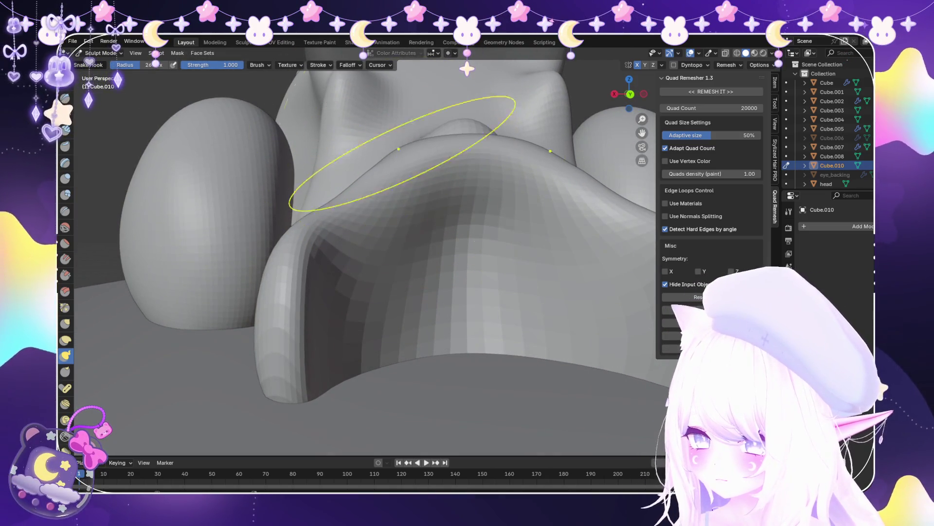
pyautogui.scroll(2, 458, 161)
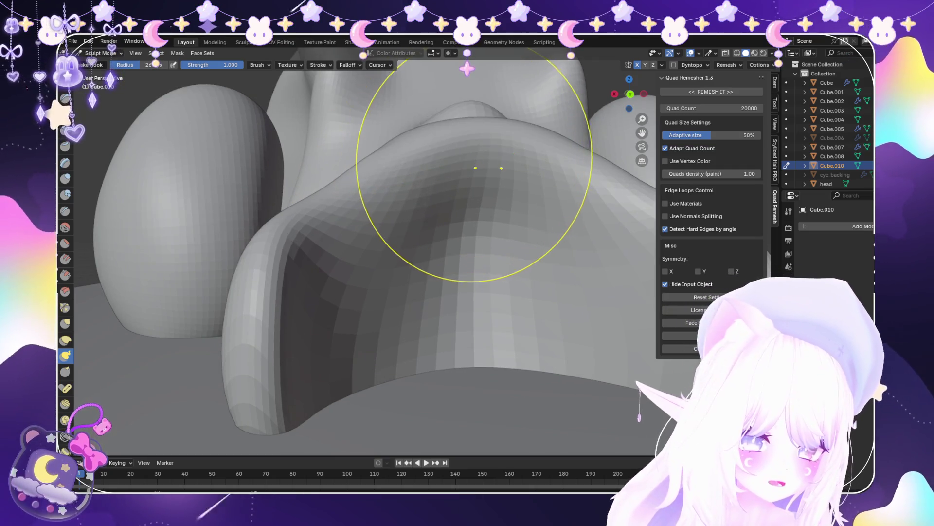
pyautogui.moveTo(444, 119)
pyautogui.mouseDown(button='middle')
pyautogui.moveTo(427, 163)
pyautogui.moveTo(385, 165)
pyautogui.moveTo(329, 209)
pyautogui.mouseUp(button='middle')
pyautogui.scroll(2, 316, 129)
pyautogui.scroll(-2, 344, 146)
pyautogui.moveTo(344, 167); pyautogui.dragTo(296, 224, button='middle')
pyautogui.scroll(-2, 438, 213)
pyautogui.scroll(2, 438, 213)
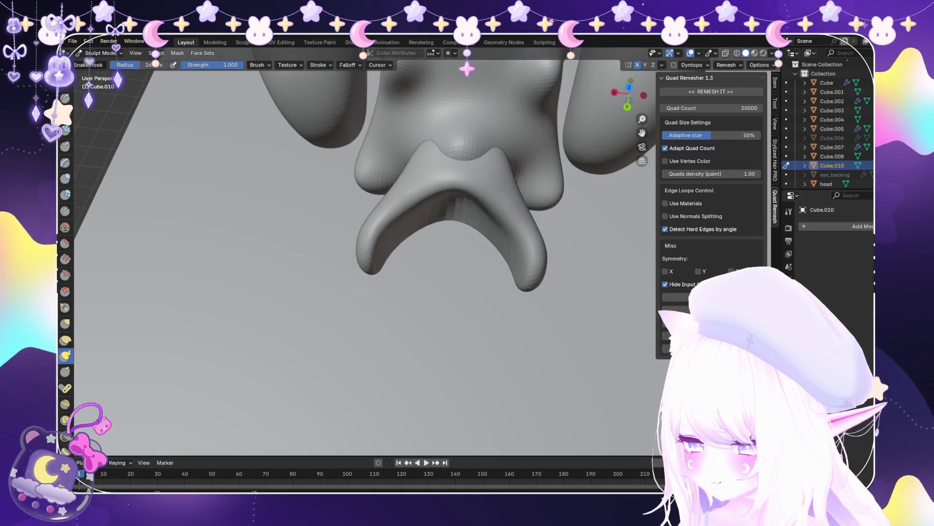
# Soften the tail surface with the Smooth brush, then return to Object Mode
pyautogui.hotkey('shift', 's')
pyautogui.scroll(1, 453, 214)
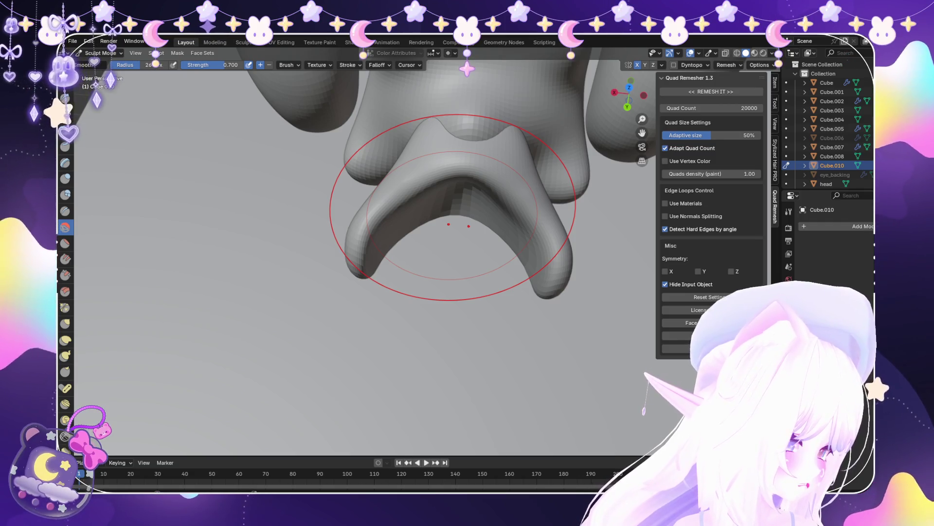
pyautogui.moveTo(452, 207)
pyautogui.mouseDown(button='middle')
pyautogui.moveTo(452, 178)
pyautogui.moveTo(484, 254)
pyautogui.moveTo(427, 250)
pyautogui.mouseUp(button='middle')
pyautogui.scroll(3, 461, 229)
pyautogui.rightClick(462, 229)
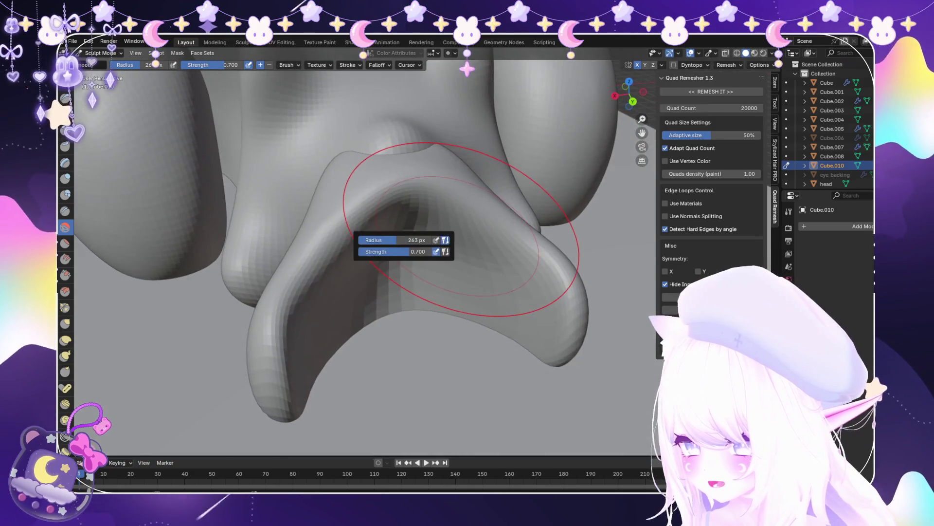
pyautogui.scroll(5, 486, 238)
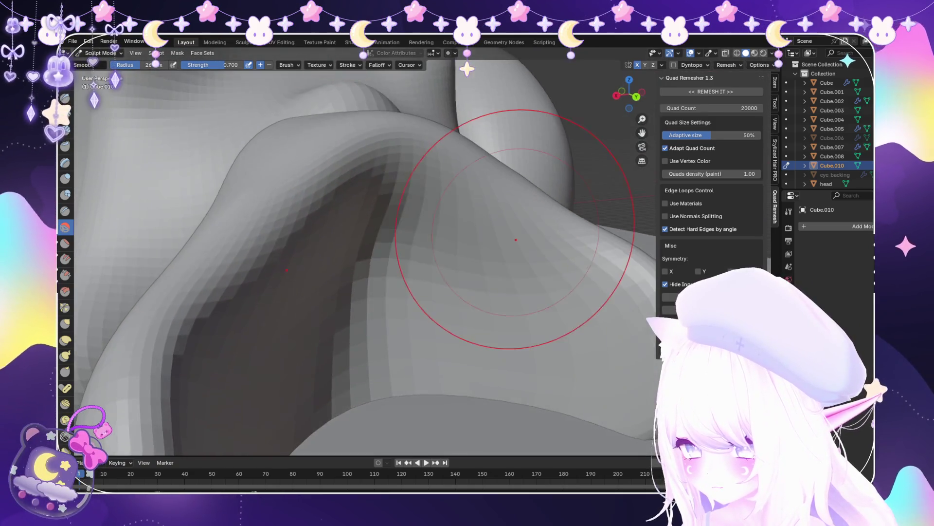
pyautogui.scroll(-5, 516, 239)
pyautogui.moveTo(537, 251)
pyautogui.mouseDown(button='middle')
pyautogui.moveTo(484, 292)
pyautogui.moveTo(341, 161)
pyautogui.mouseUp(button='middle')
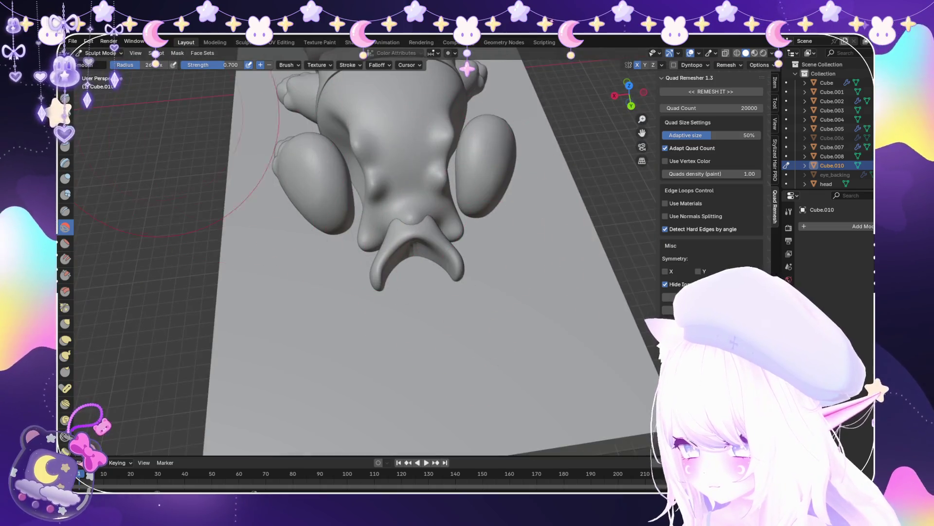
pyautogui.hotkey('ctrl', 'Tab')
pyautogui.moveTo(341, 195); pyautogui.dragTo(390, 209, button='middle')
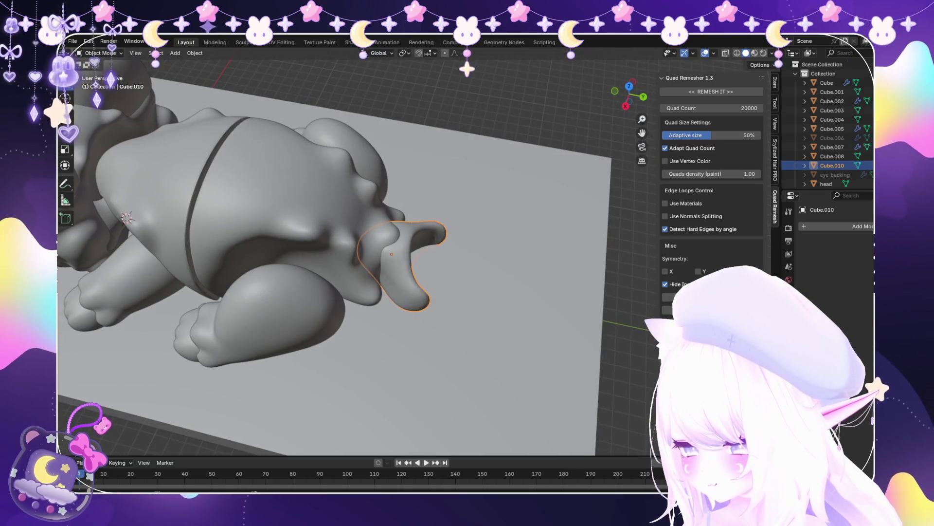
# Duplicate the cup-shaped tail piece and move the copy back along Y behind the original
pyautogui.hotkey('shift', 'd')
pyautogui.press('Escape')
pyautogui.press('g')
pyautogui.press('y')
pyautogui.press('Return')
pyautogui.moveTo(434, 273)
pyautogui.mouseDown(button='middle')
pyautogui.moveTo(467, 233)
pyautogui.moveTo(448, 253)
pyautogui.mouseUp(button='middle')
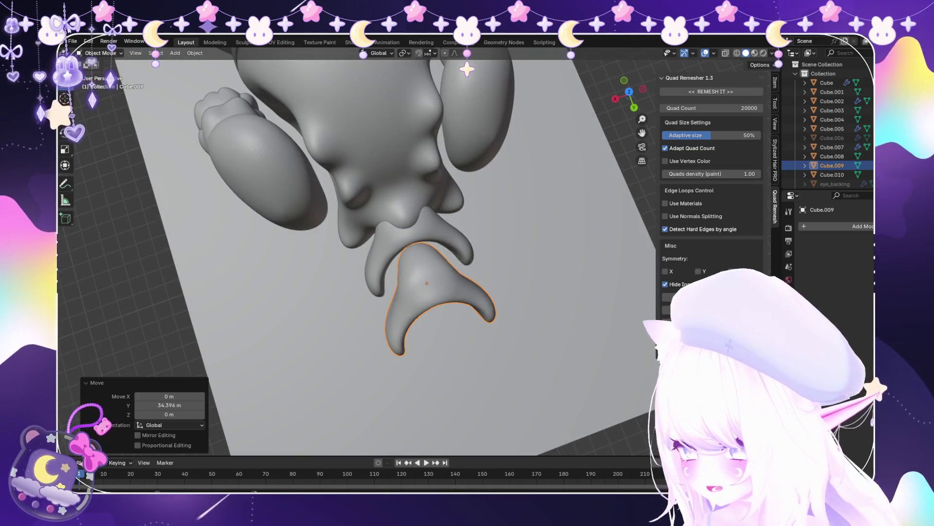
# Put the copy in Sculpt Mode with the Snake Hook brush and X-ray turned on
pyautogui.hotkey('ctrl', 'Tab')
pyautogui.scroll(2, 313, 254)
pyautogui.press('k')
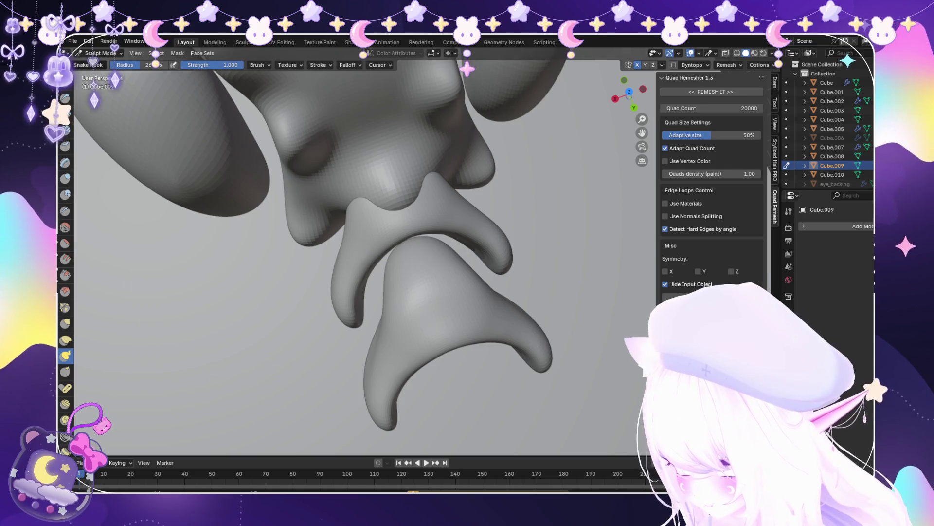
pyautogui.hotkey('alt', 'z')
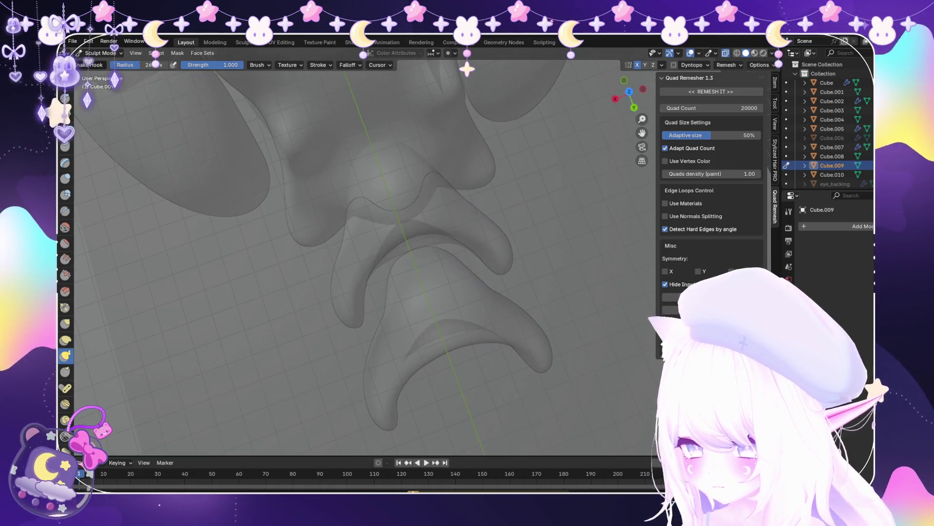
# In Object Mode, slide the copy Cube.009 along Y (-5.6219 m) so it staggers beside Cube.010
pyautogui.click(102, 63)
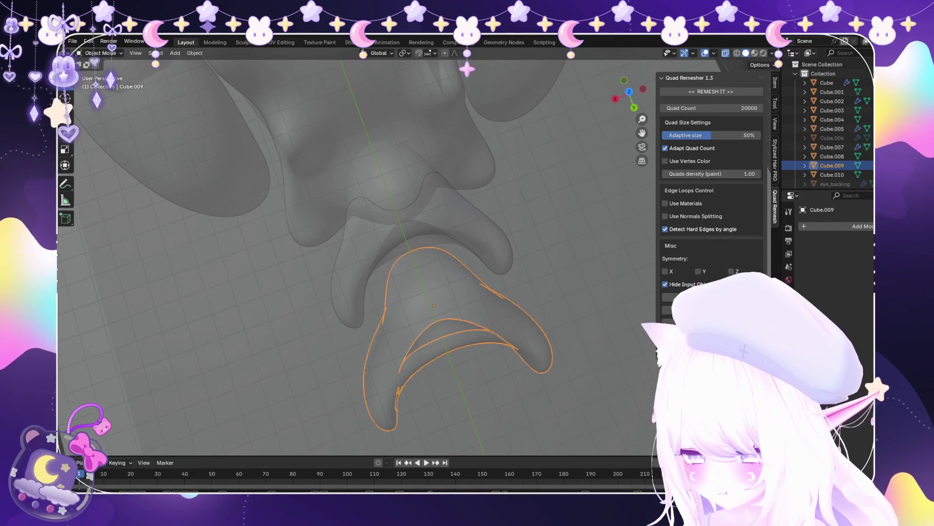
pyautogui.press('g')
pyautogui.press('y')
pyautogui.press('Return')
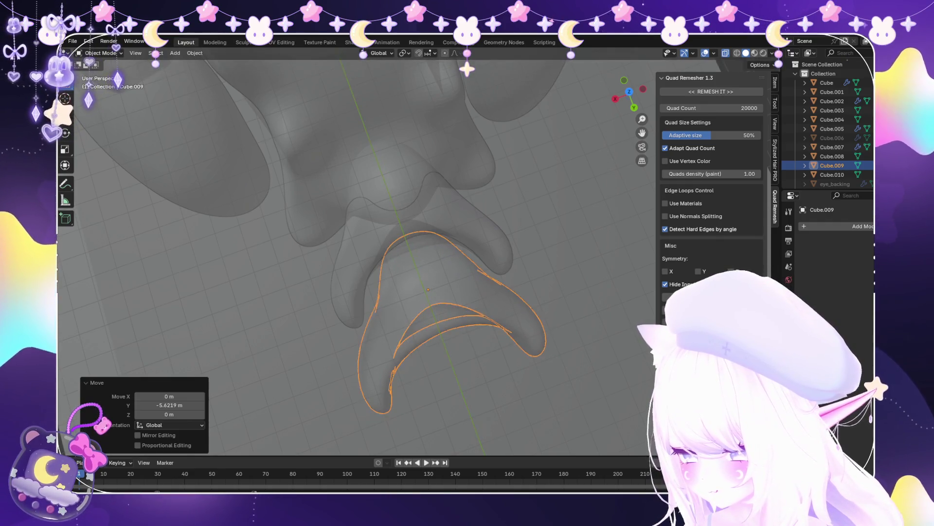
pyautogui.scroll(3, 416, 252)
pyautogui.scroll(-2, 416, 252)
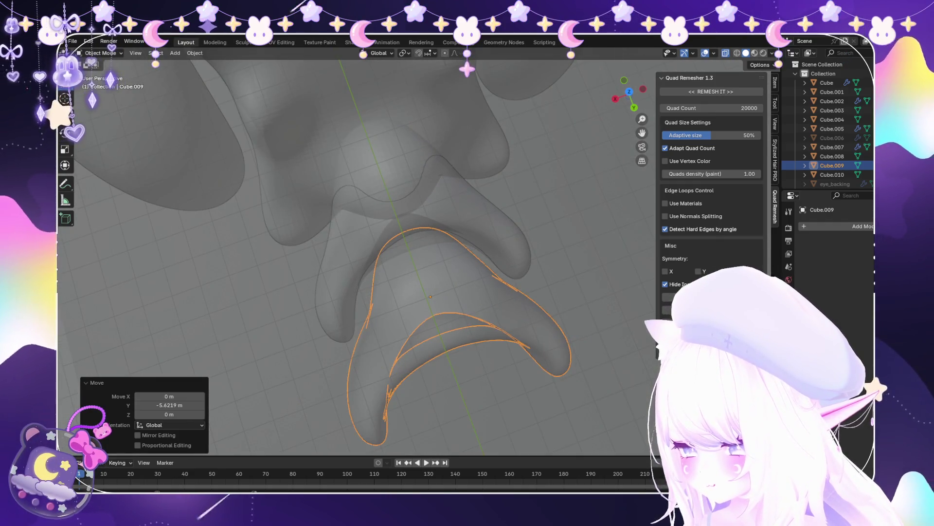
pyautogui.press('g')
pyautogui.press('Escape')
pyautogui.click(380, 161)
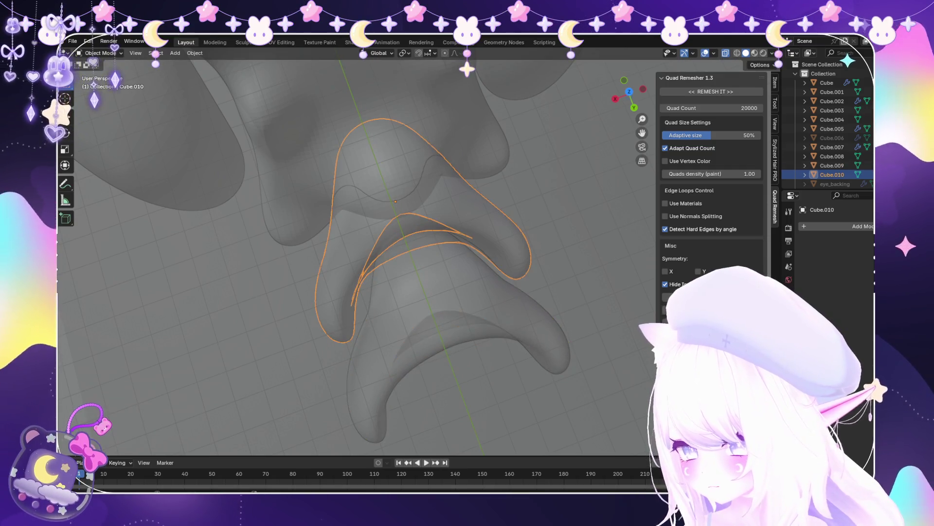
# Pull Cube.010's curled lobes with Snake Hook to fit against the copy, then return to Object Mode
pyautogui.click(100, 52)
pyautogui.click(102, 84)
pyautogui.scroll(4, 449, 271)
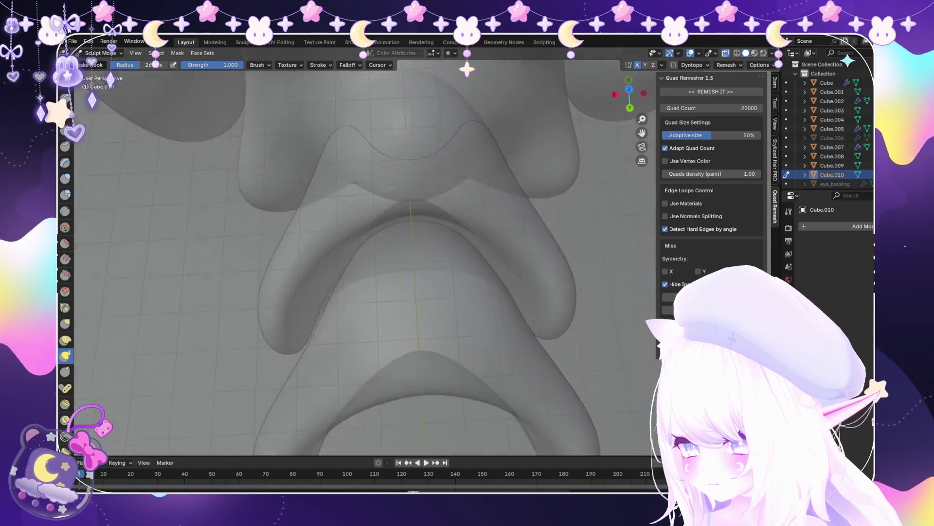
pyautogui.moveTo(448, 272)
pyautogui.mouseDown(button='middle')
pyautogui.moveTo(439, 292)
pyautogui.moveTo(428, 246)
pyautogui.mouseUp(button='middle')
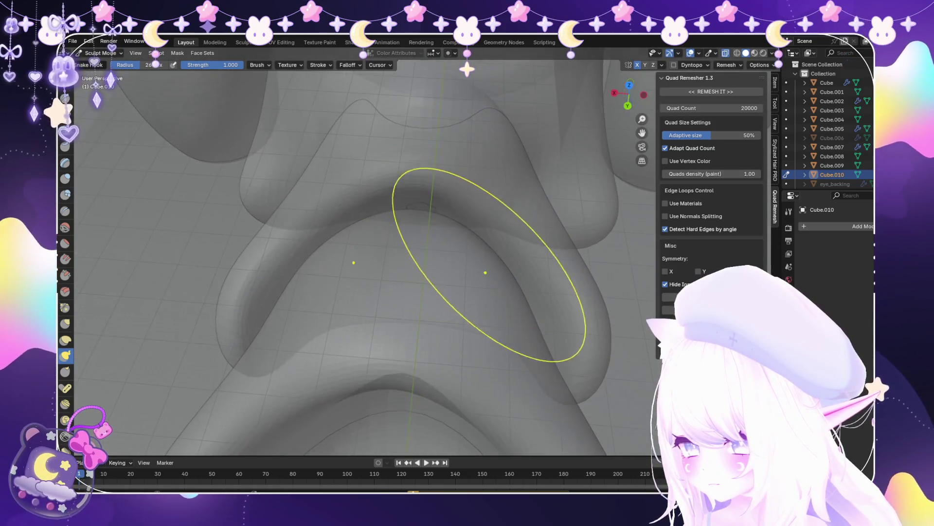
pyautogui.moveTo(519, 277)
pyautogui.mouseDown(button='middle')
pyautogui.moveTo(446, 259)
pyautogui.moveTo(448, 302)
pyautogui.moveTo(448, 288)
pyautogui.mouseUp(button='middle')
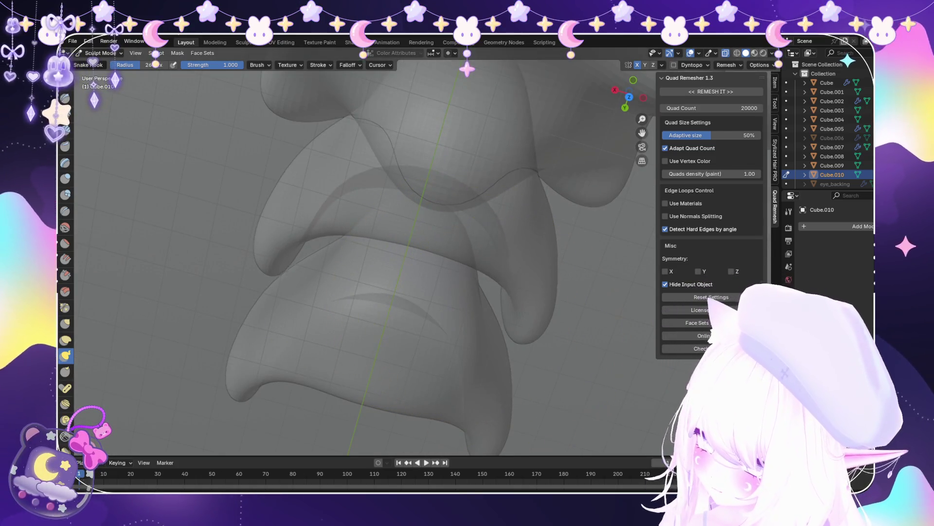
pyautogui.moveTo(533, 329); pyautogui.dragTo(540, 341)
pyautogui.moveTo(548, 245)
pyautogui.mouseDown(button='middle')
pyautogui.moveTo(526, 219)
pyautogui.moveTo(411, 333)
pyautogui.moveTo(396, 334)
pyautogui.moveTo(482, 258)
pyautogui.mouseUp(button='middle')
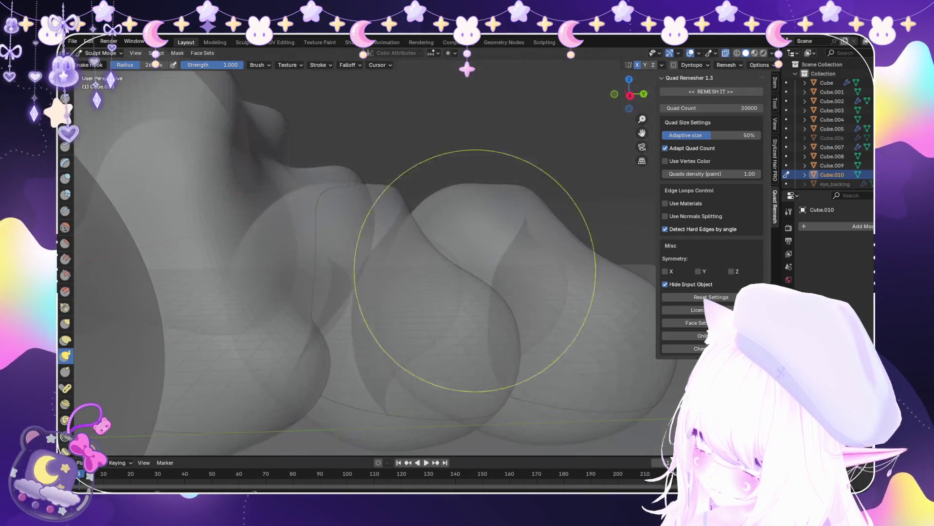
pyautogui.moveTo(344, 375)
pyautogui.mouseDown(button='middle')
pyautogui.moveTo(309, 486)
pyautogui.moveTo(292, 506)
pyautogui.moveTo(282, 344)
pyautogui.mouseUp(button='middle')
pyautogui.click(103, 63)
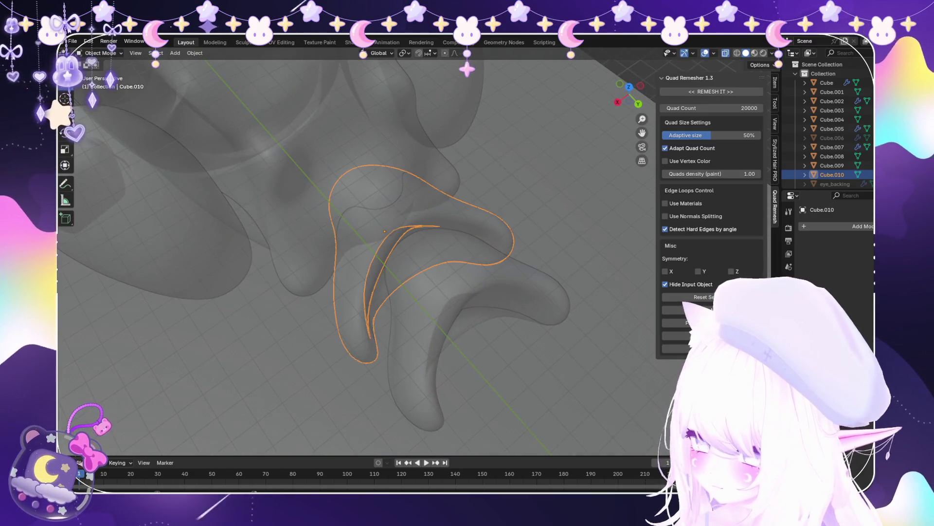
# Select Cube.009 and move it along the Y axis behind the first tail piece
pyautogui.click(379, 272)
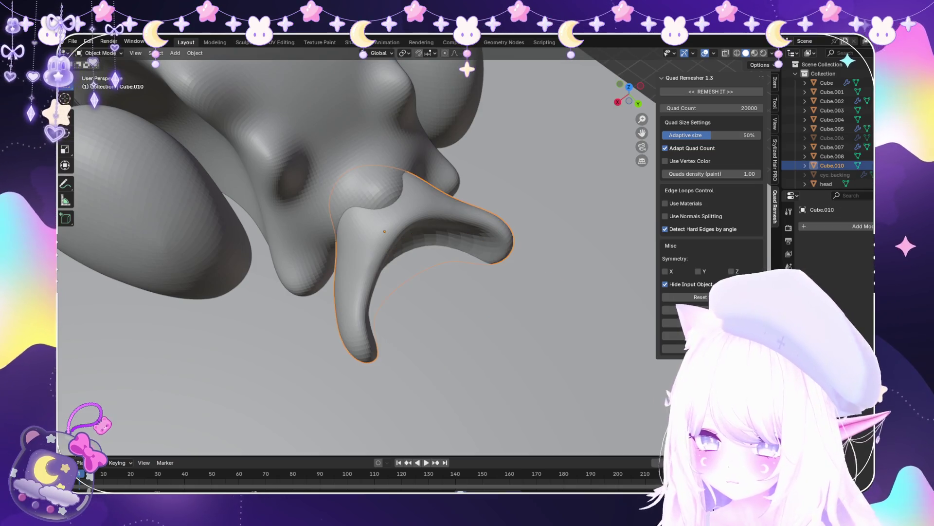
pyautogui.hotkey('shift', 'd')
pyautogui.press('y')
pyautogui.click(441, 294)
pyautogui.moveTo(441, 294); pyautogui.dragTo(413, 219, button='middle')
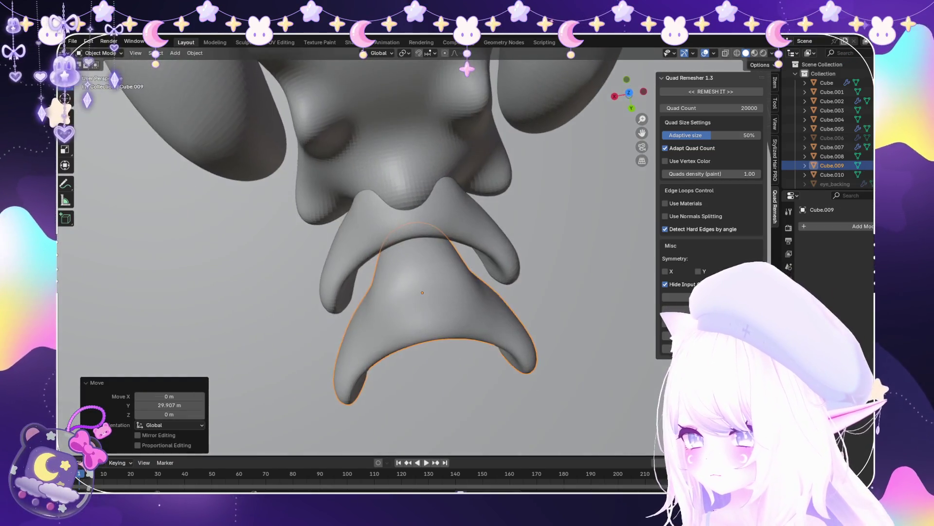
# Put Cube.009 in Sculpt Mode with X-ray on, briefly passing through Edit Mode
pyautogui.click(100, 52)
pyautogui.click(97, 74)
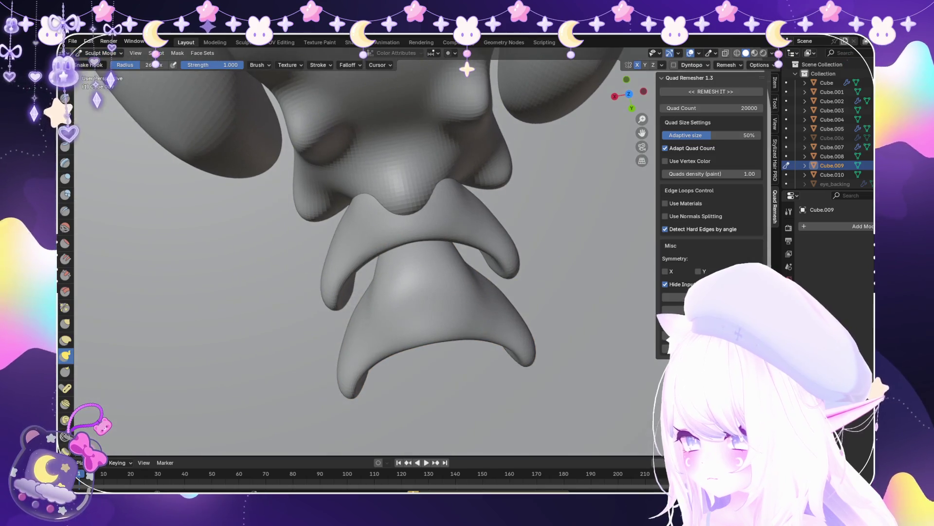
pyautogui.hotkey('alt', 'z')
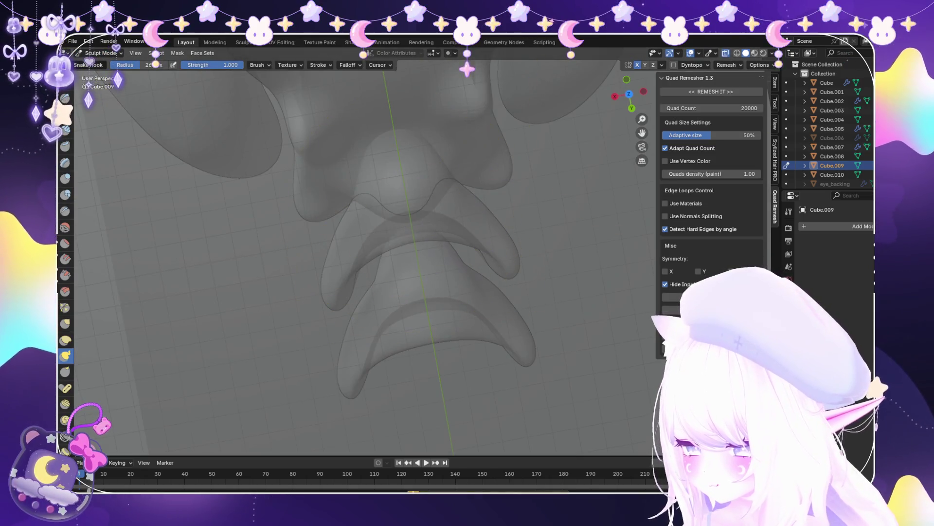
pyautogui.click(100, 52)
pyautogui.click(97, 68)
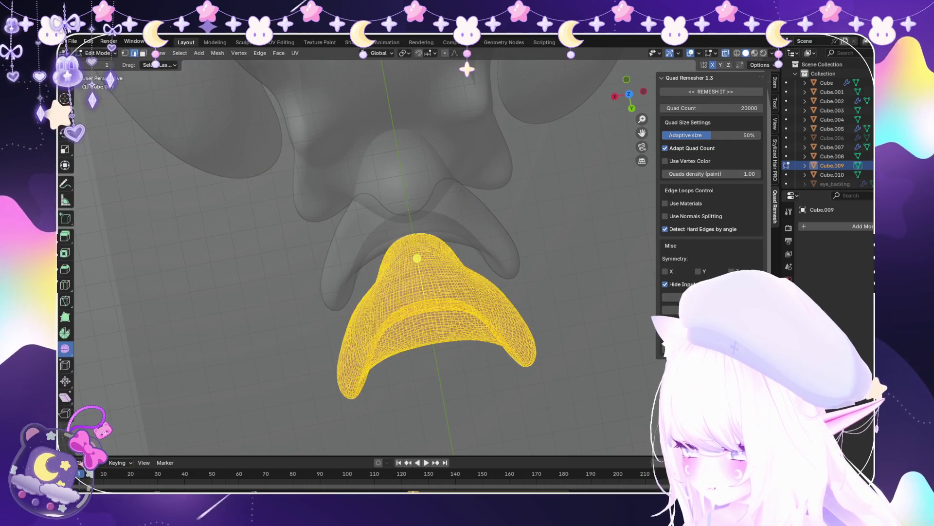
pyautogui.press('Tab')
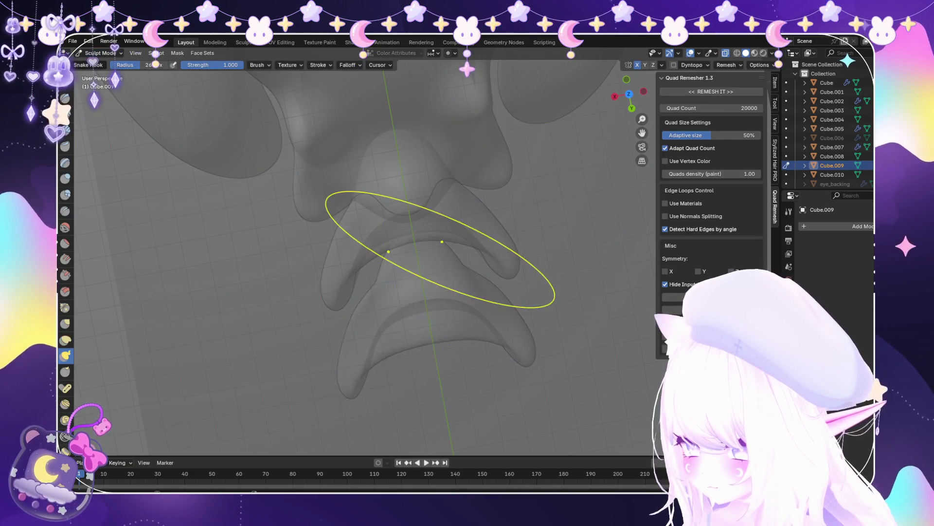
pyautogui.scroll(2, 428, 271)
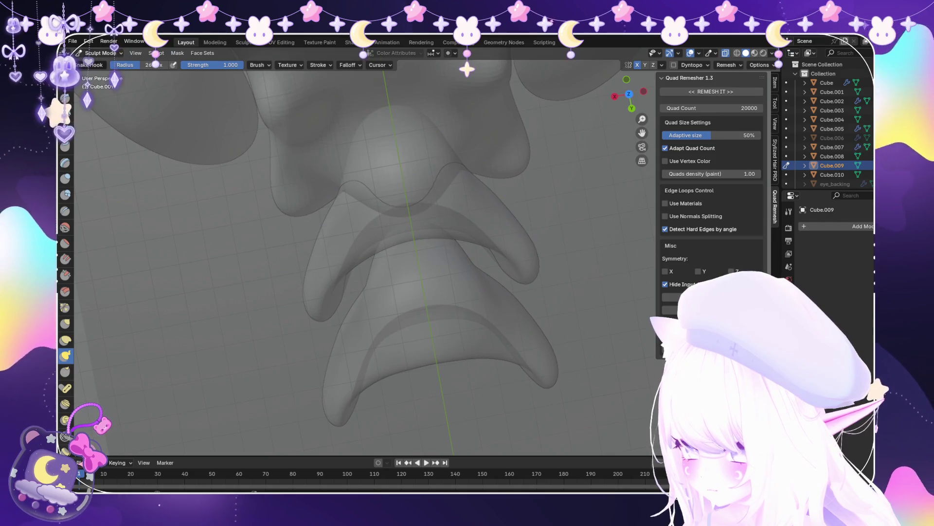
pyautogui.hotkey('ctrl', 'Tab')
# Nudge Cube.009 -3.4771 m along Y against Cube.010, then resume sculpting it
pyautogui.press('g')
pyautogui.press('y')
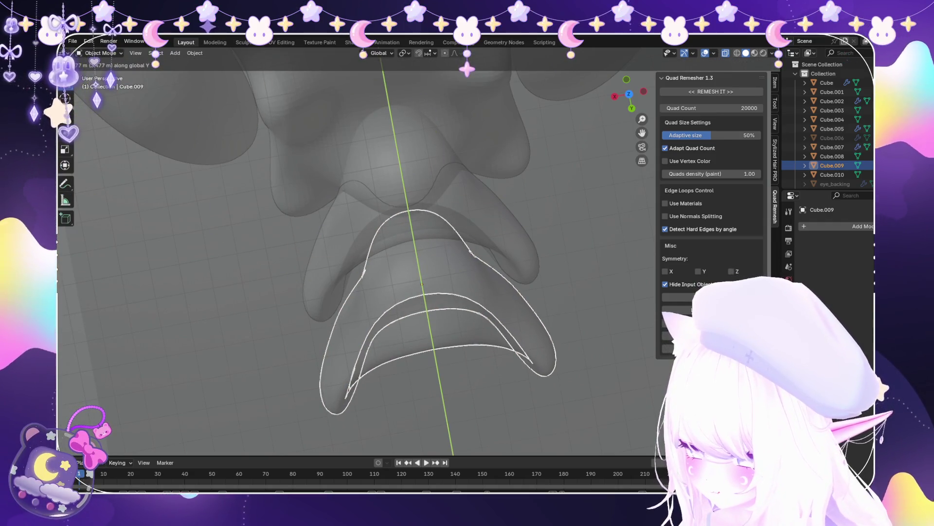
pyautogui.press('Return')
pyautogui.moveTo(424, 292); pyautogui.dragTo(550, 273, button='middle')
pyautogui.click(103, 84)
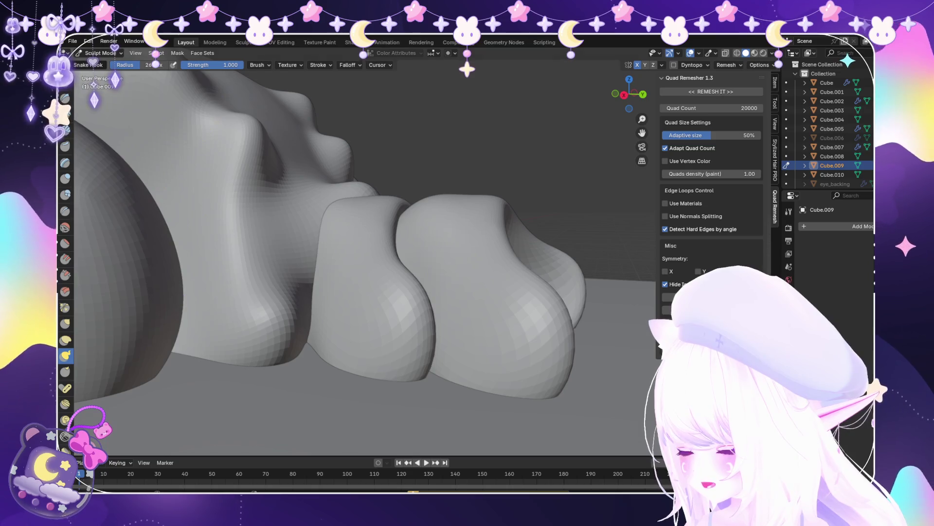
# Return to Object Mode and remove the upper tail piece Cube.010, keeping only Cube.009
pyautogui.moveTo(506, 315); pyautogui.dragTo(497, 310, button='middle')
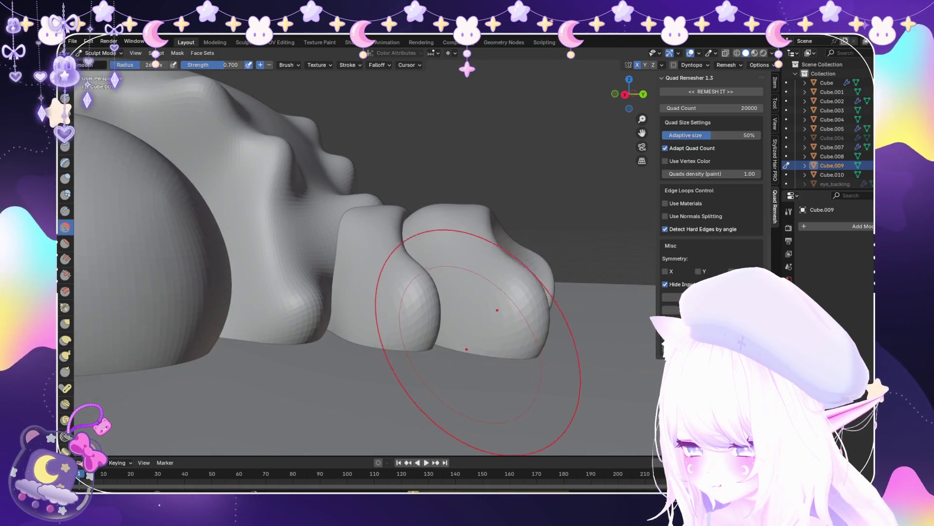
pyautogui.scroll(4, 463, 229)
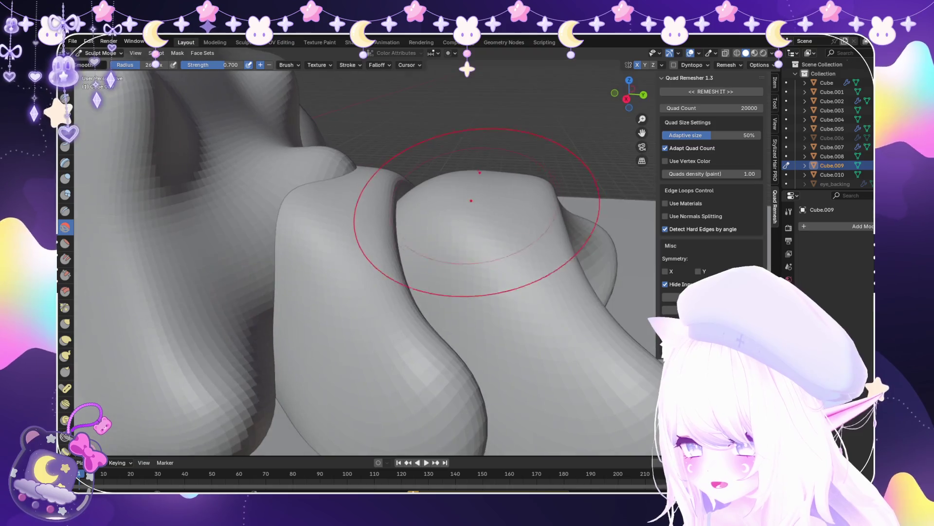
pyautogui.scroll(-4, 474, 185)
pyautogui.moveTo(474, 185)
pyautogui.mouseDown(button='middle')
pyautogui.moveTo(407, 386)
pyautogui.moveTo(188, 124)
pyautogui.moveTo(292, 194)
pyautogui.mouseUp(button='middle')
pyautogui.hotkey('ctrl', 'Tab')
pyautogui.click(389, 229)
pyautogui.press('h')
pyautogui.hotkey('alt', 'h')
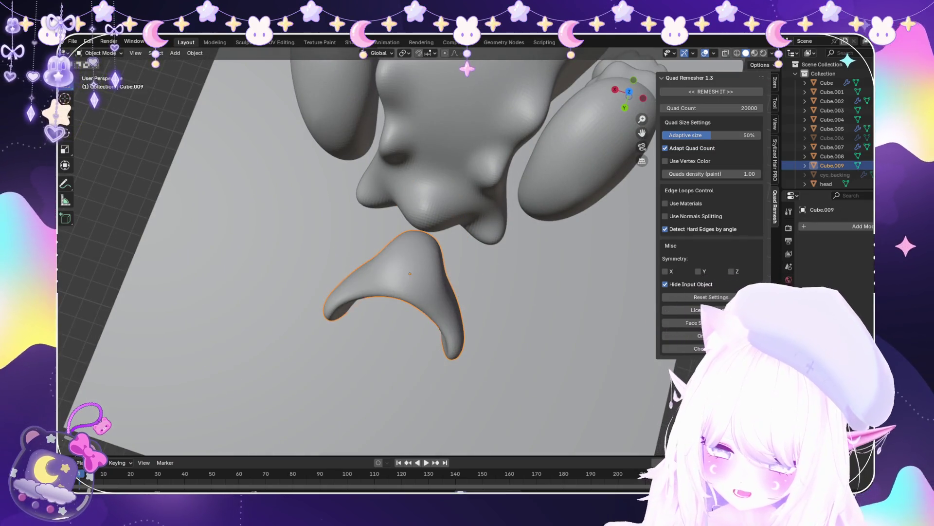
# Duplicate Cube.009 and shift the copy -29.194 m along Y so the two overlap
pyautogui.hotkey('shift', 'd')
pyautogui.press('Escape')
pyautogui.press('g')
pyautogui.press('y')
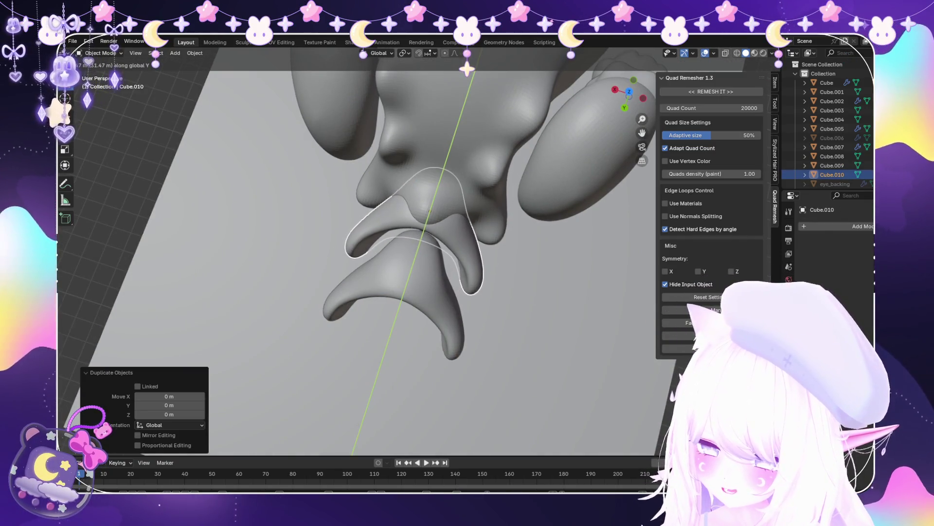
pyautogui.press('Return')
# Put the new Cube.010 in Sculpt Mode and view both tail pieces
pyautogui.scroll(2, 360, 253)
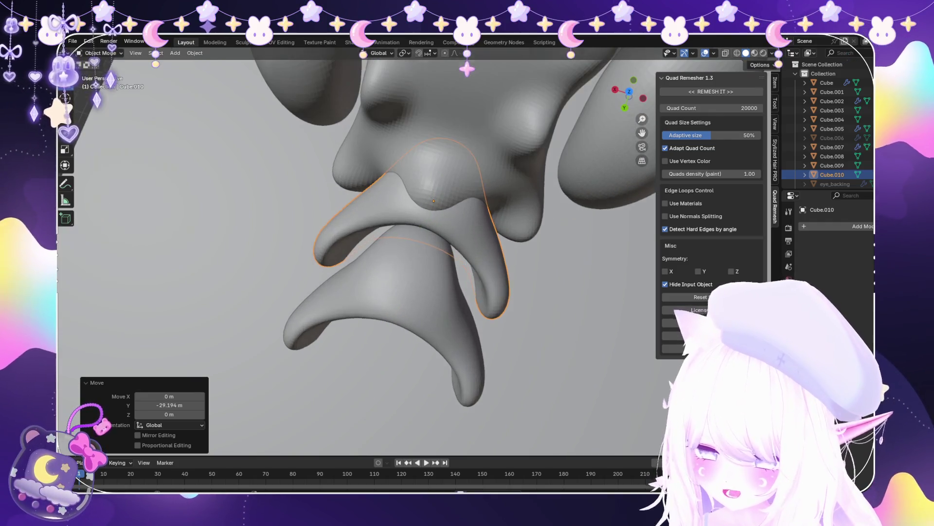
pyautogui.click(100, 83)
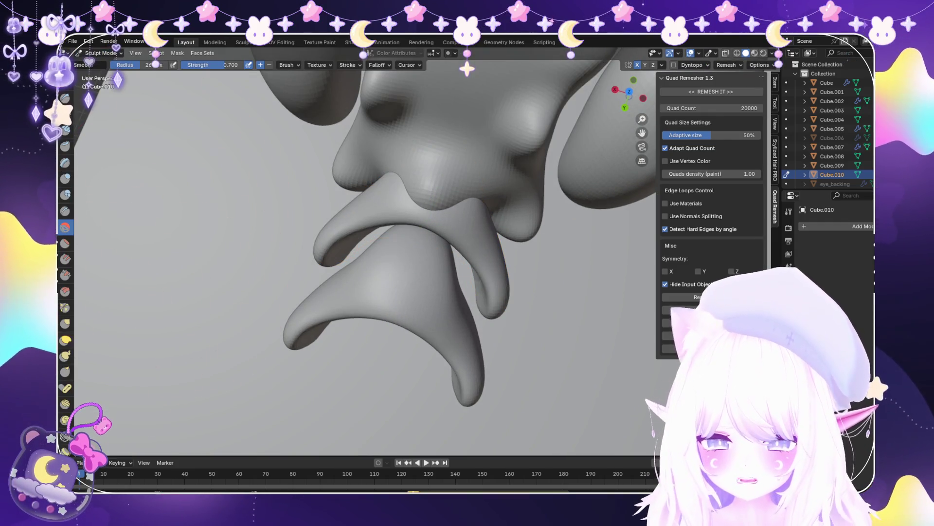
pyautogui.moveTo(441, 365); pyautogui.dragTo(473, 343, button='middle')
pyautogui.scroll(3, 459, 321)
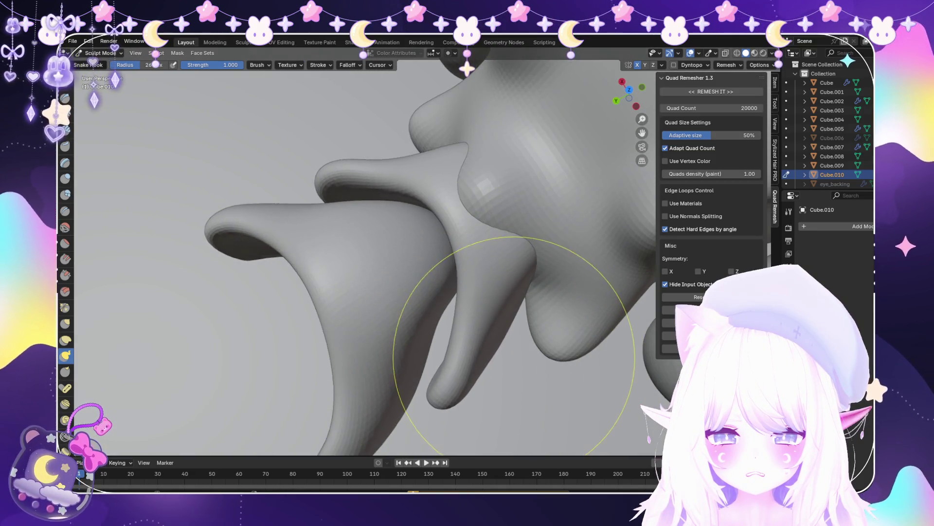
# Orbit and zoom around the copied tail piece Cube.010 to inspect it from several sides
pyautogui.moveTo(480, 313); pyautogui.dragTo(441, 409, button='middle')
pyautogui.moveTo(428, 355)
pyautogui.mouseDown(button='middle')
pyautogui.moveTo(525, 438)
pyautogui.moveTo(479, 315)
pyautogui.mouseUp(button='middle')
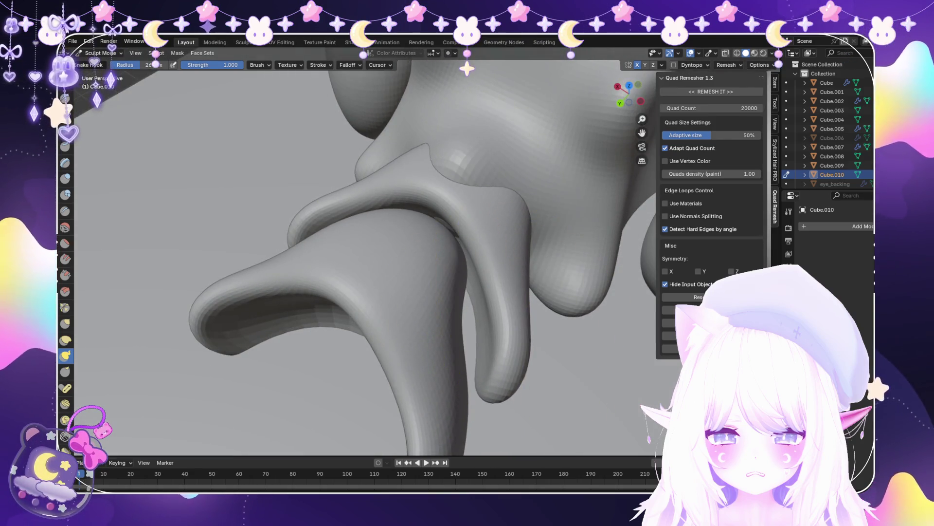
pyautogui.scroll(4, 491, 321)
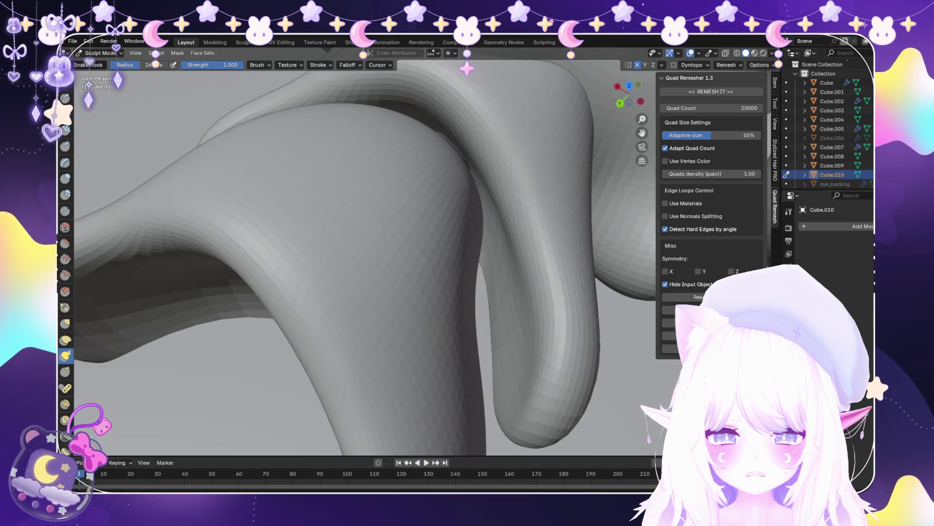
pyautogui.scroll(-3, 501, 314)
pyautogui.moveTo(497, 309)
pyautogui.mouseDown(button='middle')
pyautogui.moveTo(503, 291)
pyautogui.moveTo(476, 334)
pyautogui.moveTo(437, 280)
pyautogui.moveTo(406, 390)
pyautogui.moveTo(442, 408)
pyautogui.moveTo(506, 271)
pyautogui.mouseUp(button='middle')
pyautogui.scroll(6, 506, 271)
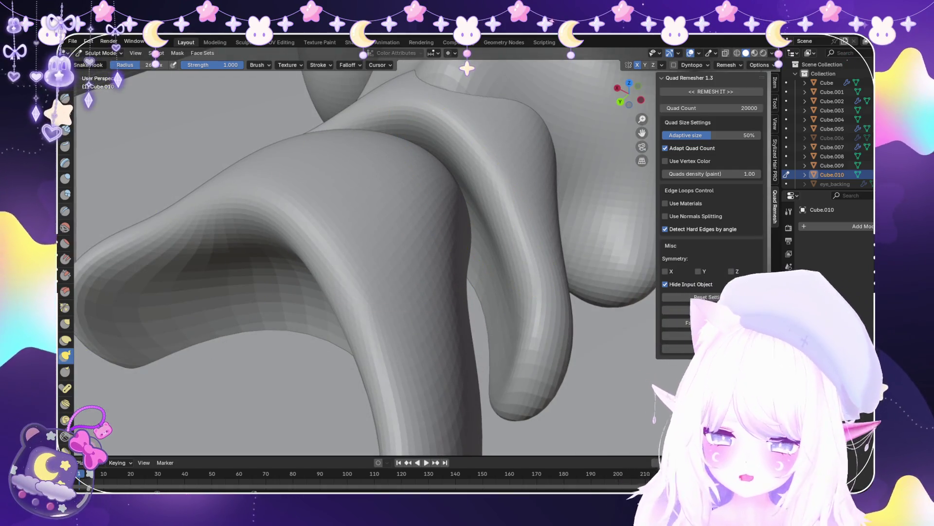
pyautogui.scroll(5, 463, 333)
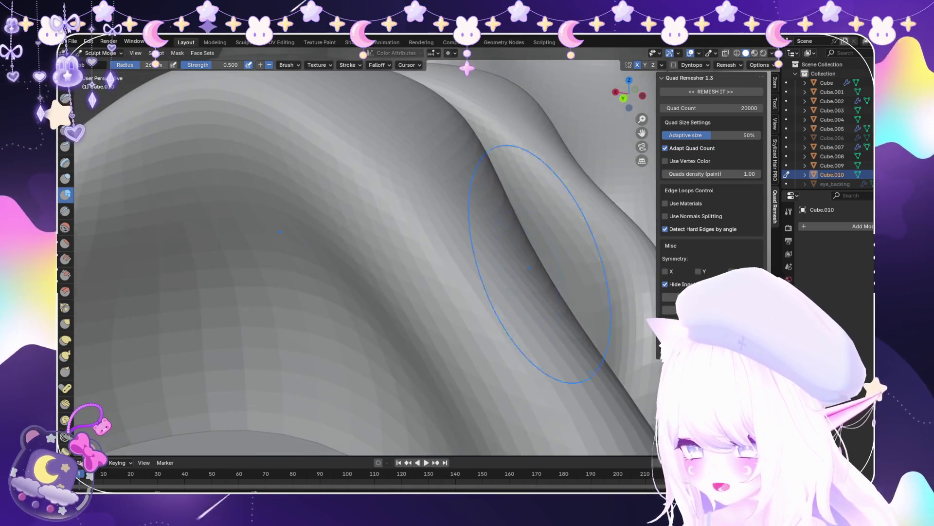
pyautogui.scroll(-6, 481, 314)
pyautogui.moveTo(478, 306)
pyautogui.mouseDown(button='middle')
pyautogui.moveTo(480, 323)
pyautogui.moveTo(511, 329)
pyautogui.mouseUp(button='middle')
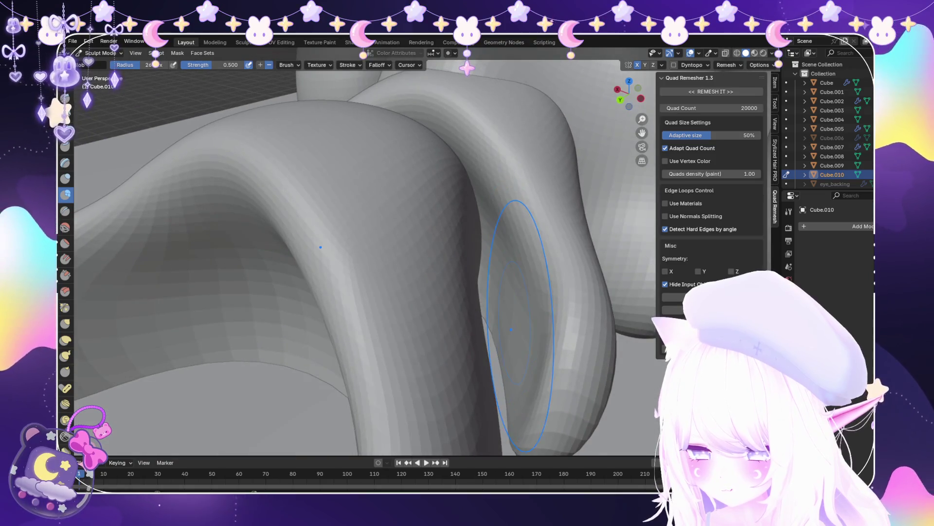
pyautogui.moveTo(505, 382); pyautogui.dragTo(516, 326, button='middle')
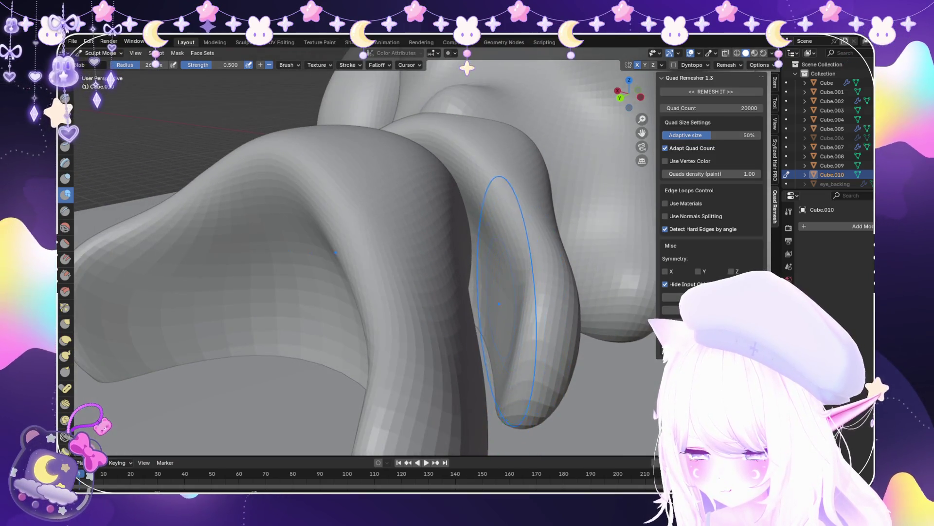
pyautogui.scroll(3, 188, 321)
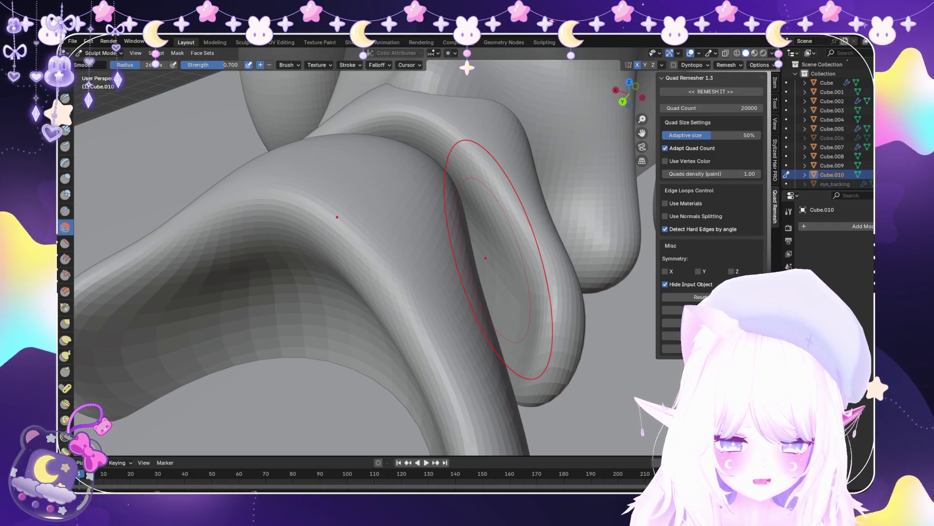
# Switch to the Blob brush, view the whole creature, and return to Object Mode
pyautogui.press('i')
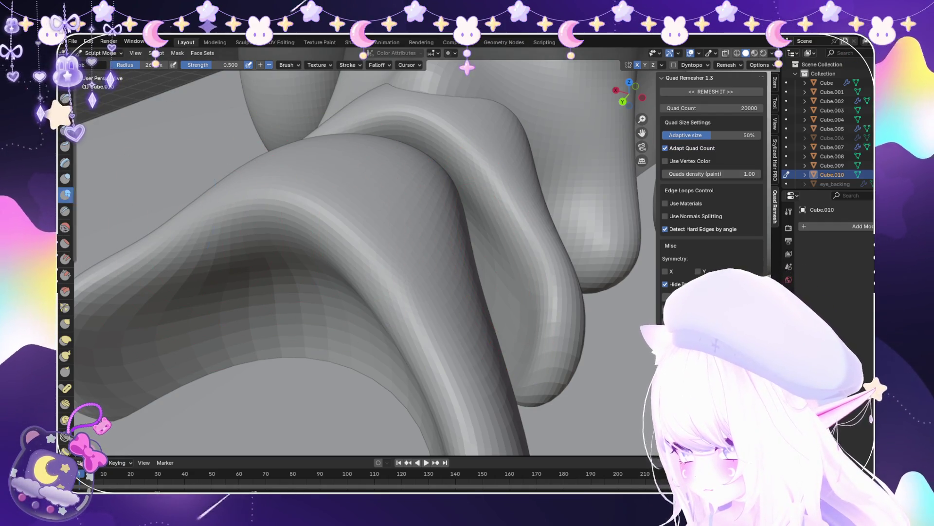
pyautogui.moveTo(489, 305)
pyautogui.mouseDown(button='middle')
pyautogui.moveTo(476, 325)
pyautogui.moveTo(486, 341)
pyautogui.moveTo(515, 373)
pyautogui.moveTo(549, 387)
pyautogui.mouseUp(button='middle')
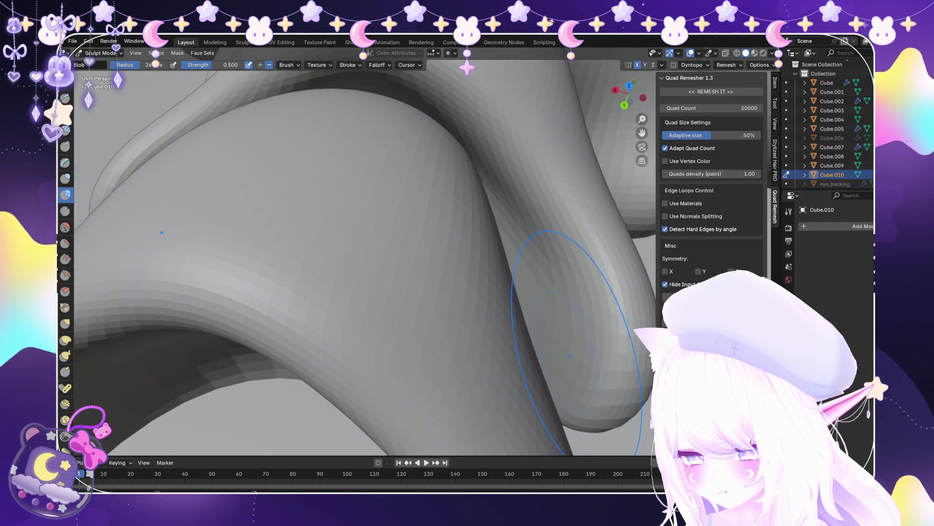
pyautogui.moveTo(531, 344); pyautogui.dragTo(521, 313, button='middle')
pyautogui.moveTo(511, 271)
pyautogui.mouseDown(button='middle')
pyautogui.moveTo(504, 243)
pyautogui.moveTo(483, 330)
pyautogui.mouseUp(button='middle')
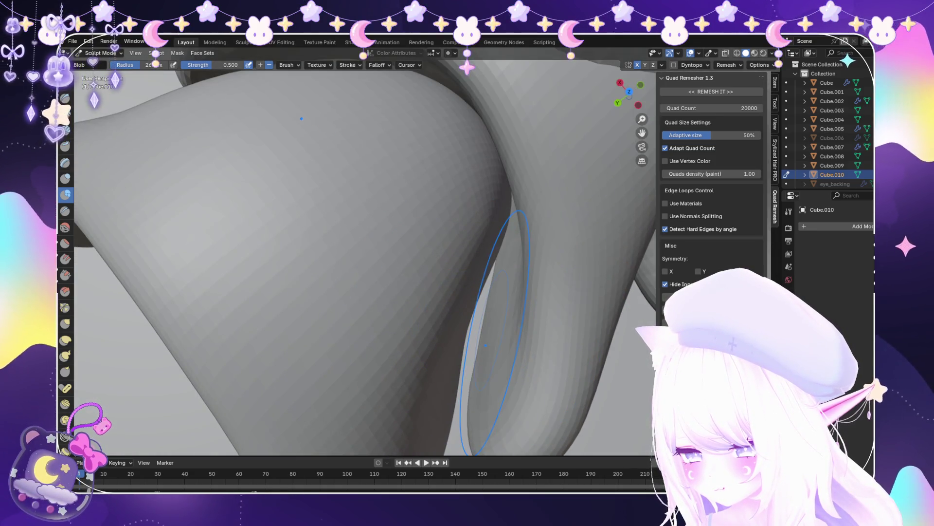
pyautogui.scroll(-3, 484, 321)
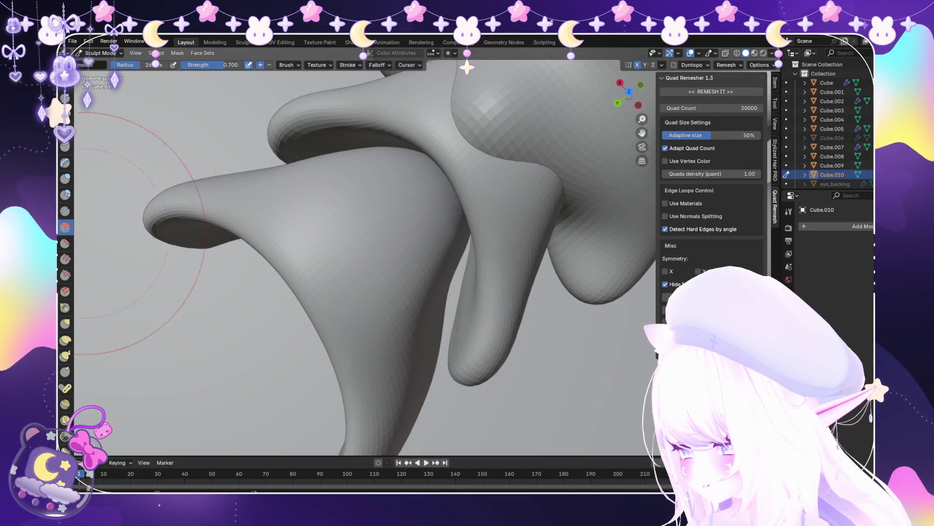
pyautogui.moveTo(483, 316); pyautogui.dragTo(511, 286, button='middle')
pyautogui.scroll(-3, 427, 302)
pyautogui.moveTo(428, 302); pyautogui.dragTo(506, 263, button='middle')
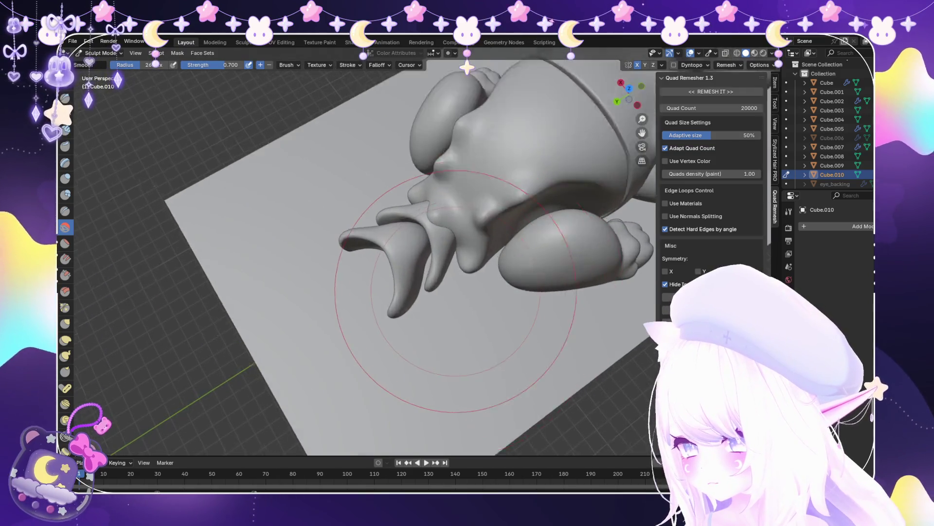
pyautogui.scroll(3, 412, 351)
pyautogui.click(100, 53)
pyautogui.click(97, 65)
pyautogui.click(832, 166)
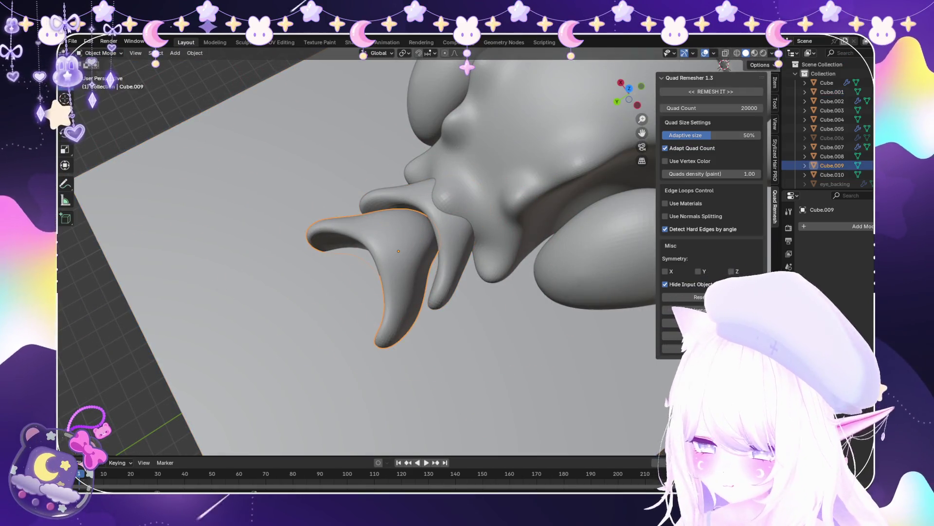
pyautogui.press('Delete')
pyautogui.click(832, 165)
pyautogui.hotkey('ctrl', 'z')
pyautogui.hotkey('ctrl', 'z')
pyautogui.hotkey('ctrl', 'z')
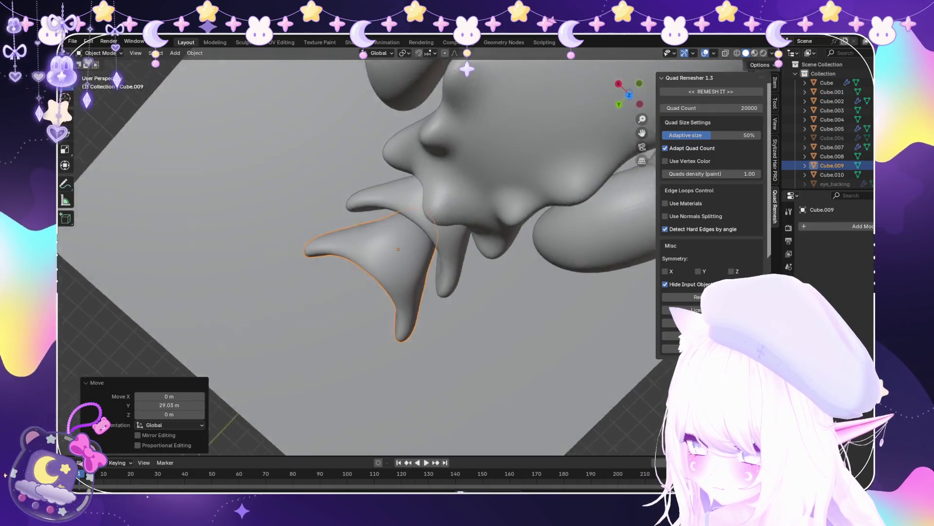
pyautogui.moveTo(370, 253); pyautogui.dragTo(385, 272, button='middle')
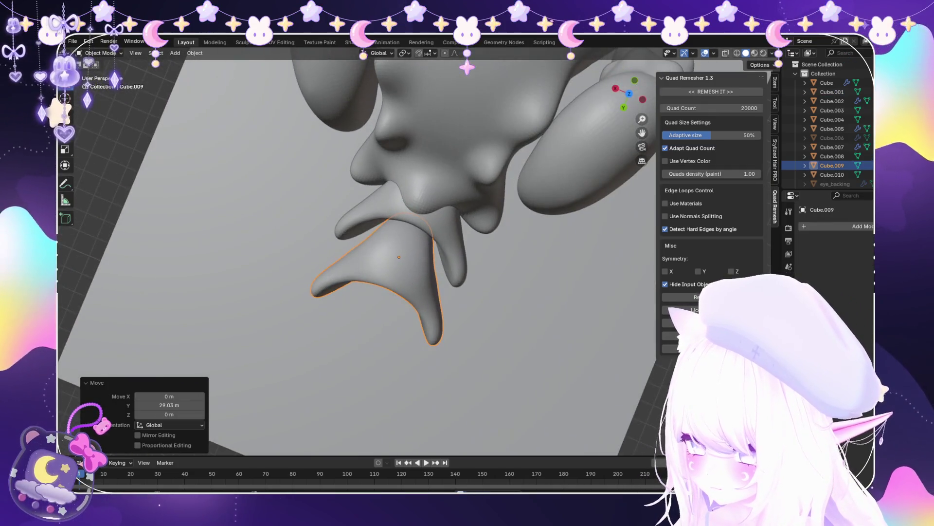
pyautogui.press('Home')
pyautogui.hotkey('alt', 'a')
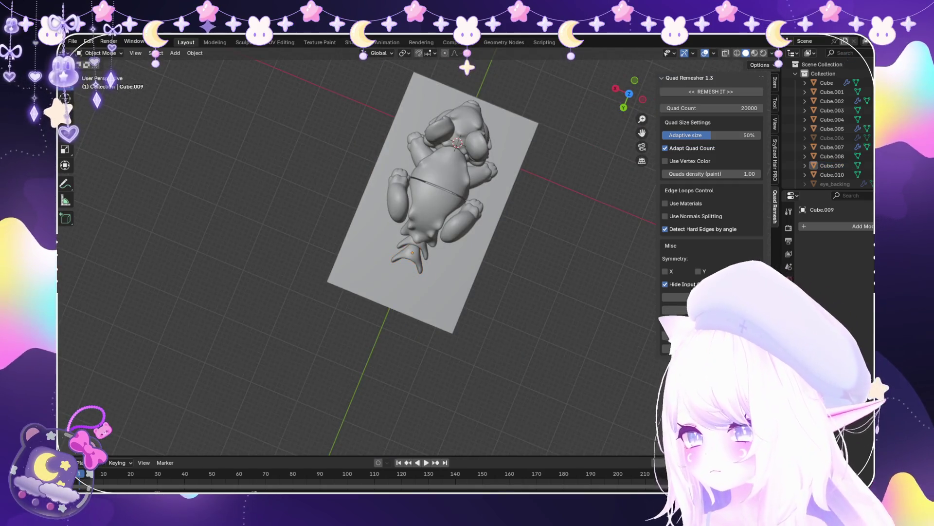
pyautogui.scroll(5, 358, 253)
pyautogui.moveTo(404, 253)
pyautogui.mouseDown(button='middle')
pyautogui.moveTo(404, 185)
pyautogui.moveTo(409, 263)
pyautogui.mouseUp(button='middle')
pyautogui.click(445, 243)
pyautogui.scroll(3, 438, 243)
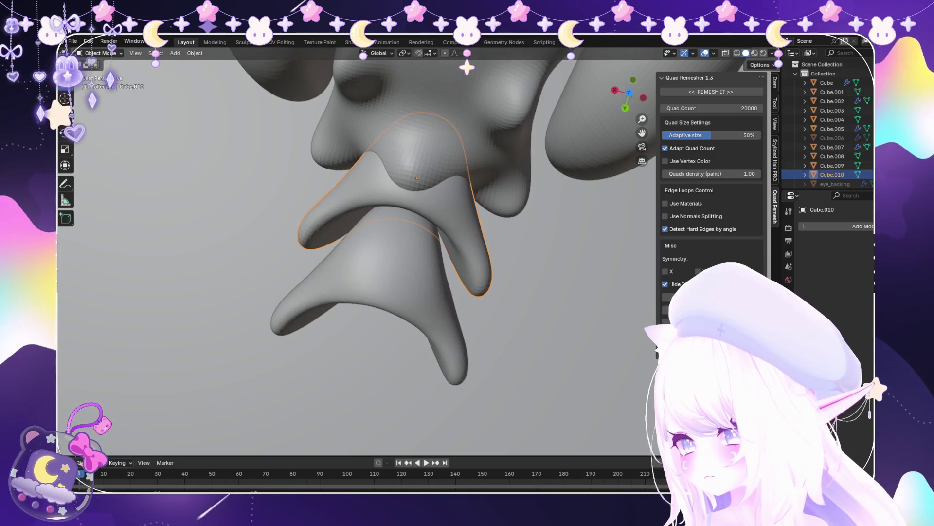
# Pull Cube.010's tips down over the lower tail piece with Snake Hook, then return to Object Mode
pyautogui.click(103, 84)
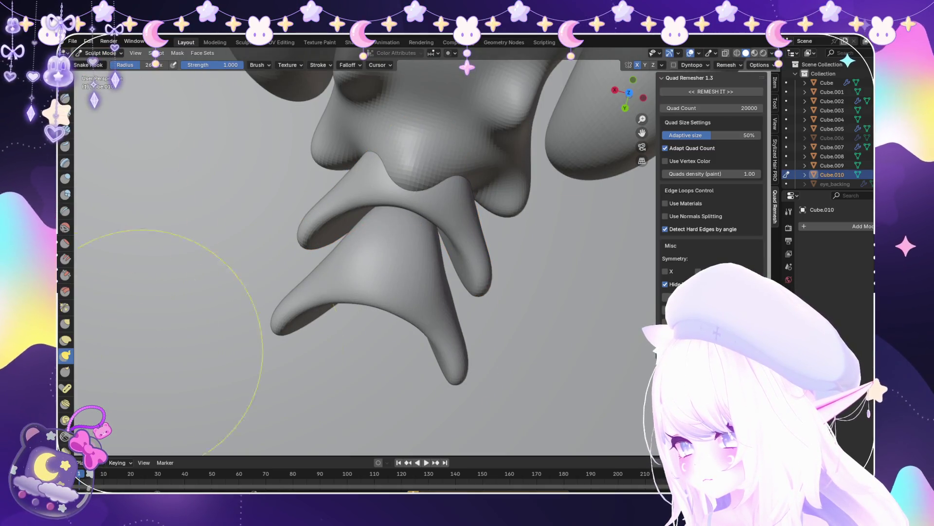
pyautogui.scroll(1, 492, 281)
pyautogui.moveTo(493, 281)
pyautogui.mouseDown()
pyautogui.moveTo(482, 292)
pyautogui.moveTo(389, 224)
pyautogui.moveTo(312, 214)
pyautogui.mouseUp()
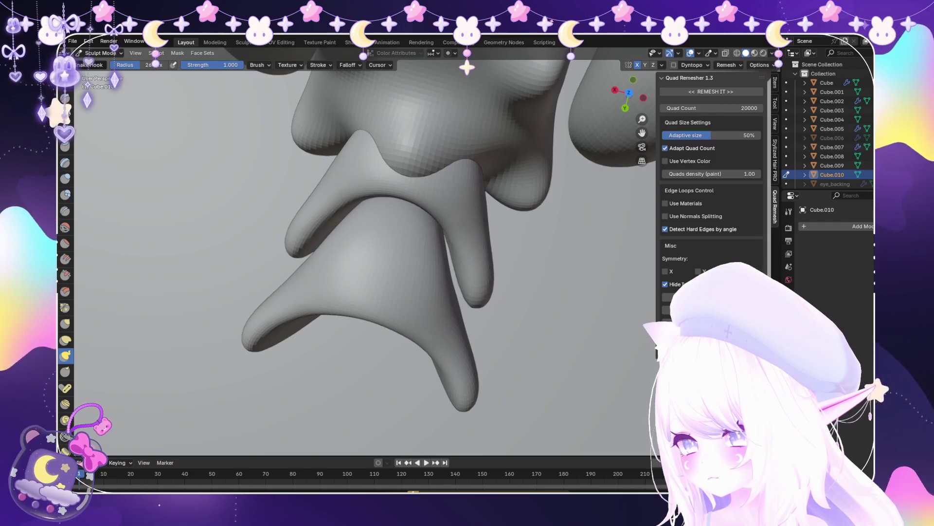
pyautogui.moveTo(341, 219)
pyautogui.mouseDown(button='middle')
pyautogui.moveTo(465, 270)
pyautogui.moveTo(450, 296)
pyautogui.moveTo(413, 219)
pyautogui.moveTo(340, 323)
pyautogui.moveTo(395, 283)
pyautogui.mouseUp(button='middle')
pyautogui.scroll(-6, 464, 270)
pyautogui.scroll(3, 381, 279)
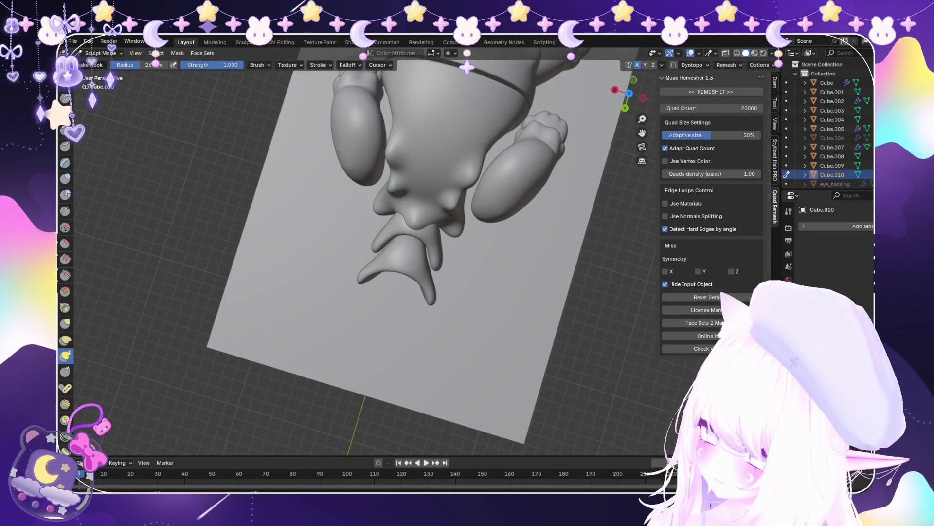
pyautogui.scroll(1, 422, 223)
pyautogui.hotkey('ctrl', 'Tab')
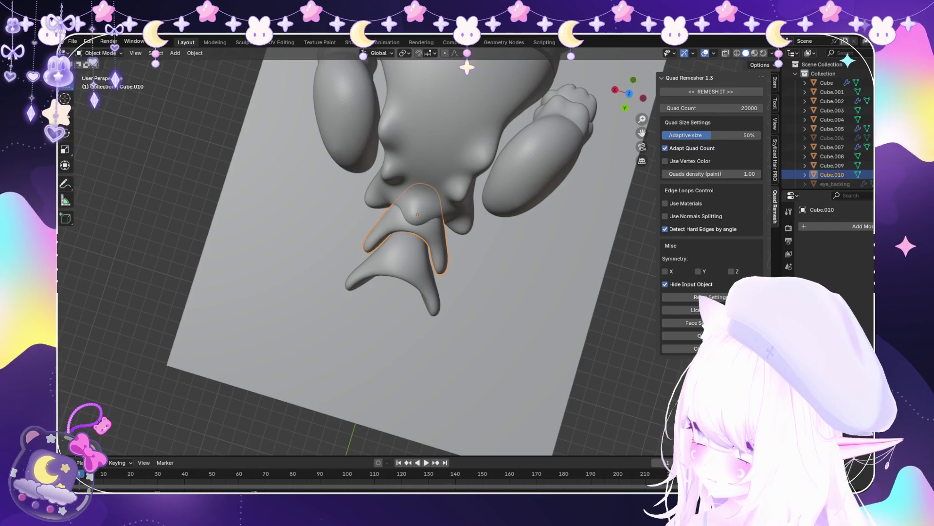
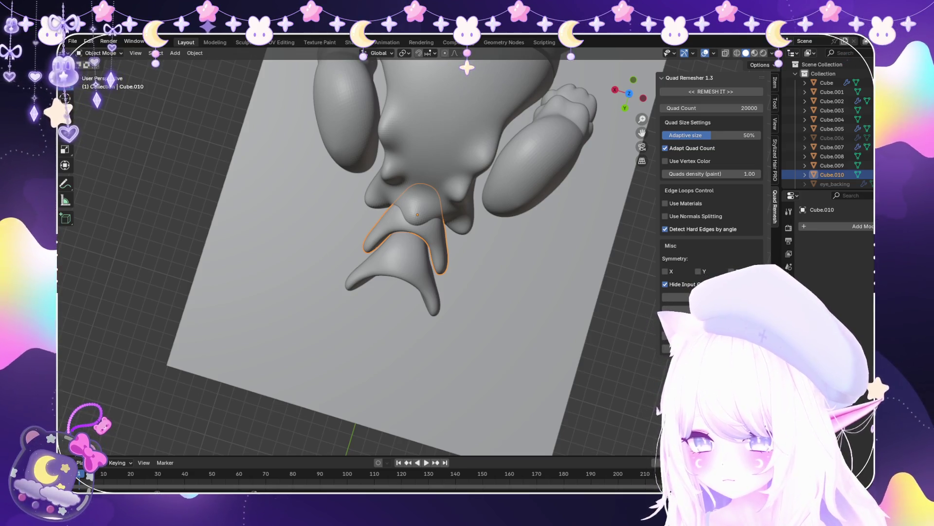
# Try duplicating the foot piece along the Y axis, then delete the copy
pyautogui.scroll(-2, 360, 258)
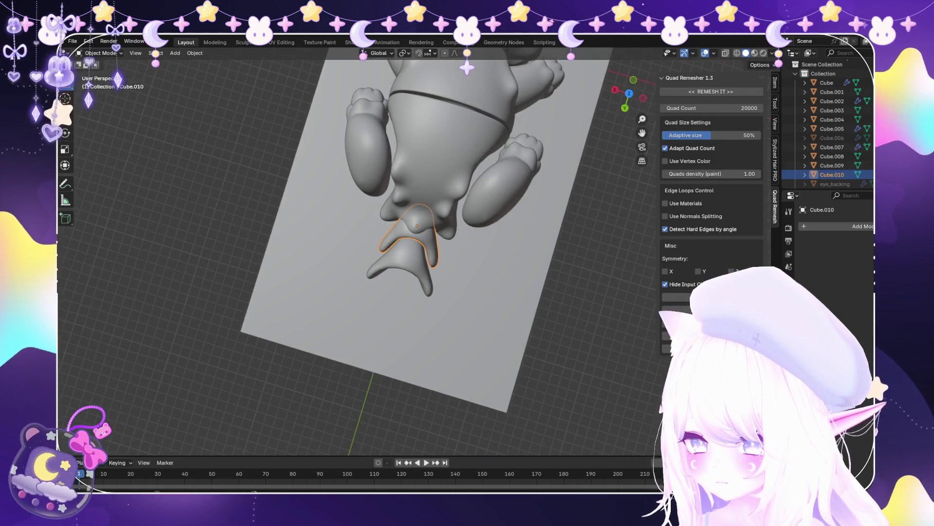
pyautogui.moveTo(360, 258); pyautogui.dragTo(403, 195, button='middle')
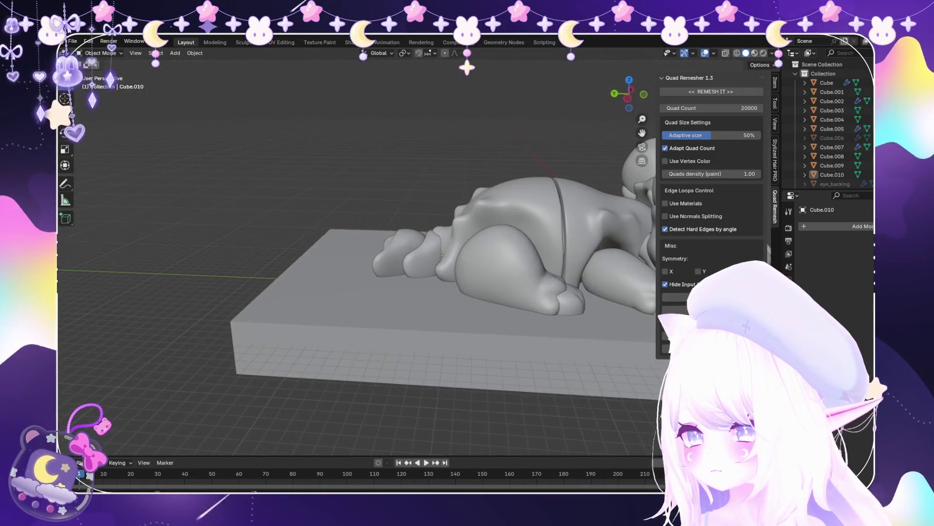
pyautogui.moveTo(360, 258)
pyautogui.mouseDown(button='middle')
pyautogui.moveTo(297, 263)
pyautogui.moveTo(428, 246)
pyautogui.mouseUp(button='middle')
pyautogui.scroll(-3, 331, 258)
pyautogui.moveTo(341, 243)
pyautogui.mouseDown(button='middle')
pyautogui.moveTo(438, 228)
pyautogui.moveTo(535, 238)
pyautogui.moveTo(390, 241)
pyautogui.moveTo(487, 236)
pyautogui.mouseUp(button='middle')
pyautogui.scroll(4, 340, 244)
pyautogui.moveTo(341, 243)
pyautogui.mouseDown(button='middle')
pyautogui.moveTo(341, 272)
pyautogui.moveTo(399, 302)
pyautogui.mouseUp(button='middle')
pyautogui.hotkey('shift', 'd')
pyautogui.press('y')
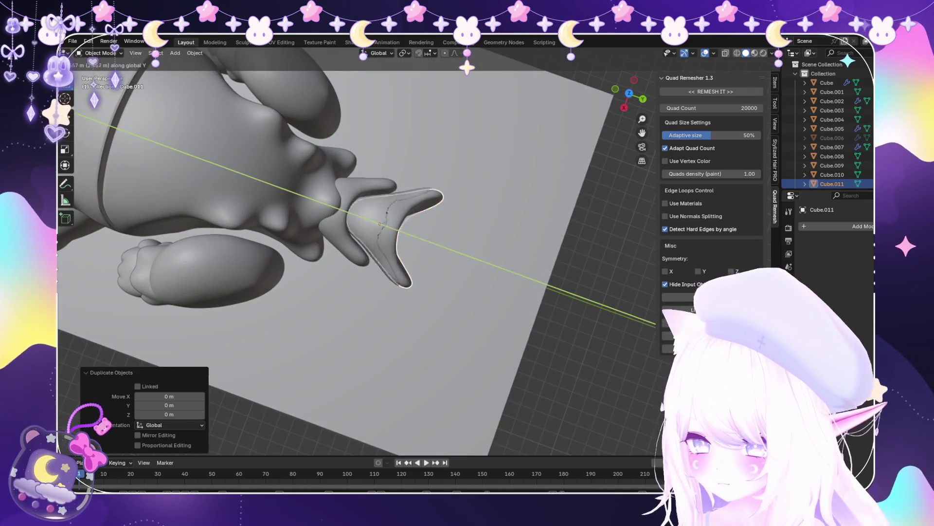
pyautogui.press('Return')
pyautogui.press('Delete')
# In X-ray right-side view, duplicate the torus connector peg and move it 64.568 m along Y
pyautogui.moveTo(340, 243)
pyautogui.mouseDown(button='middle')
pyautogui.moveTo(253, 204)
pyautogui.moveTo(316, 234)
pyautogui.moveTo(272, 224)
pyautogui.mouseUp(button='middle')
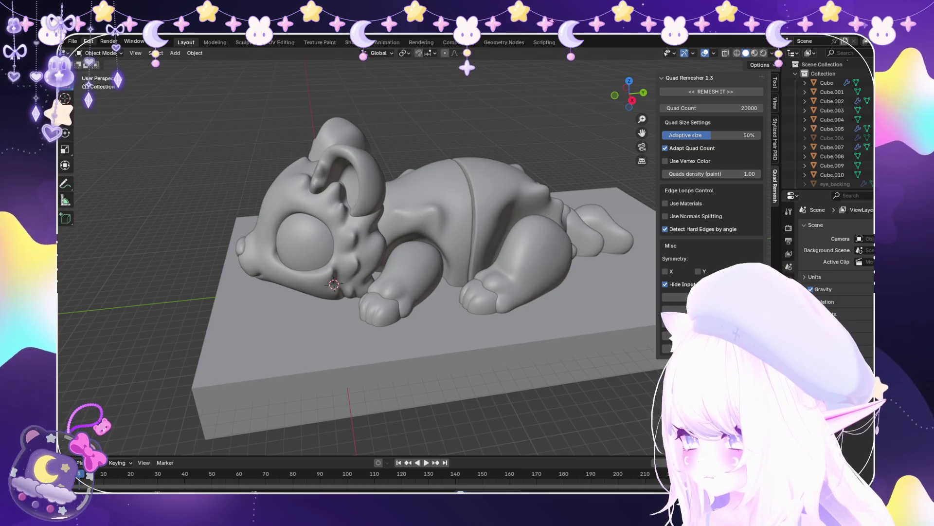
pyautogui.moveTo(340, 243)
pyautogui.mouseDown(button='middle')
pyautogui.moveTo(292, 228)
pyautogui.moveTo(302, 215)
pyautogui.mouseUp(button='middle')
pyautogui.hotkey('alt', 'z')
pyautogui.press('KP_3')
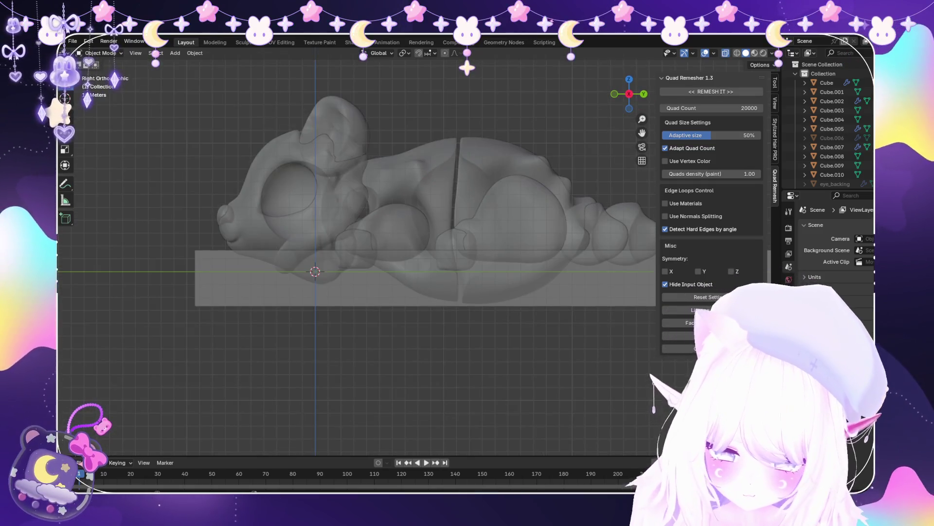
pyautogui.scroll(3, 416, 250)
pyautogui.click(417, 250)
pyautogui.click(253, 229)
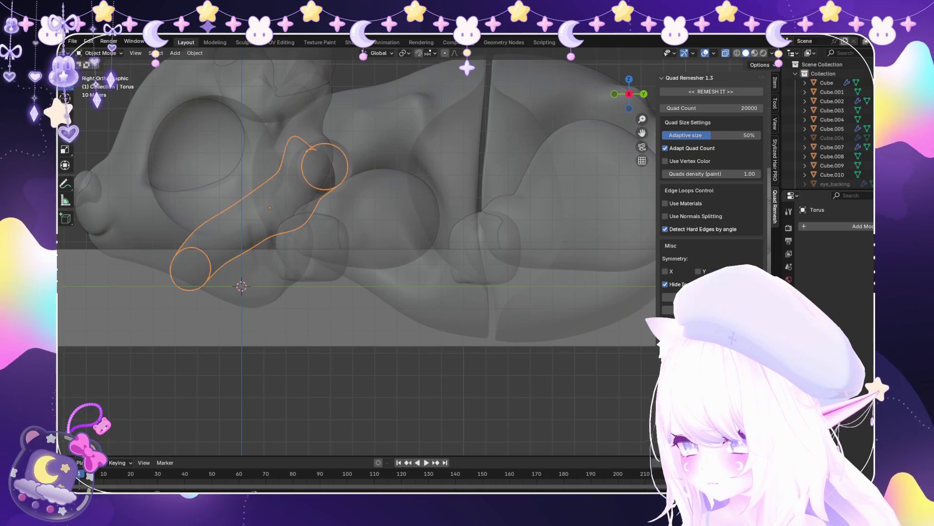
pyautogui.hotkey('shift', 'd')
pyautogui.press('y')
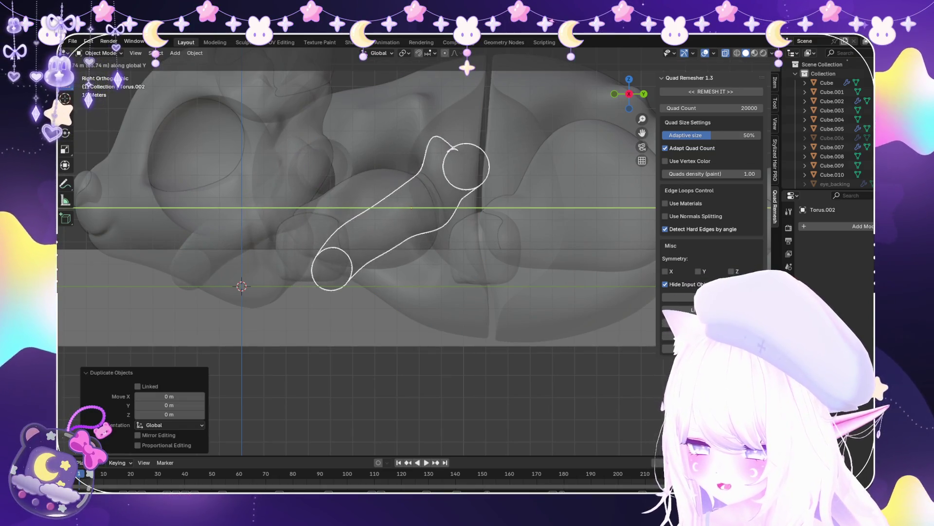
pyautogui.press('Return')
# Turn off X-ray and switch the Torus.002 copy into Sculpt Mode
pyautogui.hotkey('alt', 'z')
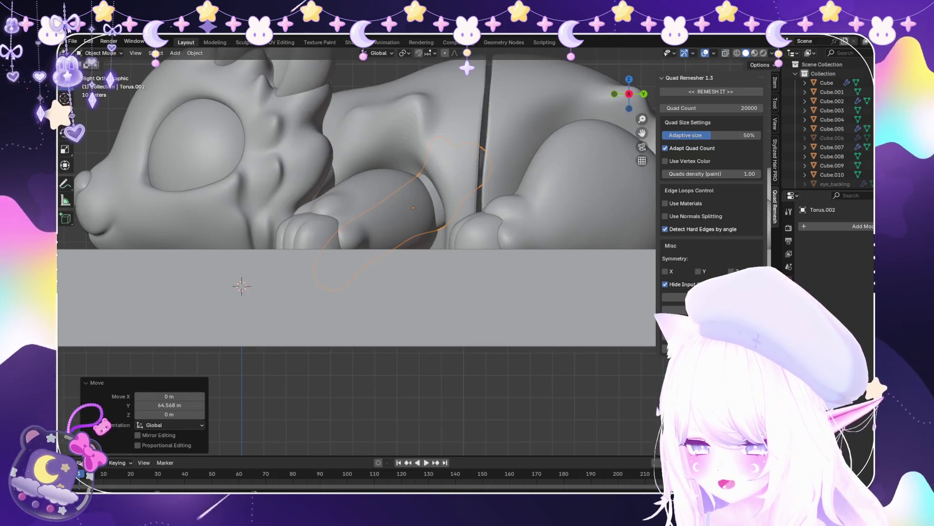
pyautogui.scroll(-3, 357, 243)
pyautogui.moveTo(357, 244)
pyautogui.mouseDown(button='middle')
pyautogui.moveTo(399, 176)
pyautogui.moveTo(385, 127)
pyautogui.mouseUp(button='middle')
pyautogui.scroll(2, 357, 253)
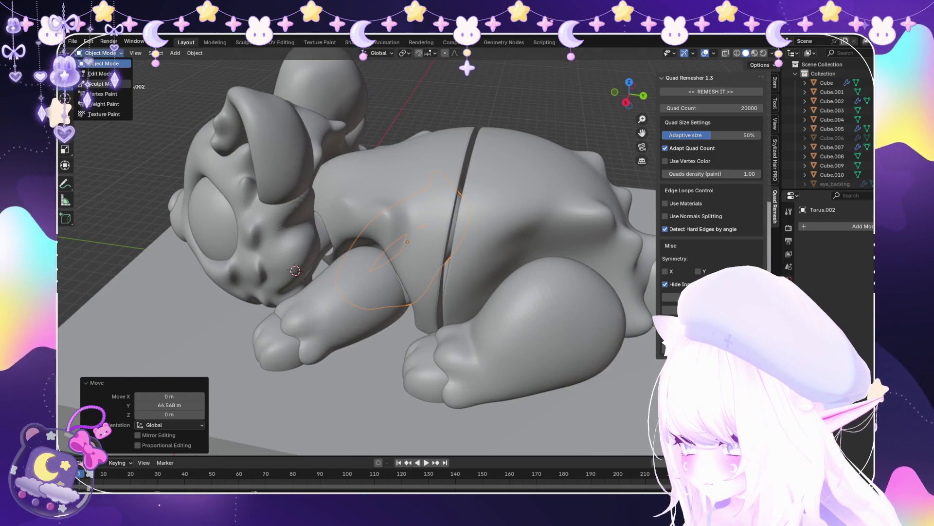
pyautogui.click(102, 84)
pyautogui.scroll(4, 357, 253)
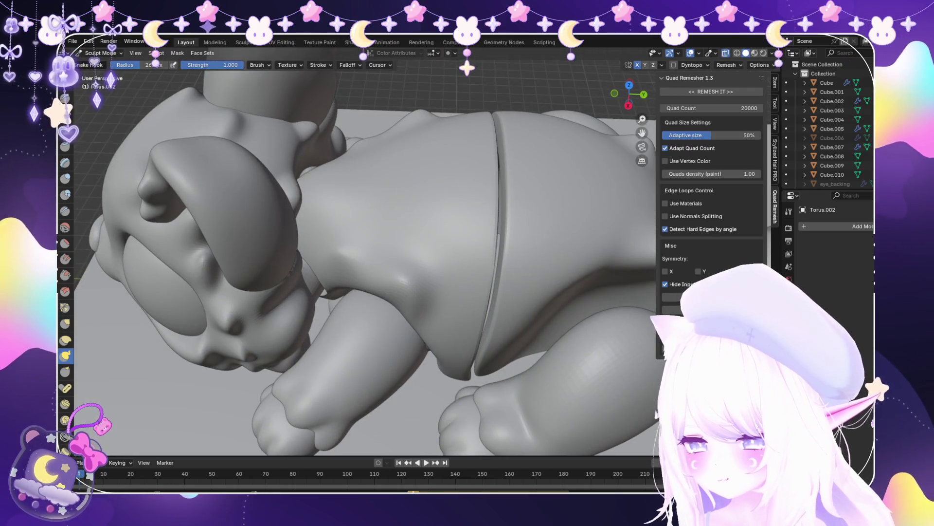
# Inspect the Torus.002 peg inside the leg in X-ray from several close angles
pyautogui.hotkey('alt', 'z')
pyautogui.moveTo(365, 344)
pyautogui.mouseDown(button='middle')
pyautogui.moveTo(340, 336)
pyautogui.moveTo(417, 368)
pyautogui.mouseUp(button='middle')
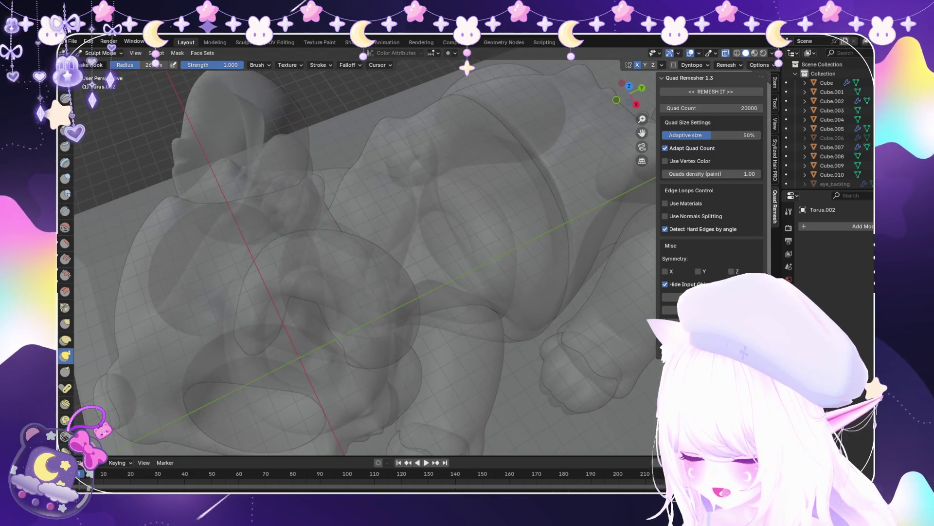
pyautogui.moveTo(470, 327)
pyautogui.mouseDown(button='middle')
pyautogui.moveTo(396, 271)
pyautogui.moveTo(417, 229)
pyautogui.mouseUp(button='middle')
pyautogui.scroll(5, 422, 263)
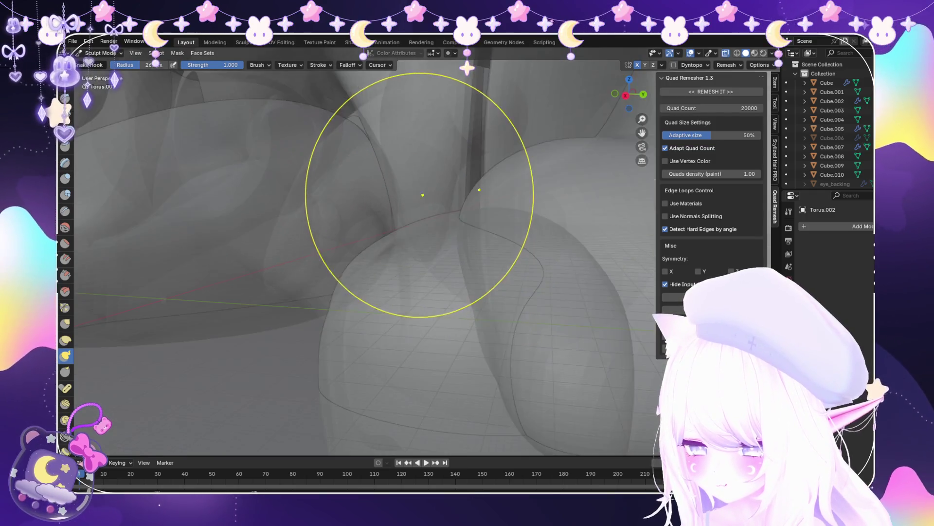
pyautogui.scroll(2, 434, 234)
pyautogui.scroll(-1, 437, 228)
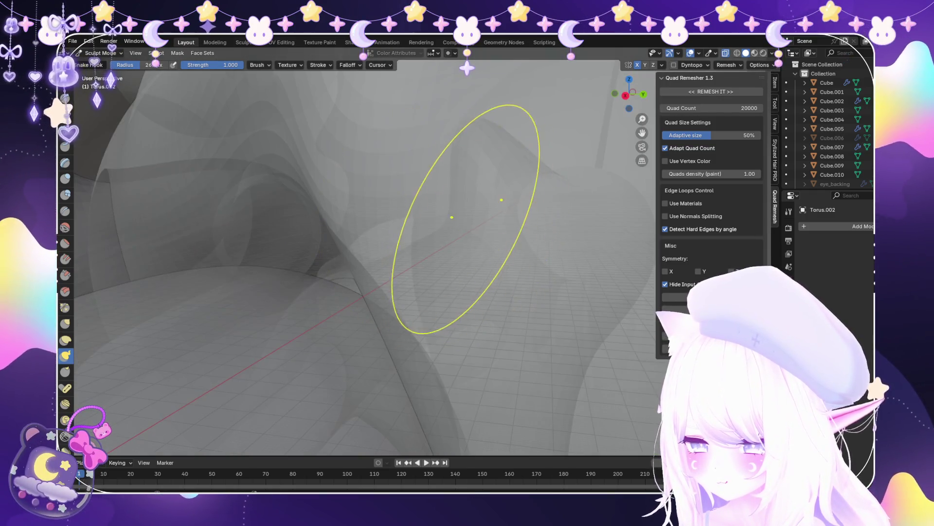
pyautogui.scroll(-1, 441, 227)
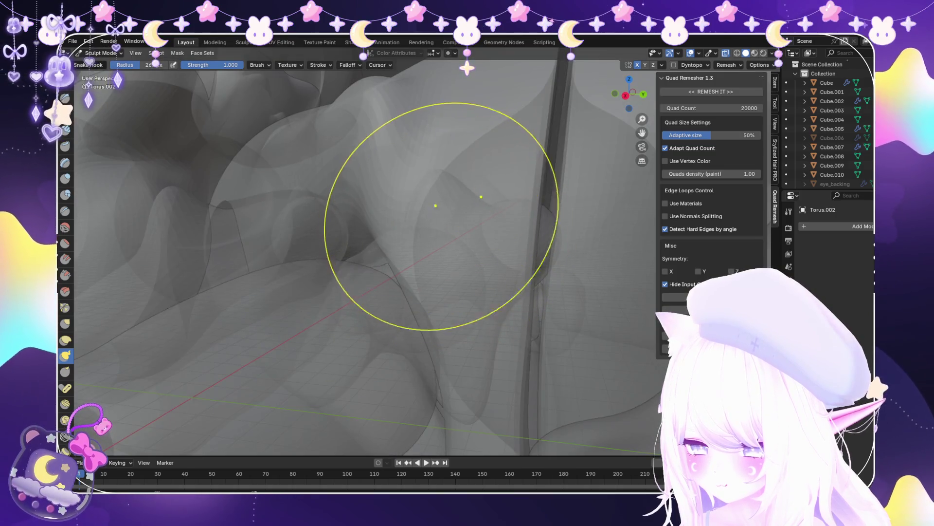
pyautogui.scroll(-3, 440, 244)
pyautogui.moveTo(445, 285); pyautogui.dragTo(457, 384, button='middle')
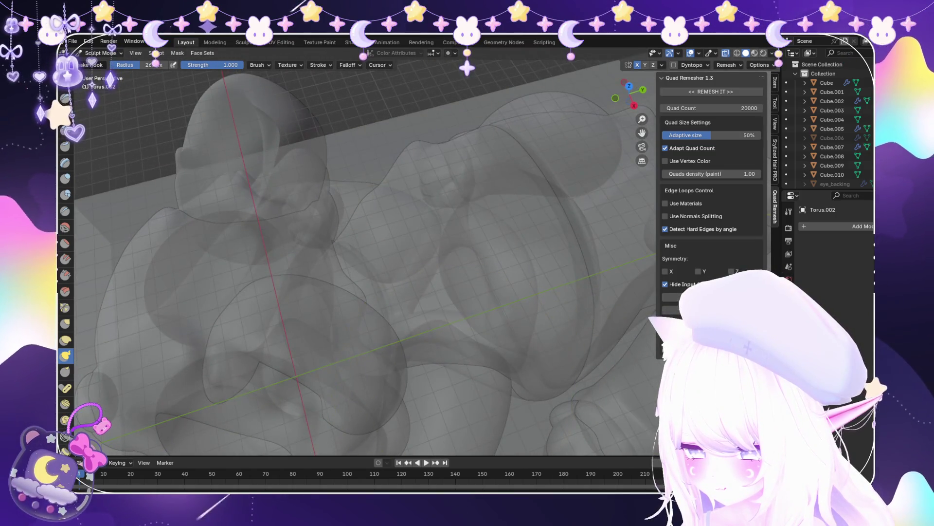
pyautogui.scroll(2, 452, 389)
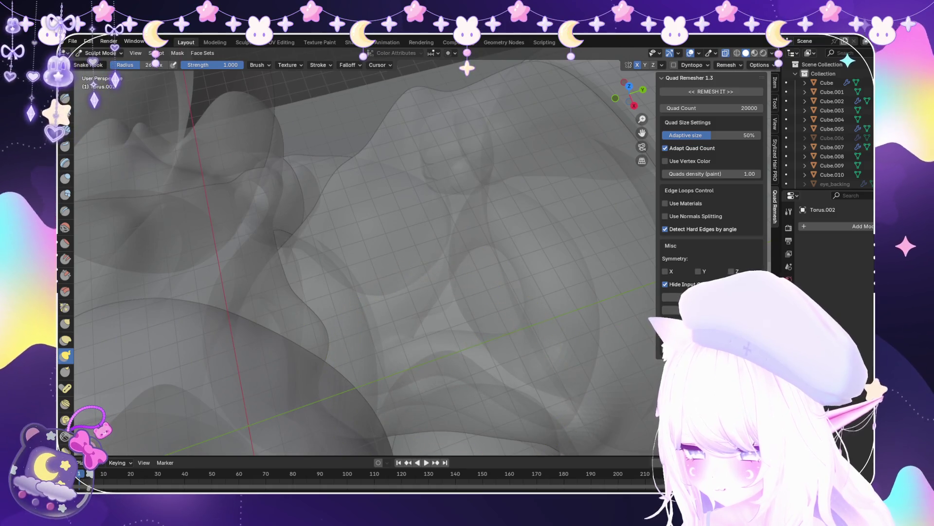
pyautogui.scroll(2, 487, 358)
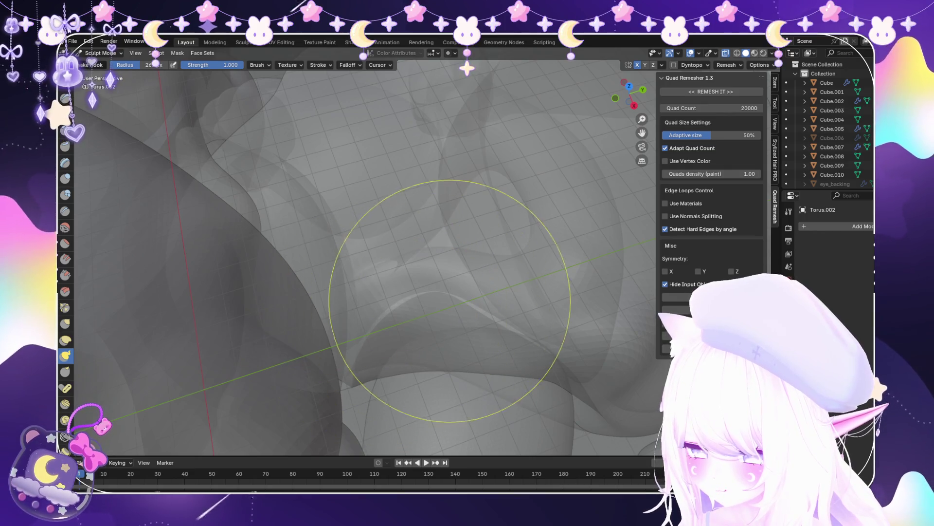
pyautogui.scroll(-3, 482, 248)
pyautogui.moveTo(491, 229)
pyautogui.mouseDown(button='middle')
pyautogui.moveTo(505, 243)
pyautogui.moveTo(488, 203)
pyautogui.mouseUp(button='middle')
pyautogui.scroll(2, 505, 244)
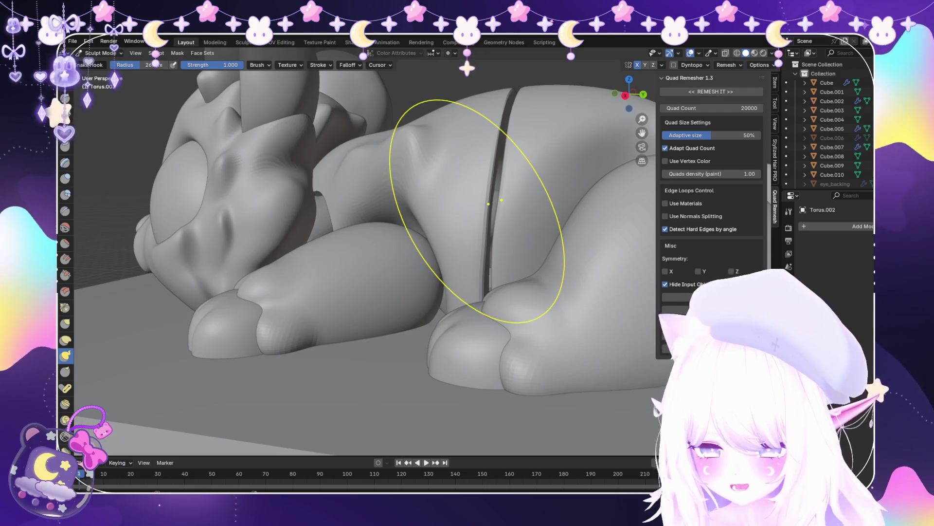
# From the right-side view, return Torus.002 to Object Mode
pyautogui.press('KP_3')
pyautogui.hotkey('alt', 'z')
pyautogui.scroll(5, 407, 244)
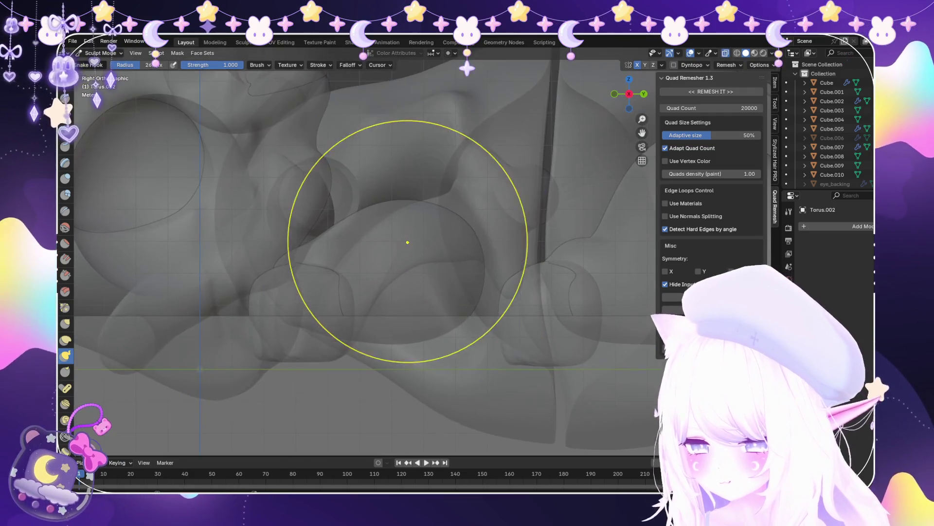
pyautogui.keyDown('shift'); pyautogui.moveTo(494, 208); pyautogui.dragTo(434, 214, button='middle'); pyautogui.keyUp('shift')
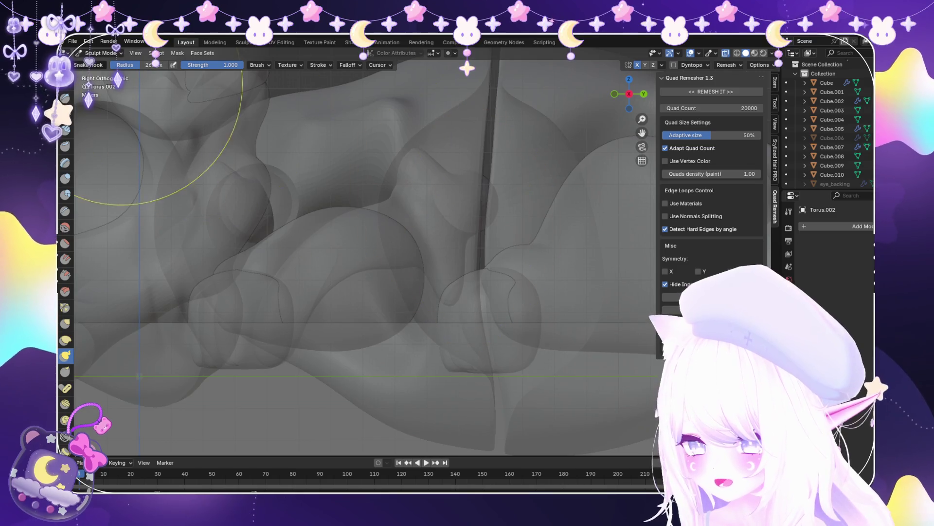
pyautogui.hotkey('ctrl', 'Tab')
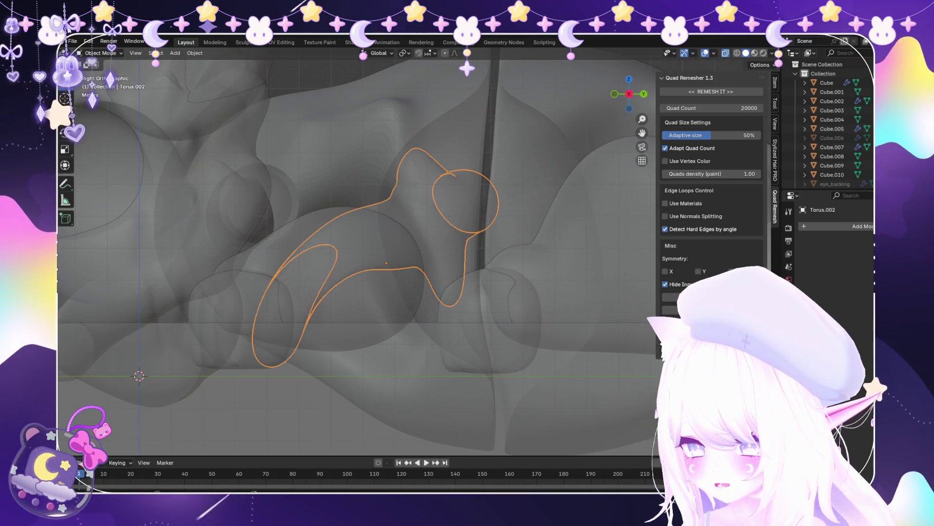
# In Edit Mode, rotate the Torus.002 mesh 8.8° around the X axis
pyautogui.click(100, 73)
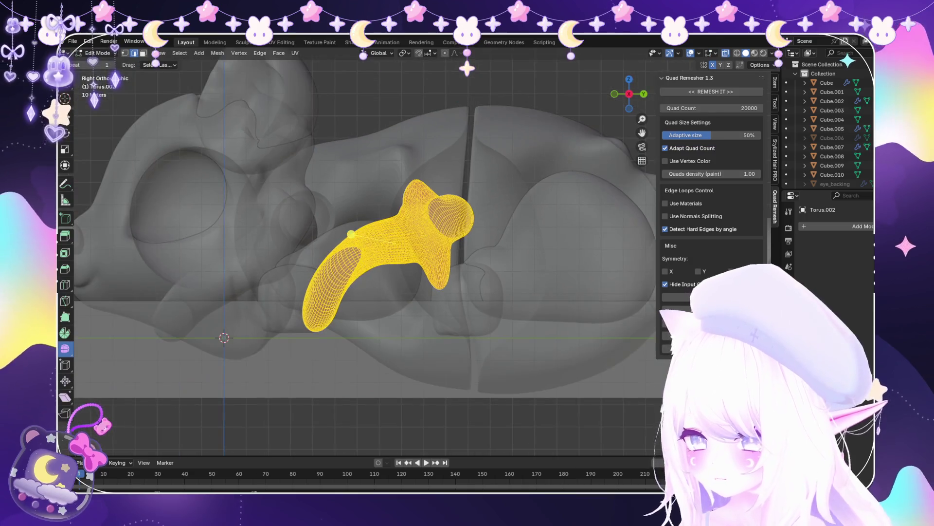
pyautogui.moveTo(365, 253)
pyautogui.mouseDown(button='middle')
pyautogui.moveTo(389, 210)
pyautogui.moveTo(350, 234)
pyautogui.moveTo(336, 224)
pyautogui.moveTo(351, 234)
pyautogui.mouseUp(button='middle')
pyautogui.press('s')
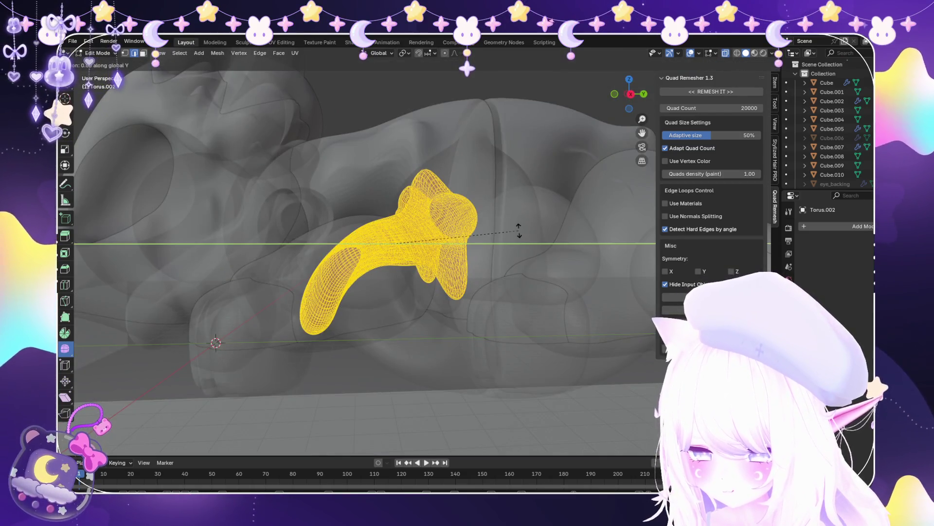
pyautogui.press('x')
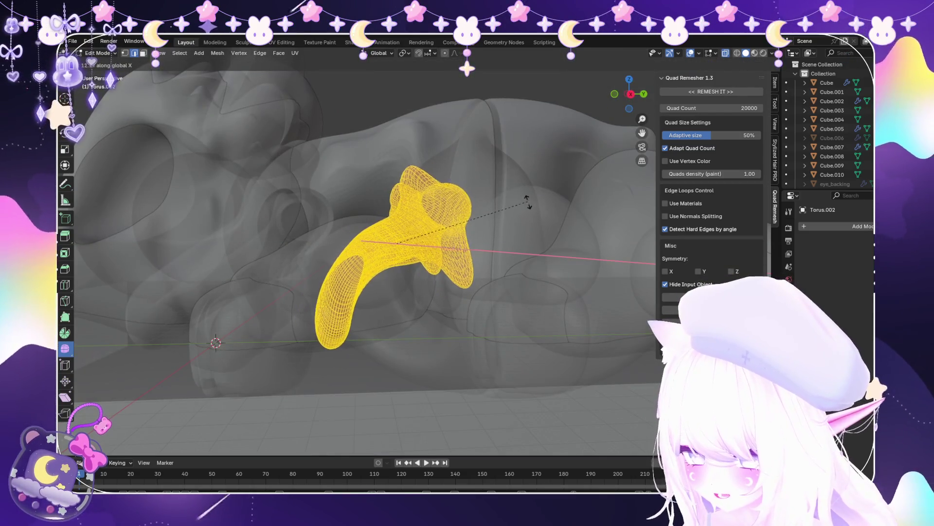
pyautogui.click(526, 198)
# Switch the tilted connector into Sculpt Mode with X-ray turned on
pyautogui.hotkey('alt', 'z')
pyautogui.scroll(6, 351, 241)
pyautogui.moveTo(375, 208)
pyautogui.mouseDown(button='middle')
pyautogui.moveTo(417, 188)
pyautogui.moveTo(459, 210)
pyautogui.moveTo(484, 243)
pyautogui.moveTo(350, 241)
pyautogui.mouseUp(button='middle')
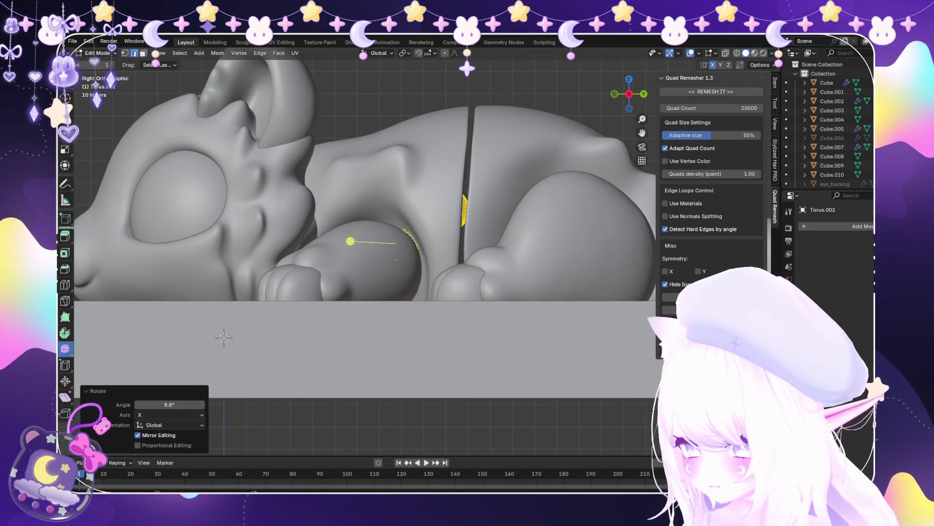
pyautogui.hotkey('ctrl', 'Tab')
pyautogui.moveTo(350, 241)
pyautogui.mouseDown(button='middle')
pyautogui.moveTo(389, 292)
pyautogui.moveTo(438, 407)
pyautogui.moveTo(435, 305)
pyautogui.moveTo(414, 277)
pyautogui.moveTo(347, 238)
pyautogui.mouseUp(button='middle')
pyautogui.hotkey('alt', 'z')
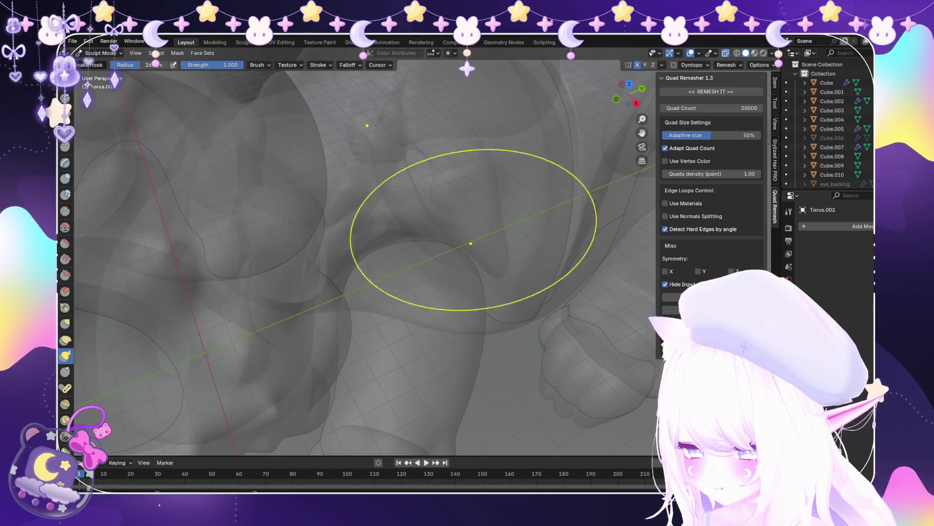
# Return Torus.002 to Object Mode in right-side view and delete a stray duplicate
pyautogui.hotkey('alt', 'z')
pyautogui.scroll(-8, 535, 127)
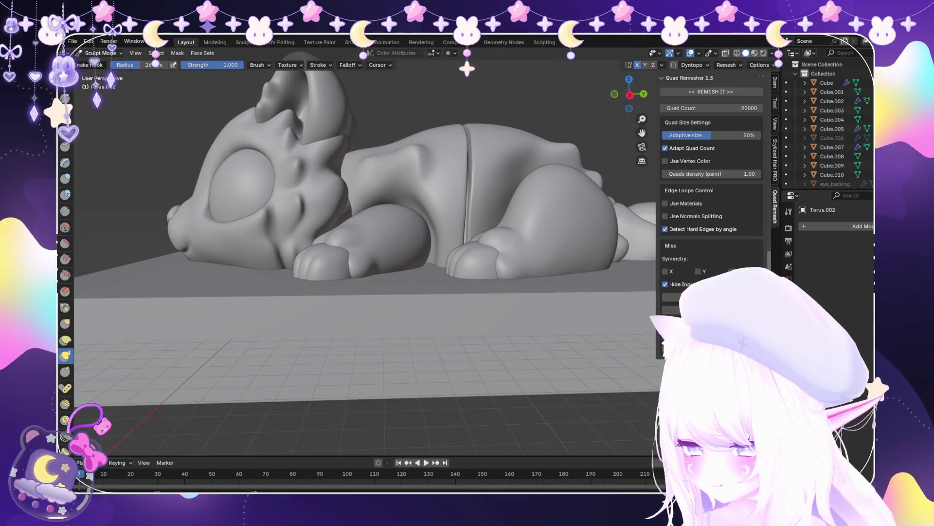
pyautogui.click(103, 63)
pyautogui.press('KP_3')
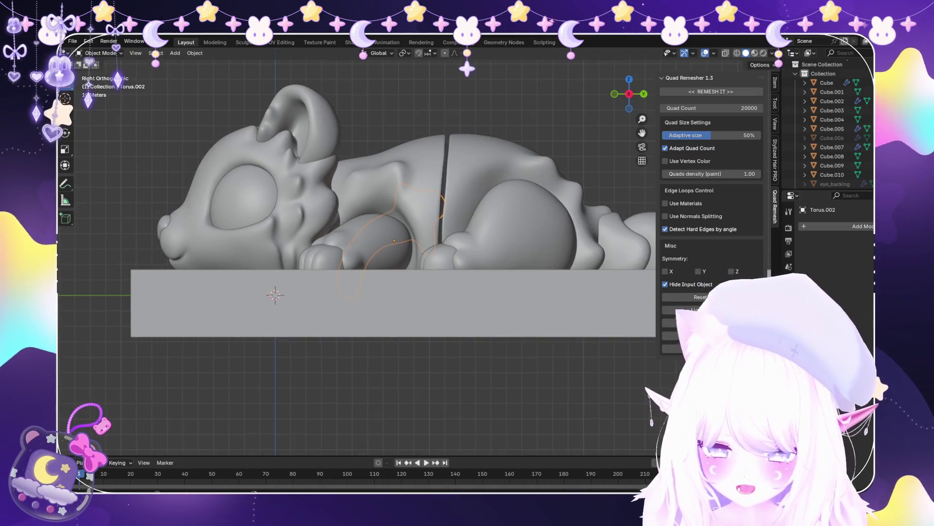
pyautogui.hotkey('shift', 'd')
pyautogui.press('Escape')
pyautogui.press('Delete')
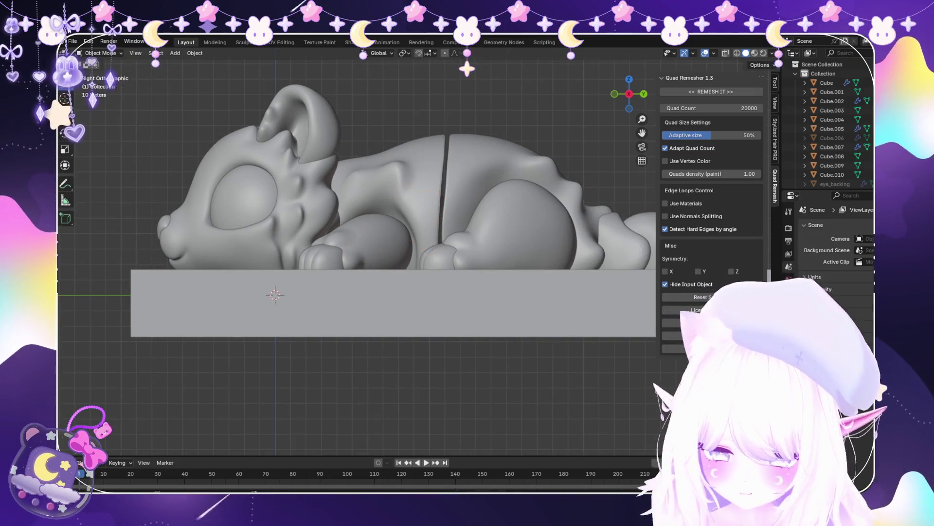
# With X-ray on, move Torus.002 8.928 m along Y and reopen it for sculpting
pyautogui.hotkey('alt', 'z')
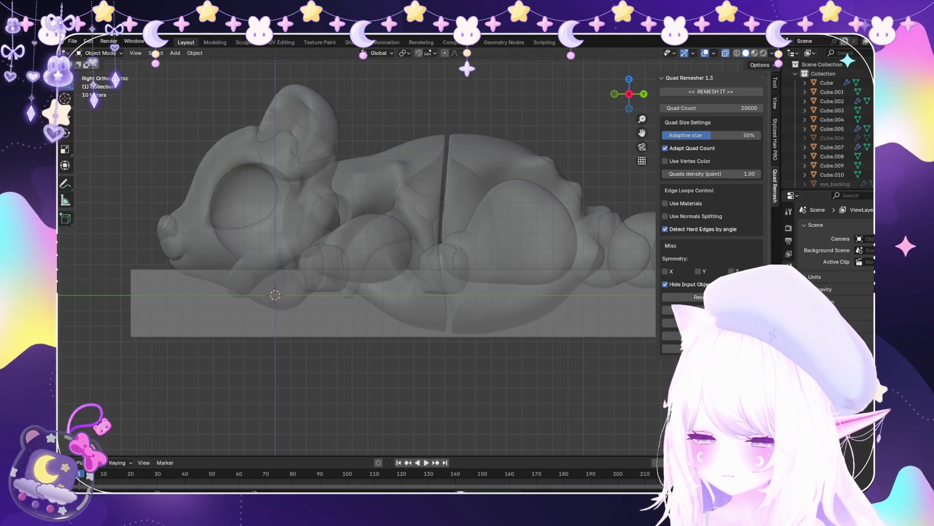
pyautogui.moveTo(340, 243); pyautogui.dragTo(419, 165, button='middle')
pyautogui.click(438, 204)
pyautogui.click(445, 265)
pyautogui.moveTo(438, 244); pyautogui.dragTo(438, 195, button='middle')
pyautogui.press('g')
pyautogui.press('y')
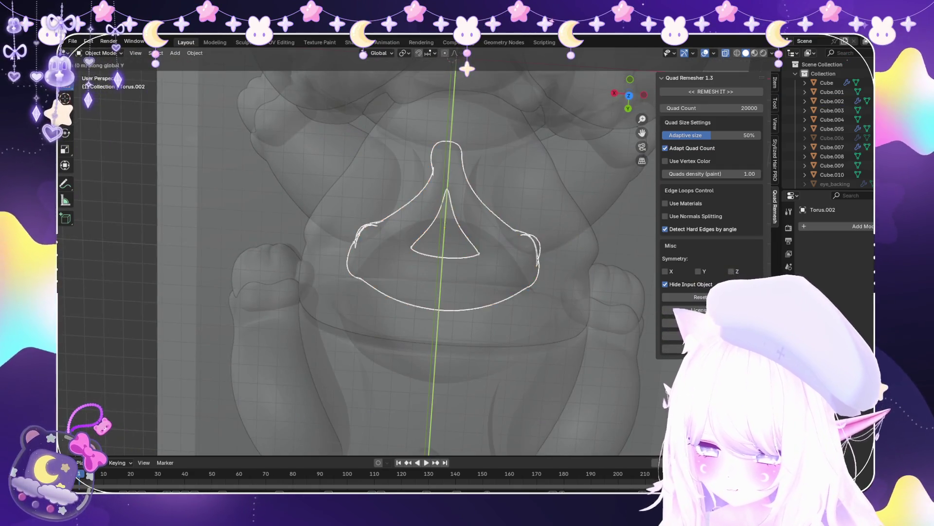
pyautogui.press('Return')
pyautogui.scroll(-2, 443, 243)
pyautogui.moveTo(438, 244)
pyautogui.mouseDown(button='middle')
pyautogui.moveTo(438, 175)
pyautogui.moveTo(477, 194)
pyautogui.moveTo(491, 170)
pyautogui.moveTo(487, 209)
pyautogui.mouseUp(button='middle')
pyautogui.click(103, 84)
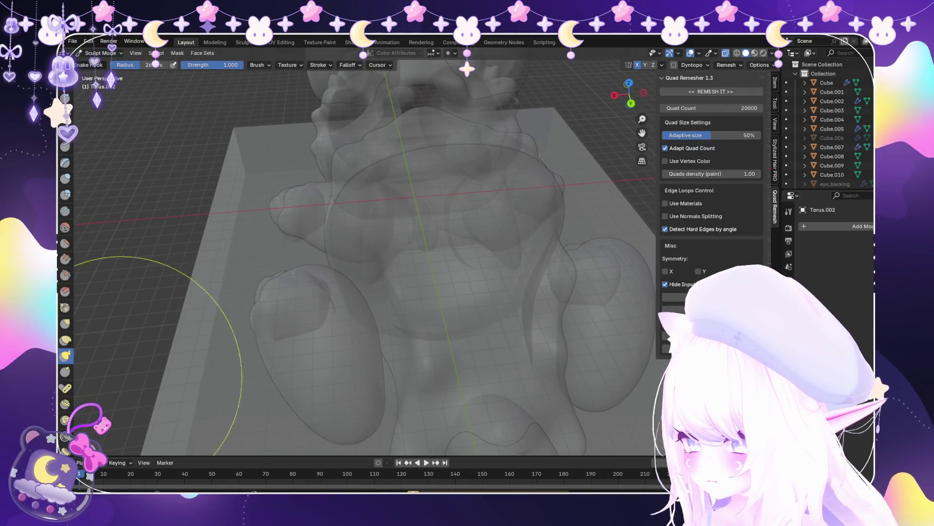
# Zoom in and orbit closely over the belly where the Torus.002 ring sits
pyautogui.scroll(3, 449, 230)
pyautogui.scroll(2, 352, 222)
pyautogui.moveTo(353, 222); pyautogui.dragTo(367, 225, button='middle')
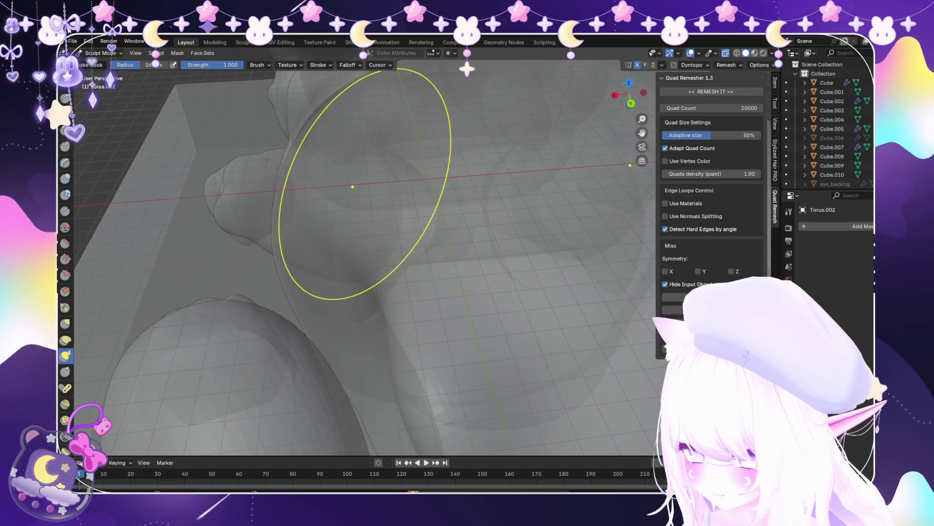
pyautogui.scroll(-3, 417, 223)
pyautogui.moveTo(417, 223)
pyautogui.mouseDown(button='middle')
pyautogui.moveTo(444, 306)
pyautogui.moveTo(438, 282)
pyautogui.mouseUp(button='middle')
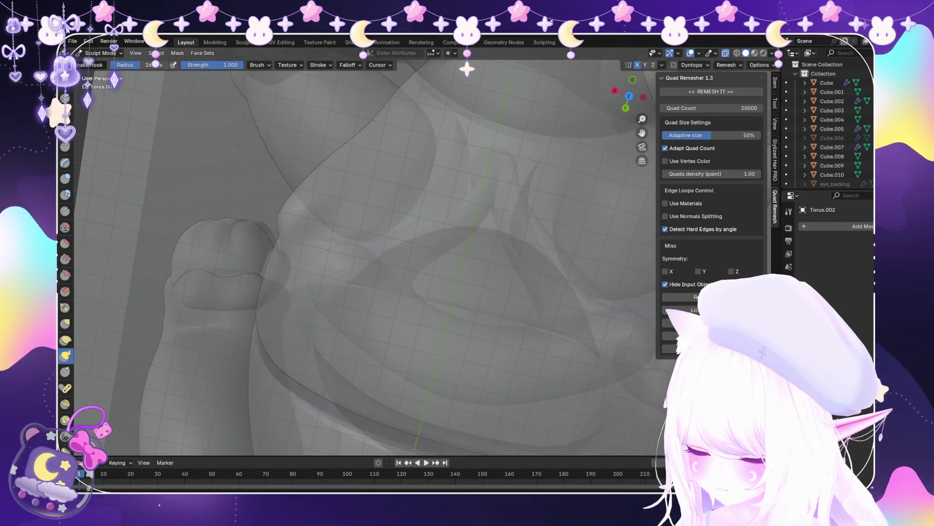
pyautogui.scroll(3, 417, 219)
pyautogui.moveTo(417, 219)
pyautogui.mouseDown(button='middle')
pyautogui.moveTo(459, 255)
pyautogui.moveTo(476, 308)
pyautogui.moveTo(498, 302)
pyautogui.moveTo(448, 216)
pyautogui.mouseUp(button='middle')
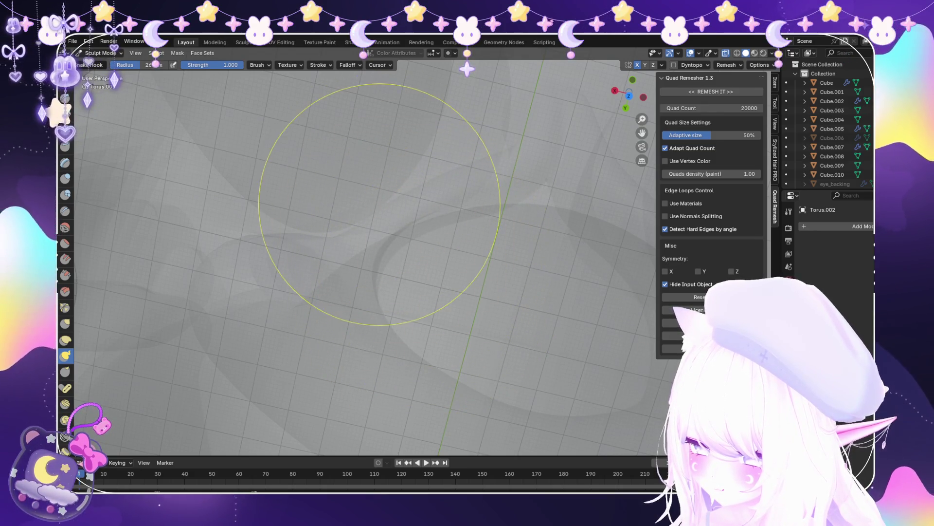
pyautogui.scroll(3, 407, 279)
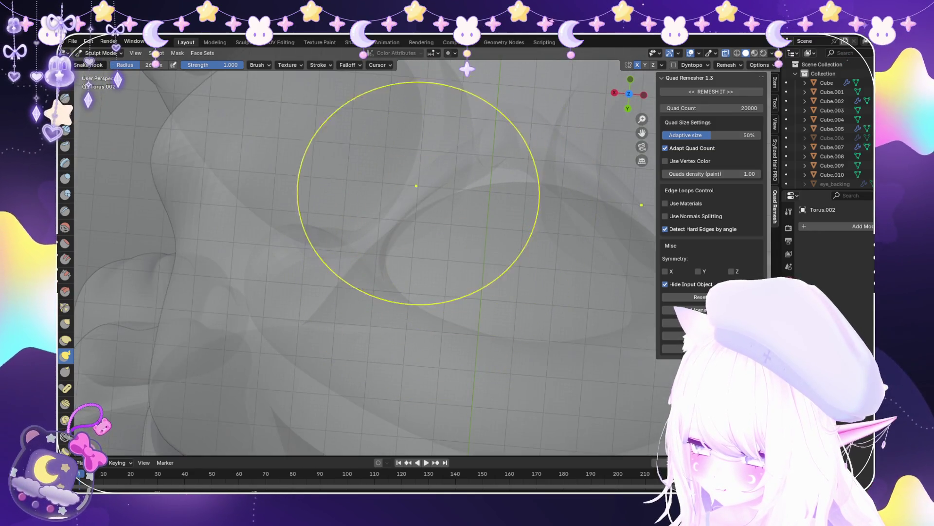
pyautogui.scroll(-5, 469, 210)
pyautogui.scroll(4, 452, 200)
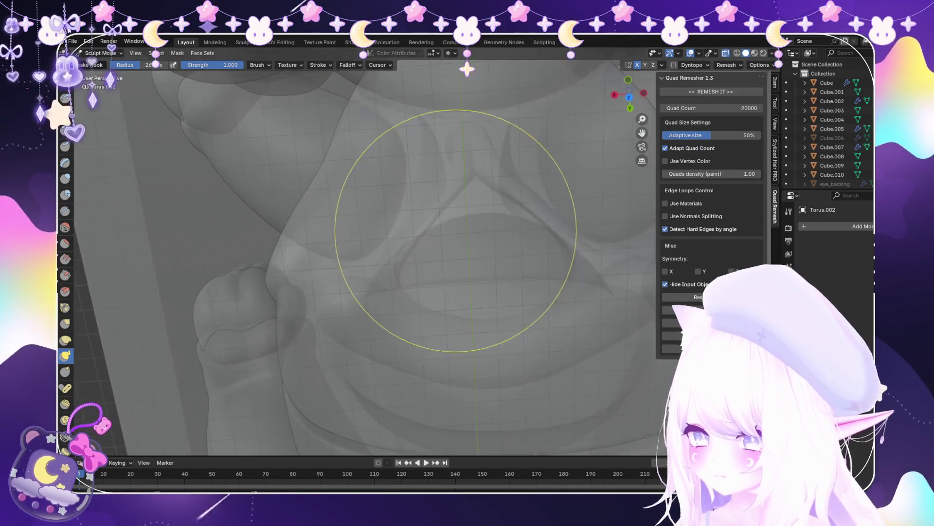
pyautogui.scroll(-3, 421, 235)
pyautogui.scroll(5, 424, 238)
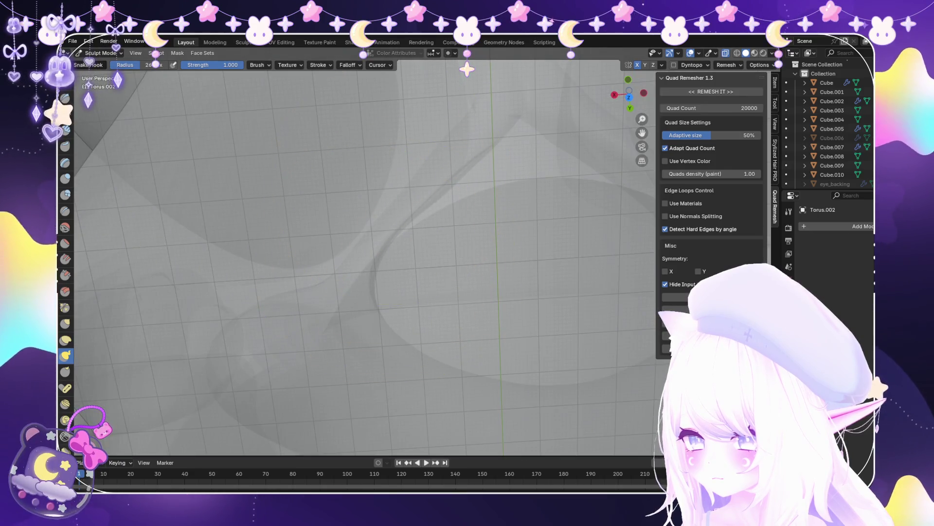
# Orbit around the belly to the creature's other side and a higher view
pyautogui.moveTo(417, 195)
pyautogui.mouseDown(button='middle')
pyautogui.moveTo(516, 202)
pyautogui.moveTo(540, 217)
pyautogui.mouseUp(button='middle')
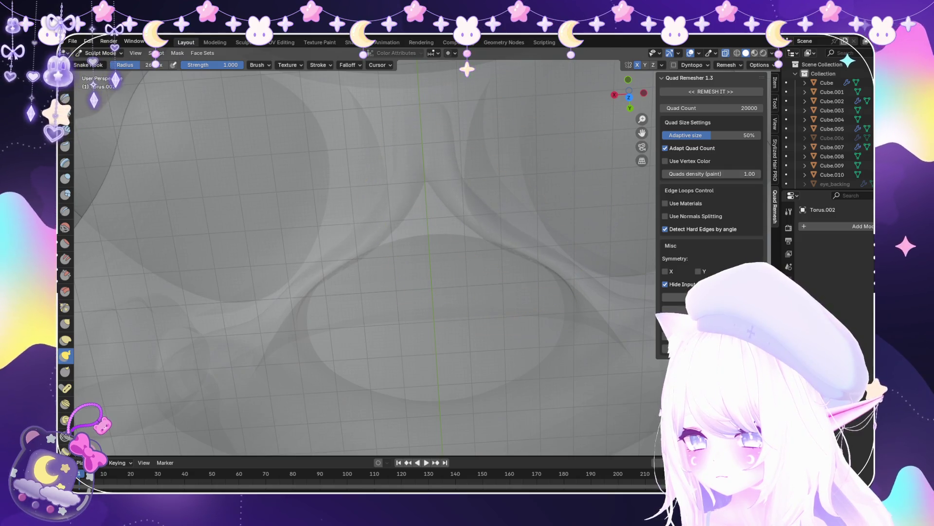
pyautogui.moveTo(501, 210)
pyautogui.mouseDown(button='middle')
pyautogui.moveTo(498, 202)
pyautogui.moveTo(487, 209)
pyautogui.mouseUp(button='middle')
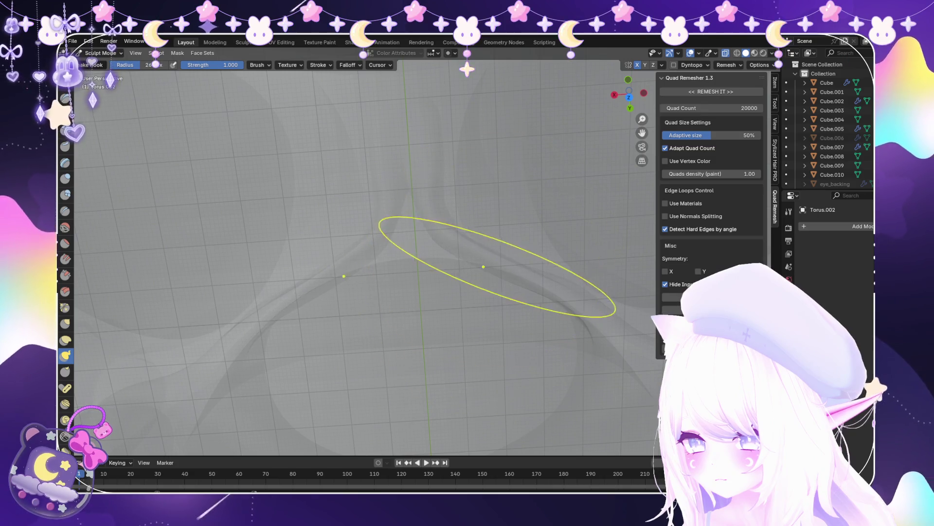
pyautogui.scroll(-5, 494, 292)
pyautogui.scroll(2, 493, 292)
pyautogui.scroll(-4, 432, 194)
pyautogui.moveTo(432, 194)
pyautogui.mouseDown(button='middle')
pyautogui.moveTo(434, 161)
pyautogui.moveTo(432, 184)
pyautogui.mouseUp(button='middle')
pyautogui.scroll(2, 365, 199)
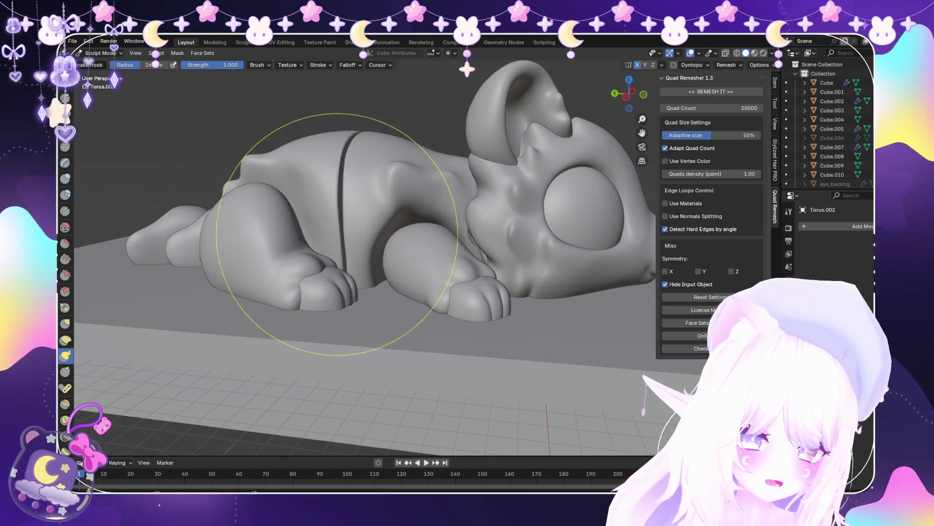
pyautogui.moveTo(240, 156)
pyautogui.mouseDown(button='middle')
pyautogui.moveTo(331, 161)
pyautogui.moveTo(416, 187)
pyautogui.moveTo(407, 292)
pyautogui.mouseUp(button='middle')
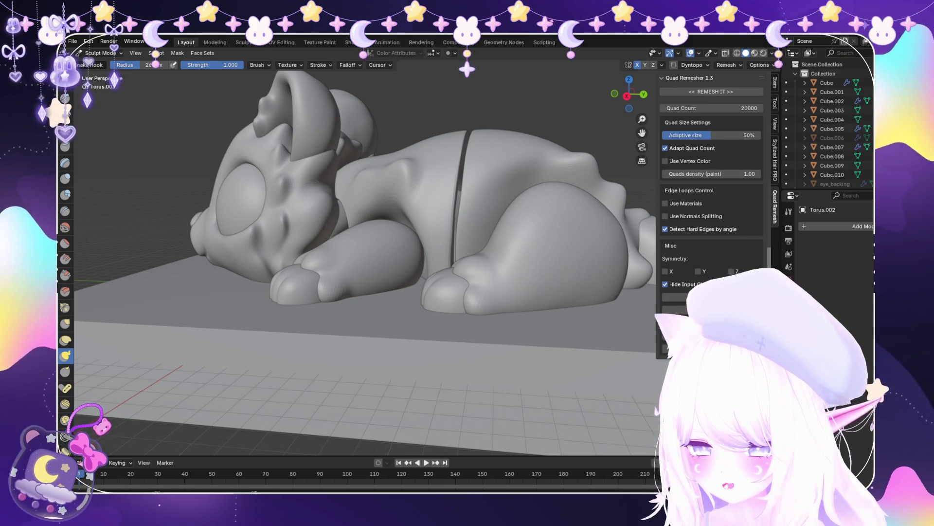
pyautogui.moveTo(427, 365); pyautogui.dragTo(396, 246, button='middle')
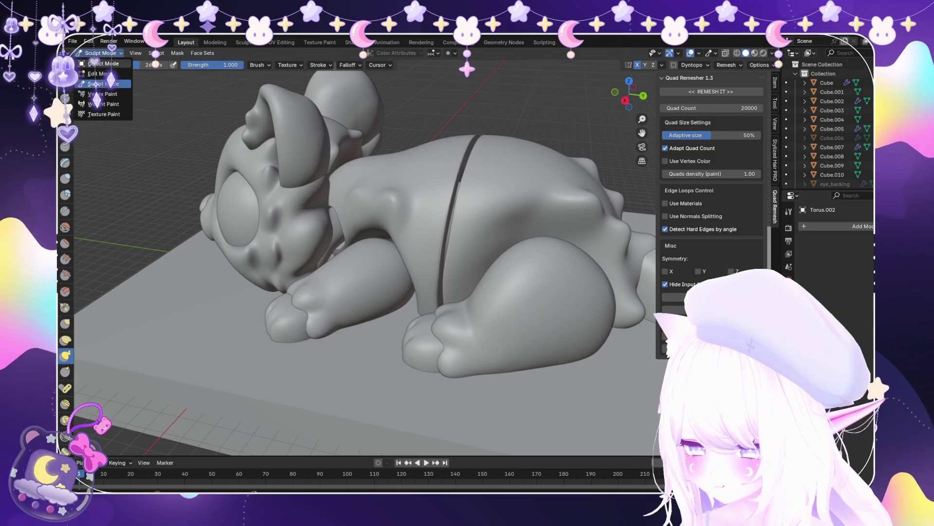
# Return to Object Mode and view the sculpt and base from a raised angle
pyautogui.click(100, 63)
pyautogui.scroll(-3, 370, 244)
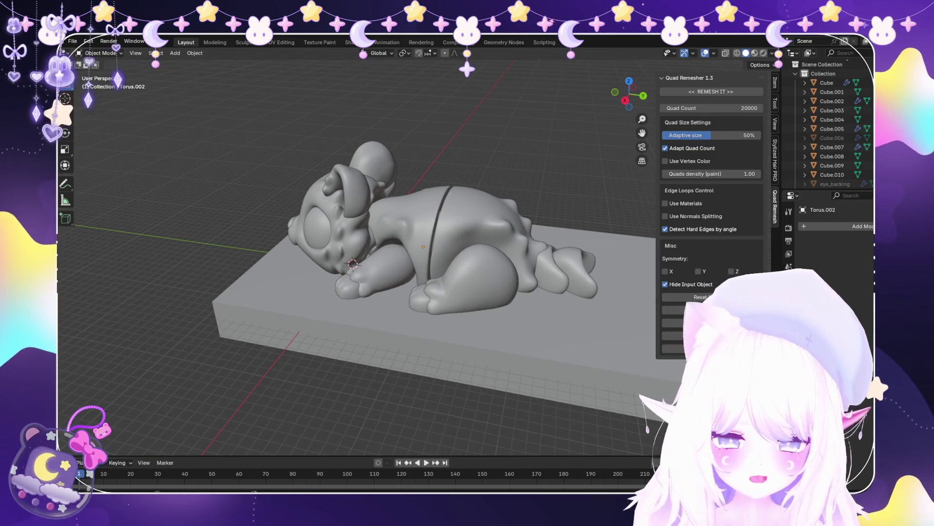
pyautogui.press('KP_3')
pyautogui.scroll(2, 360, 243)
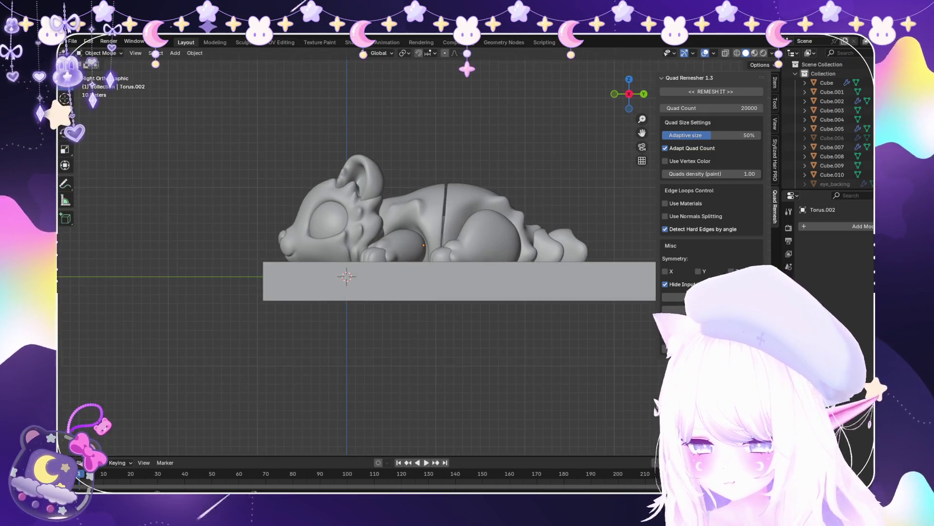
pyautogui.moveTo(351, 205); pyautogui.dragTo(374, 253, button='middle')
pyautogui.click(88, 41)
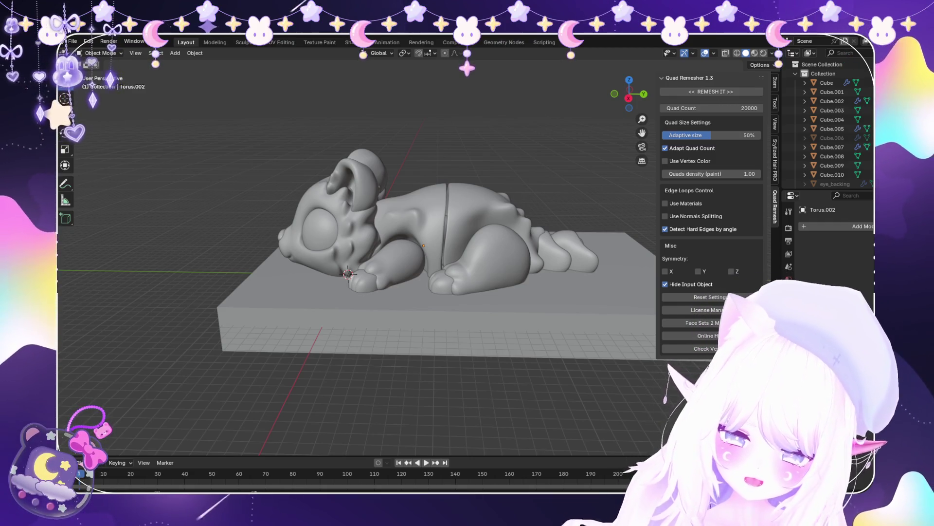
# Check the creature in right-side view and wireframe shading, framing the selected object
pyautogui.moveTo(355, 244)
pyautogui.mouseDown(button='middle')
pyautogui.moveTo(511, 229)
pyautogui.moveTo(511, 185)
pyautogui.mouseUp(button='middle')
pyautogui.press('KP_3')
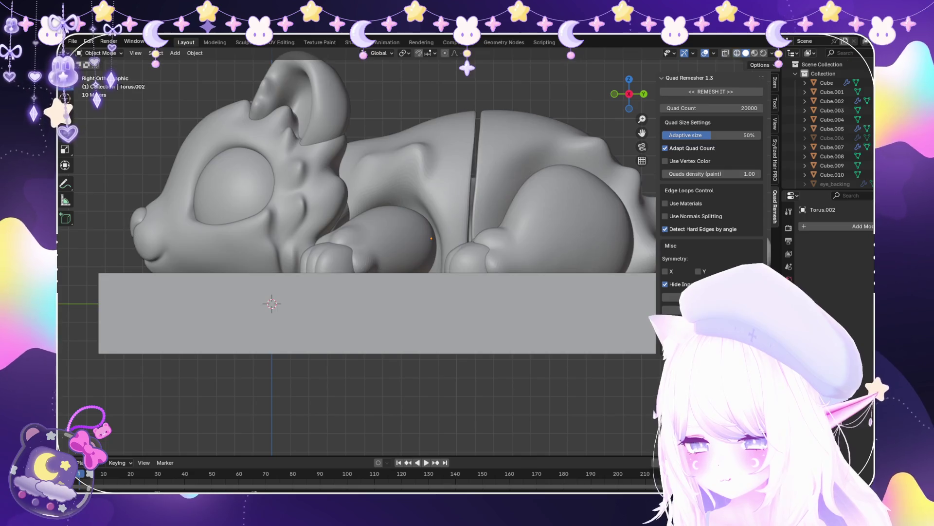
pyautogui.hotkey('shift', 'z')
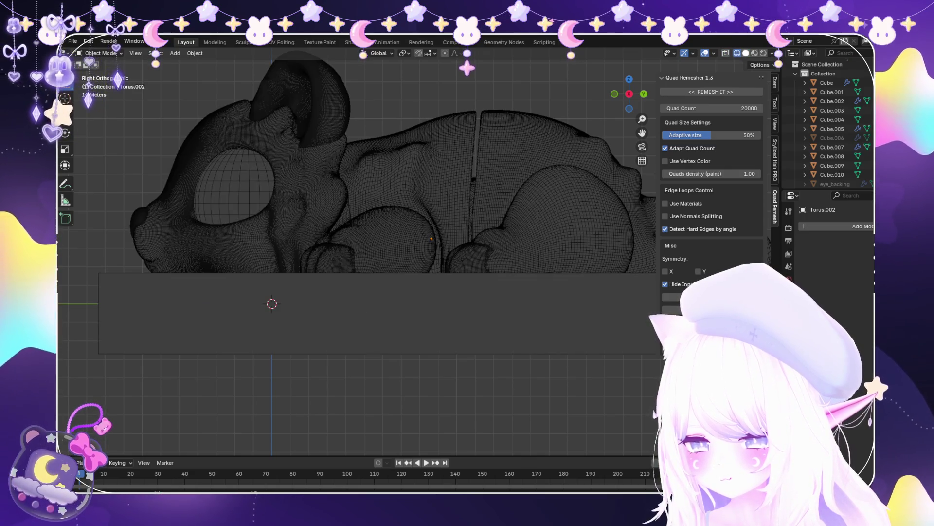
pyautogui.hotkey('shift', 'z')
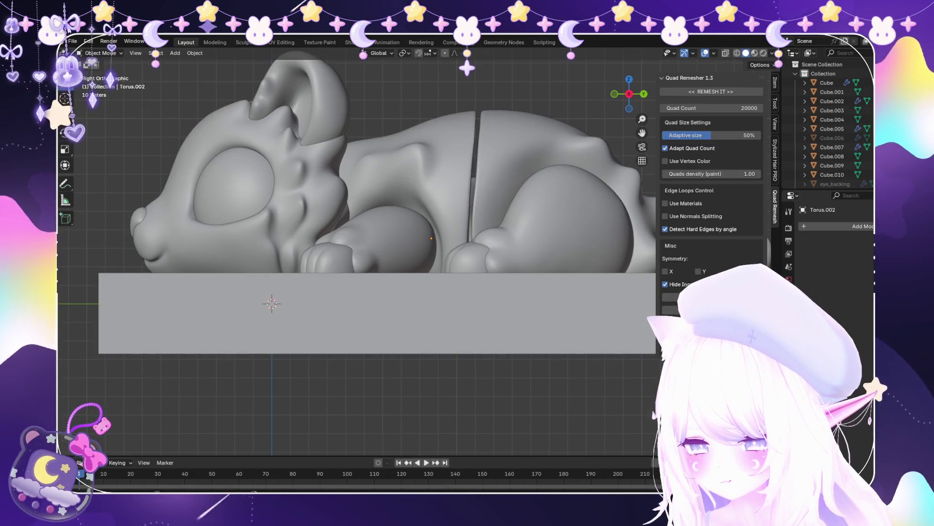
pyautogui.press('KP_Decimal')
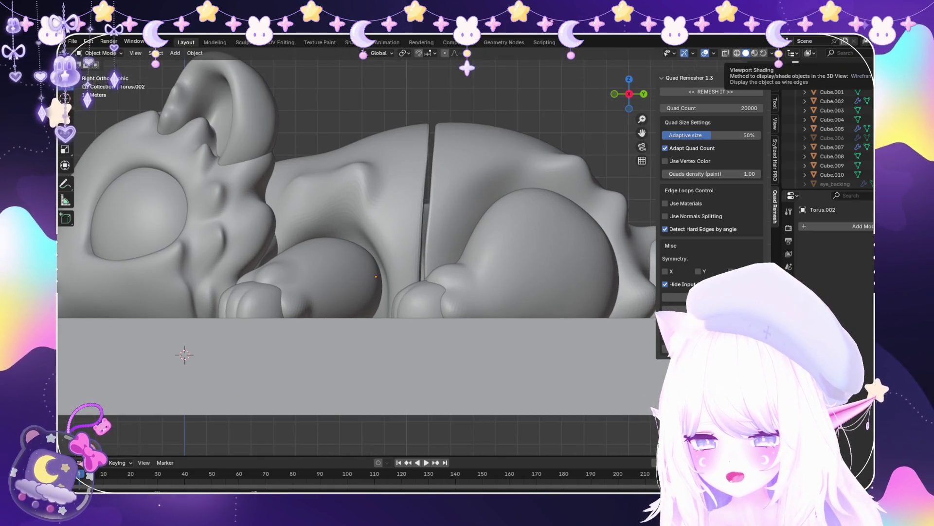
pyautogui.hotkey('shift', 'z')
pyautogui.scroll(-3, 358, 243)
pyautogui.moveTo(357, 243); pyautogui.dragTo(358, 185, button='middle')
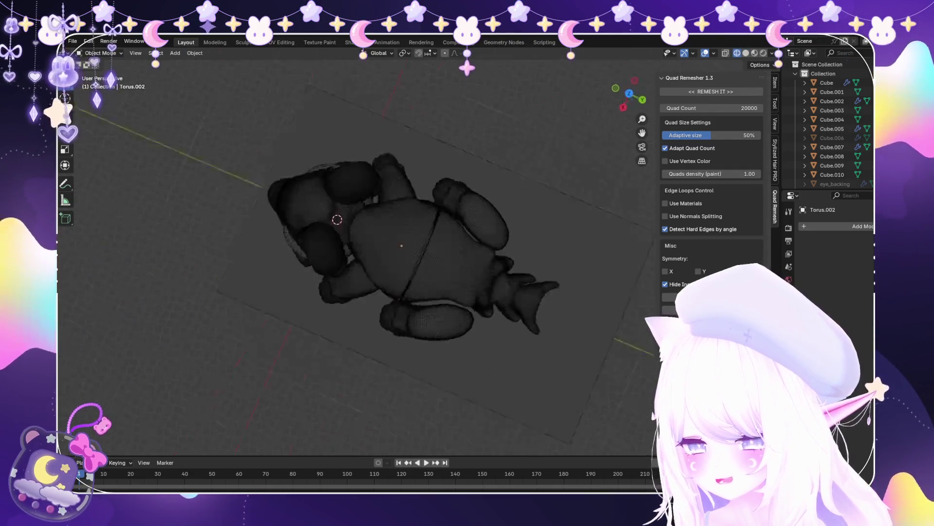
pyautogui.scroll(5, 358, 243)
pyautogui.moveTo(358, 243); pyautogui.dragTo(358, 272, button='middle')
pyautogui.moveTo(358, 219); pyautogui.dragTo(360, 302, button='middle')
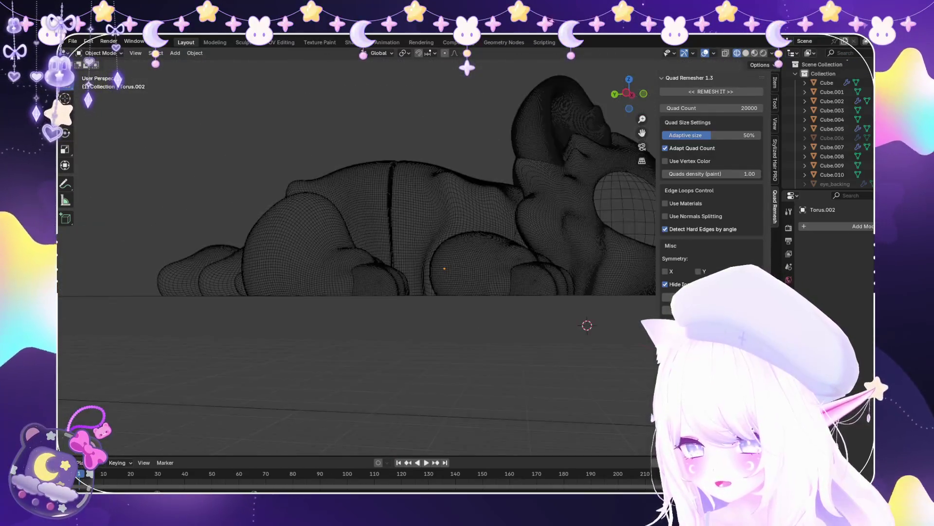
pyautogui.hotkey('shift', 'z')
pyautogui.hotkey('shift', 'z')
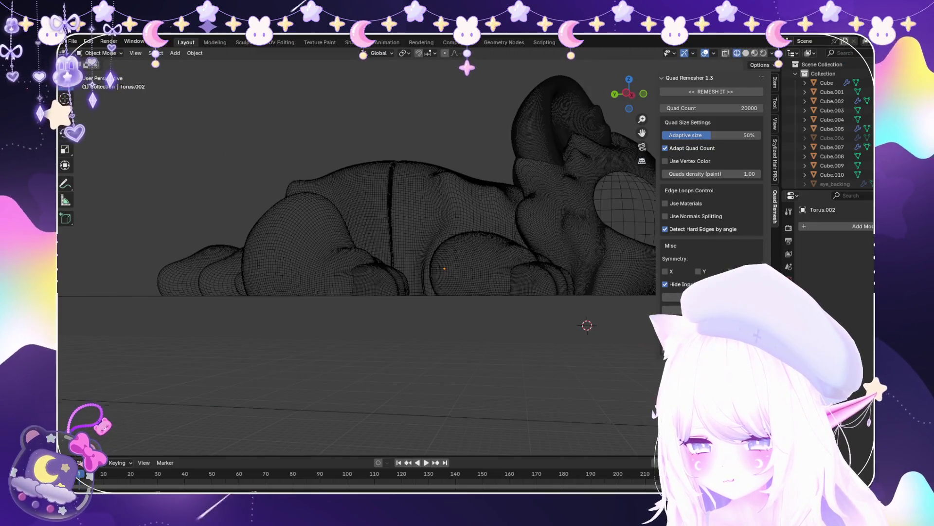
# Select the eye sphere and orbit around the body to inspect it
pyautogui.moveTo(438, 243); pyautogui.dragTo(316, 243, button='middle')
pyautogui.press('z')
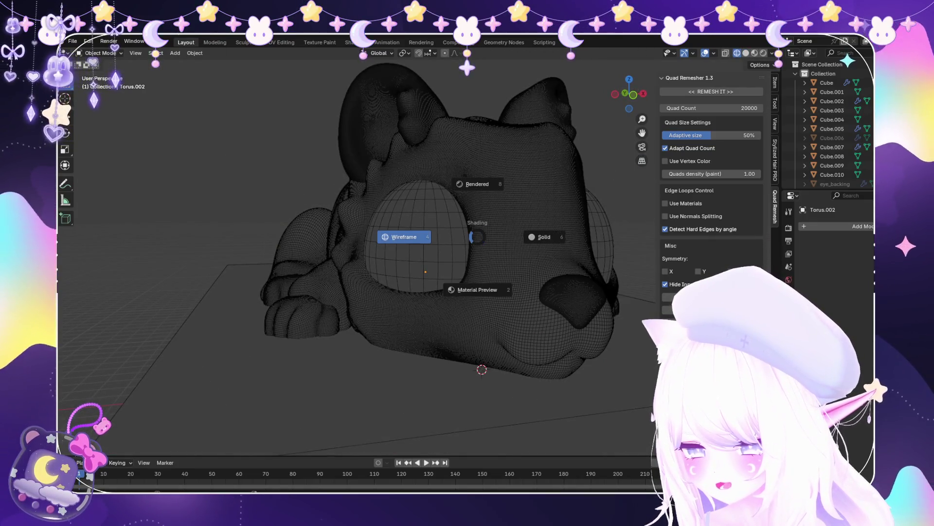
pyautogui.click(414, 234)
pyautogui.moveTo(358, 219)
pyautogui.mouseDown(button='middle')
pyautogui.moveTo(292, 219)
pyautogui.moveTo(292, 170)
pyautogui.mouseUp(button='middle')
pyautogui.scroll(5, 292, 170)
pyautogui.scroll(-6, 358, 253)
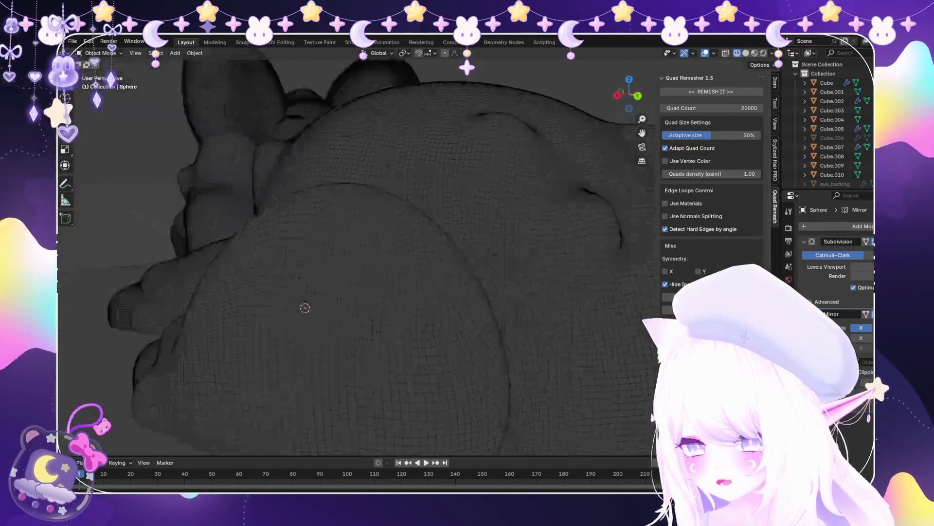
pyautogui.moveTo(357, 253)
pyautogui.mouseDown(button='middle')
pyautogui.moveTo(341, 219)
pyautogui.moveTo(340, 171)
pyautogui.moveTo(350, 234)
pyautogui.mouseUp(button='middle')
pyautogui.scroll(3, 350, 233)
# In solid shading, view the right side in X-ray and select Torus.002
pyautogui.hotkey('shift', 'z')
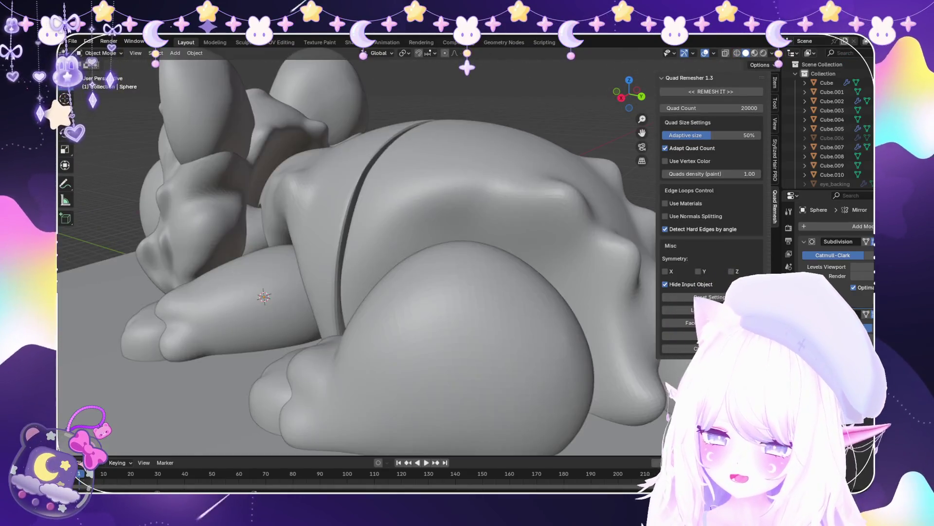
pyautogui.scroll(3, 358, 253)
pyautogui.press('KP_3')
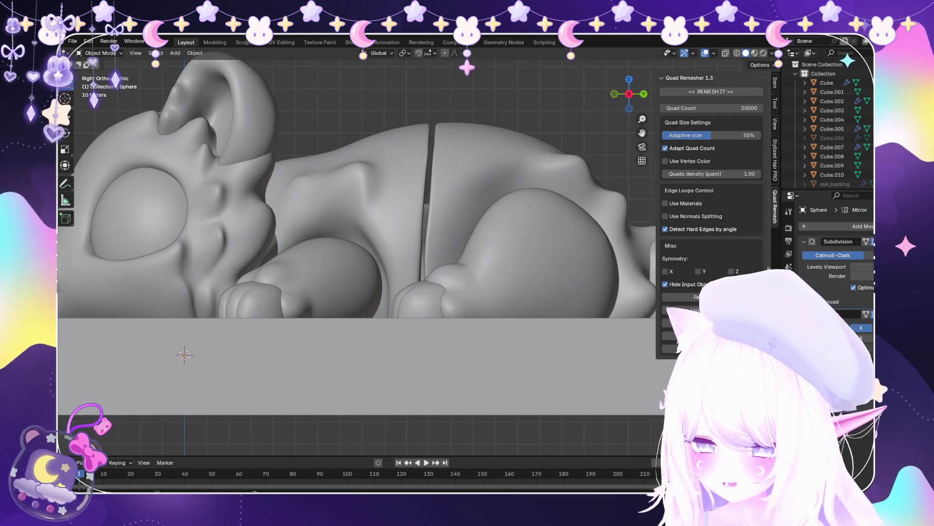
pyautogui.hotkey('alt', 'z')
pyautogui.click(438, 229)
pyautogui.click(438, 229)
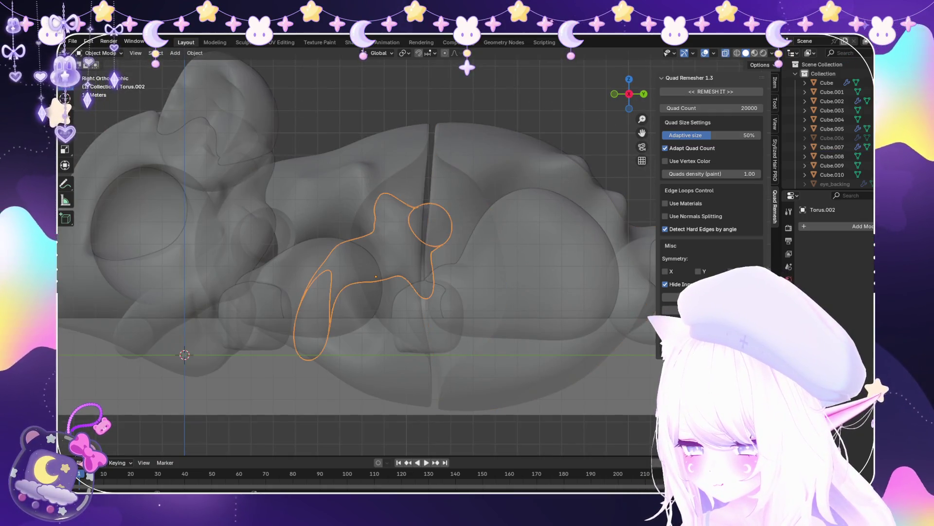
# Add a new torus, enlarge it, and rotate it 90° and 90° about Z to stand upright
pyautogui.click(175, 53)
pyautogui.moveTo(205, 64)
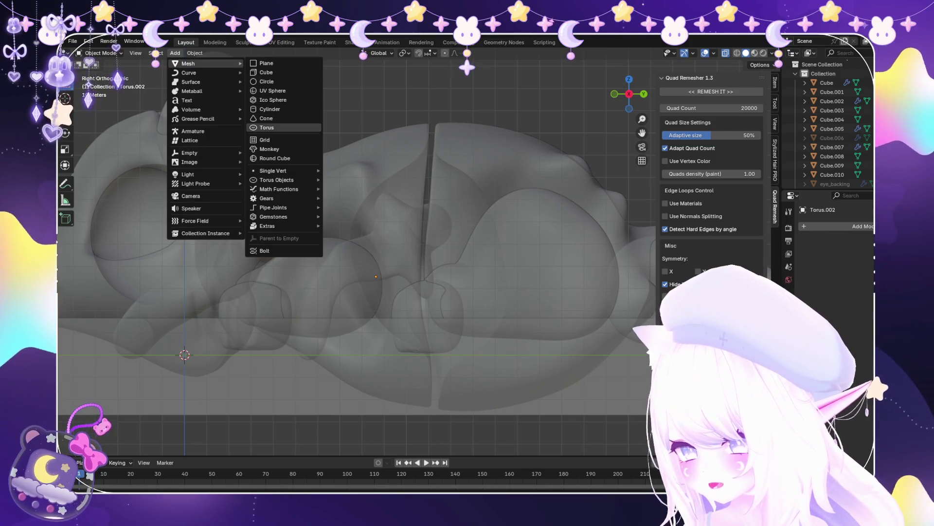
pyautogui.click(267, 127)
pyautogui.scroll(-3, 267, 128)
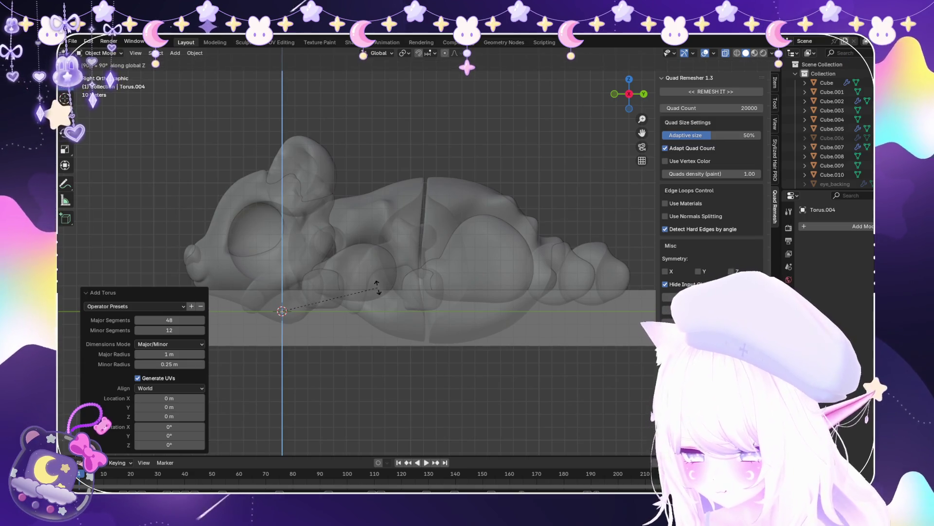
pyautogui.press('Return')
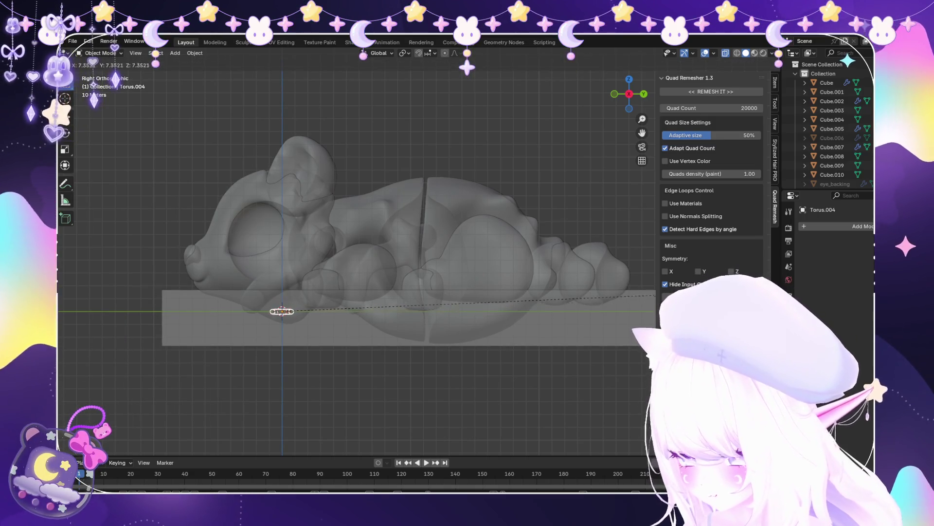
pyautogui.press('s')
pyautogui.press('Return')
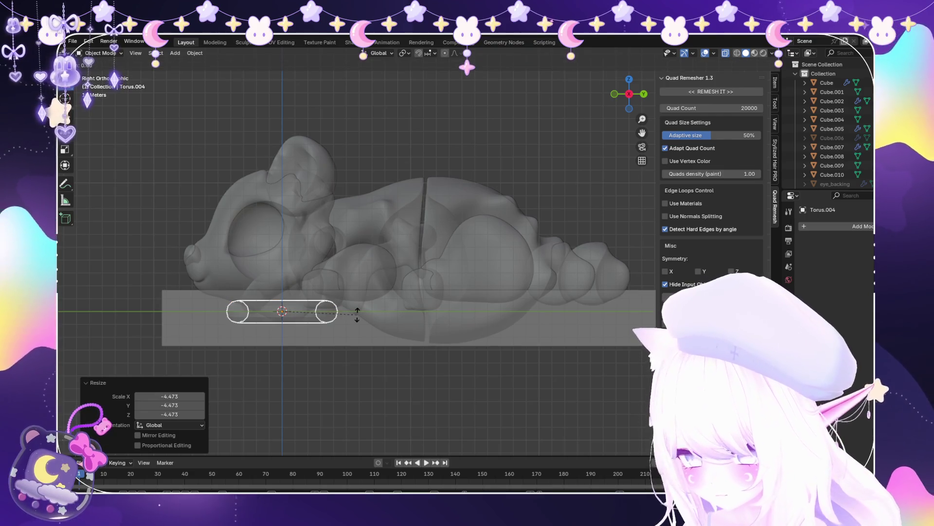
pyautogui.write('r90')
pyautogui.press('Return')
pyautogui.write('rz90')
pyautogui.press('Return')
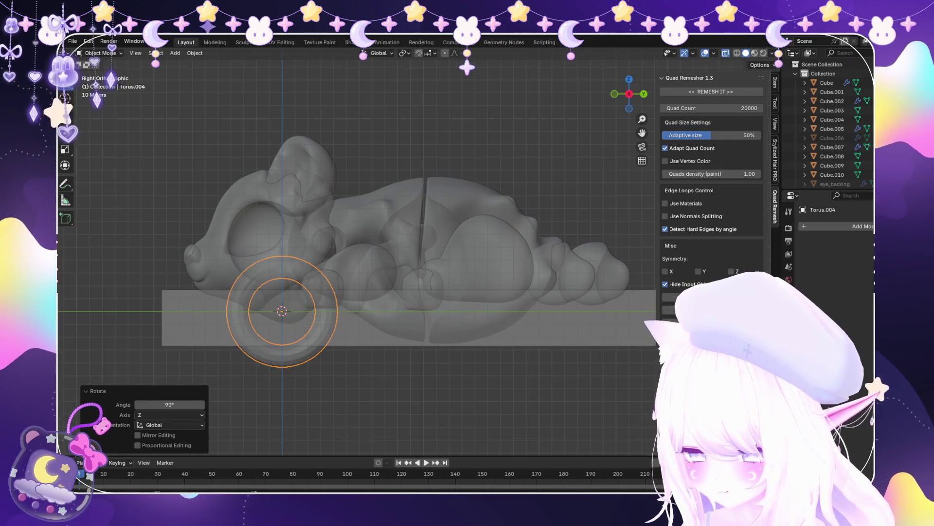
# Move the ring along Y and Z to the body joint and shrink it slightly
pyautogui.press('g')
pyautogui.press('y')
pyautogui.press('Return')
pyautogui.press('g')
pyautogui.press('z')
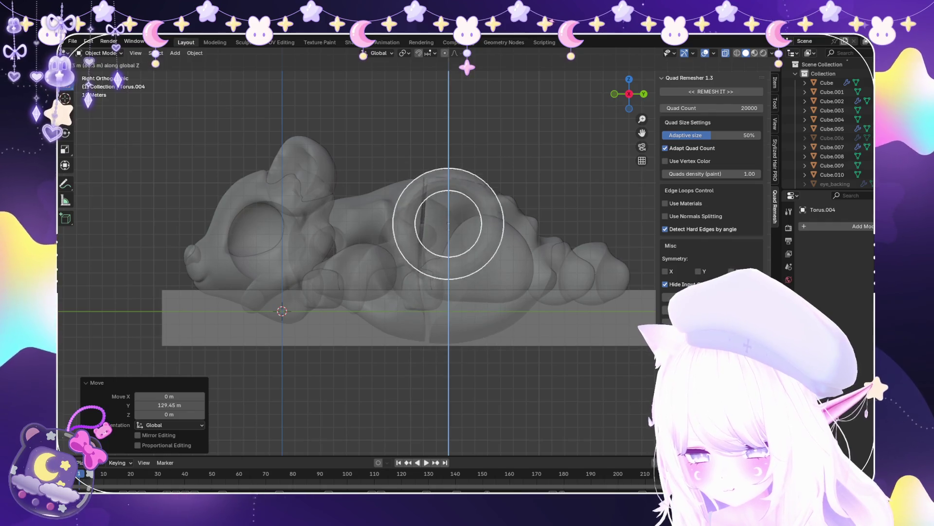
pyautogui.press('Return')
pyautogui.press('s')
pyautogui.press('Return')
pyautogui.scroll(3, 358, 263)
pyautogui.press('g')
pyautogui.hotkey('shift', 'x')
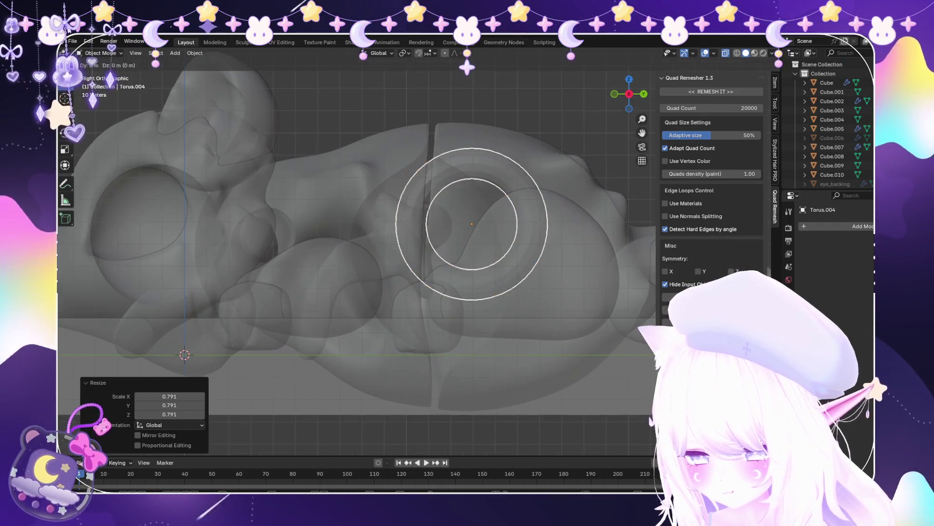
pyautogui.press('Return')
# Nudge the Torus.004 ring slightly along Y to -3.7251 m, undoing a stray Torus.002 move
pyautogui.click(376, 277)
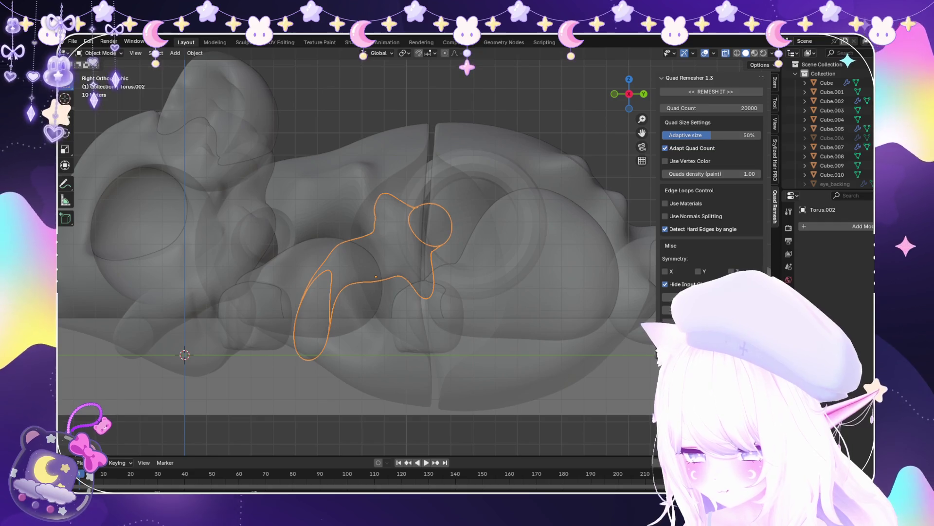
pyautogui.press('g')
pyautogui.press('y')
pyautogui.press('Return')
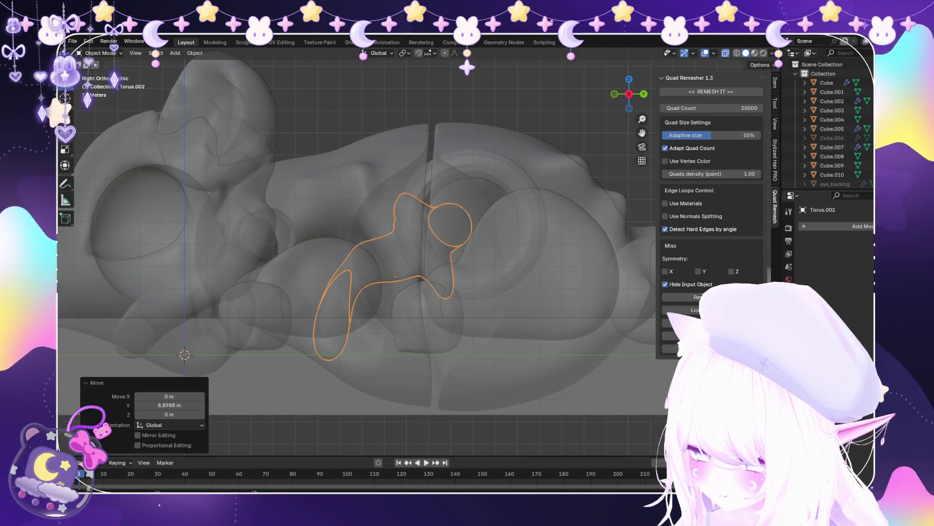
pyautogui.hotkey('ctrl', 'z')
pyautogui.hotkey('ctrl', 'z')
pyautogui.press('g')
pyautogui.press('y')
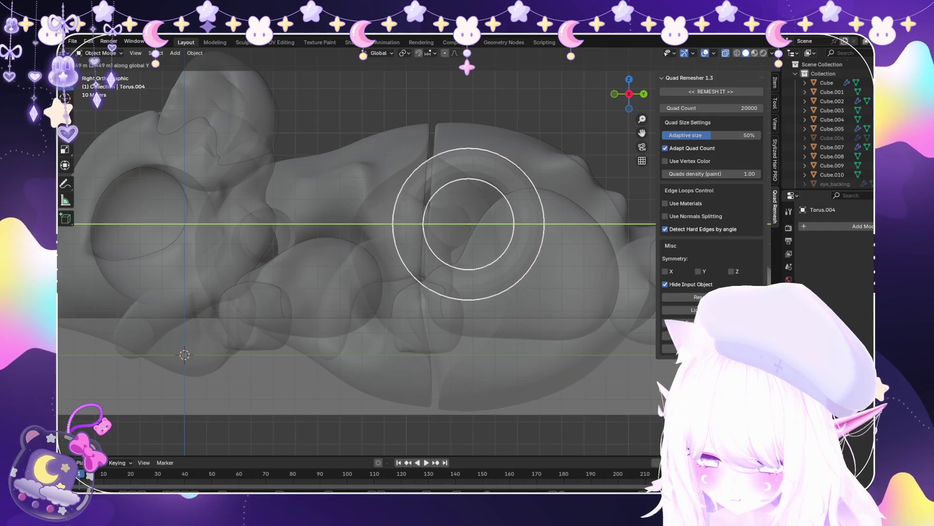
pyautogui.press('Return')
# Stretch the ring along X to 1.811 to form a longer peg
pyautogui.moveTo(357, 219); pyautogui.dragTo(379, 175, button='middle')
pyautogui.press('s')
pyautogui.press('x')
pyautogui.press('Return')
pyautogui.moveTo(484, 253); pyautogui.dragTo(492, 214, button='middle')
pyautogui.moveTo(409, 292); pyautogui.dragTo(331, 175, button='middle')
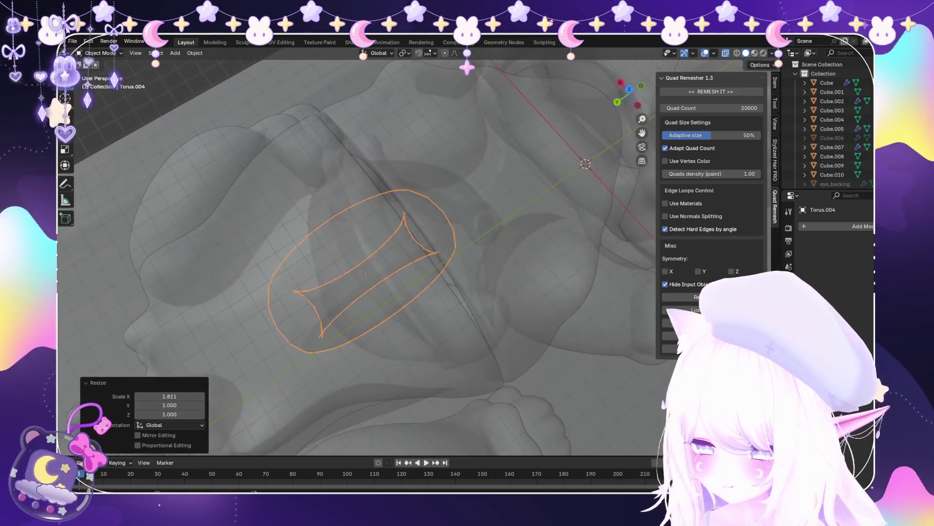
# In Sculpt Mode, pull a Snake Hook ridge on the ring, then undo it
pyautogui.click(103, 84)
pyautogui.moveTo(146, 292)
pyautogui.mouseDown(button='middle')
pyautogui.moveTo(84, 311)
pyautogui.moveTo(438, 302)
pyautogui.mouseUp(button='middle')
pyautogui.moveTo(461, 248); pyautogui.dragTo(426, 406)
pyautogui.moveTo(437, 414); pyautogui.dragTo(474, 336, button='middle')
pyautogui.hotkey('ctrl', 'z')
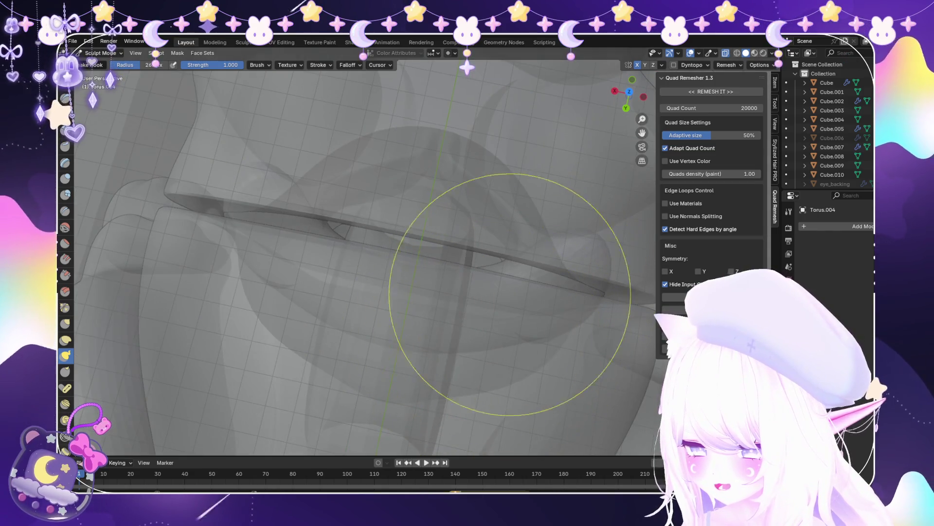
# Restore the sculpted ridge and apply all transforms to the ring
pyautogui.hotkey('ctrl', 'shift', 'z')
pyautogui.hotkey('ctrl', 'z')
pyautogui.hotkey('ctrl', 'shift', 'z')
pyautogui.click(103, 63)
pyautogui.hotkey('ctrl', 'a')
pyautogui.click(336, 279)
# Inspect the ring in Sculpt Mode, then view it from the side in X-ray
pyautogui.click(100, 52)
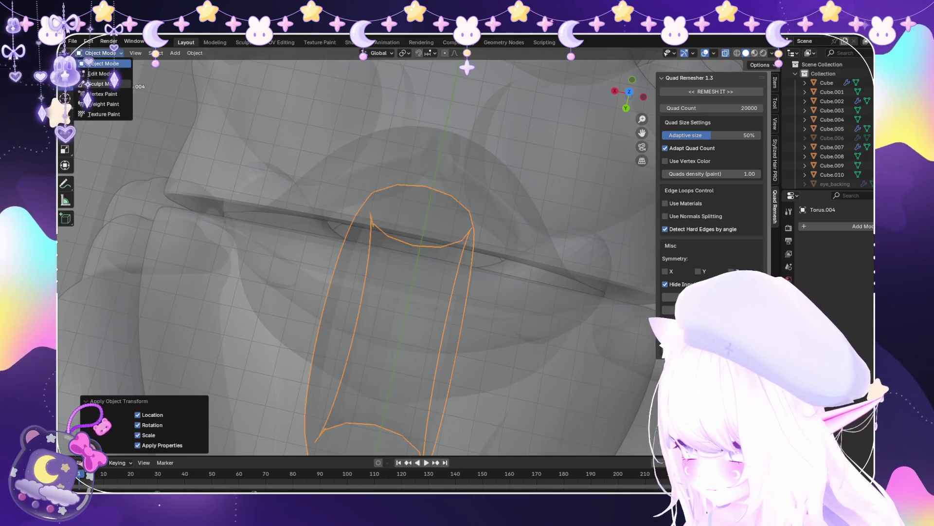
pyautogui.click(99, 86)
pyautogui.moveTo(501, 292)
pyautogui.mouseDown(button='middle')
pyautogui.moveTo(404, 385)
pyautogui.moveTo(253, 190)
pyautogui.moveTo(427, 352)
pyautogui.moveTo(454, 295)
pyautogui.mouseUp(button='middle')
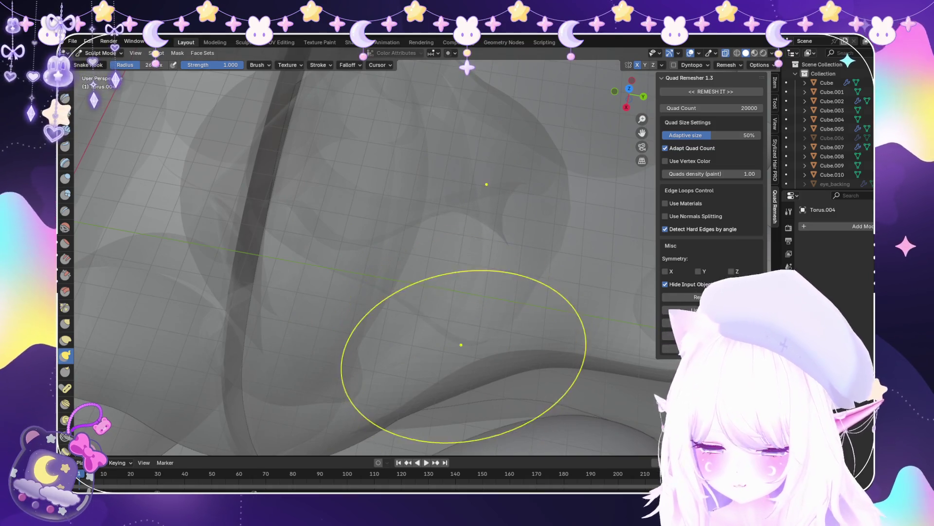
pyautogui.scroll(-3, 461, 340)
pyautogui.moveTo(460, 340); pyautogui.dragTo(452, 176, button='middle')
pyautogui.click(104, 63)
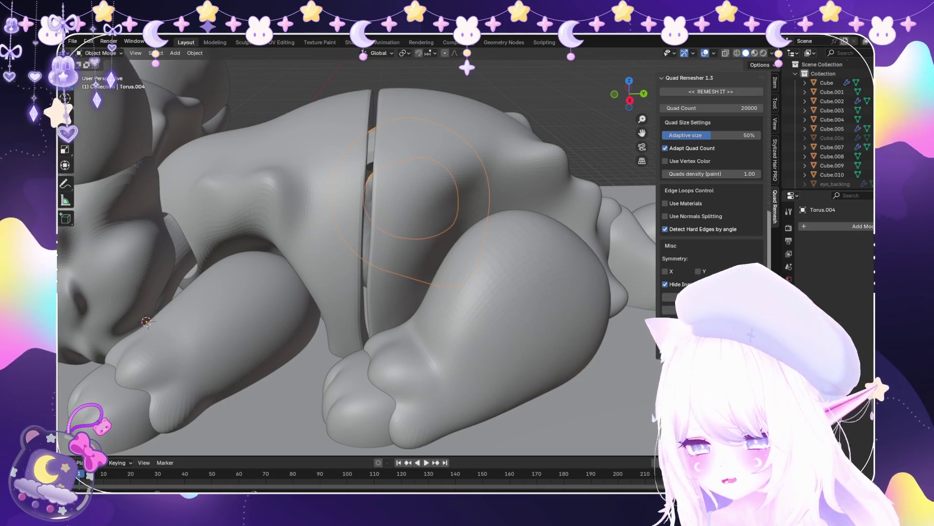
pyautogui.press('KP_3')
pyautogui.scroll(4, 355, 219)
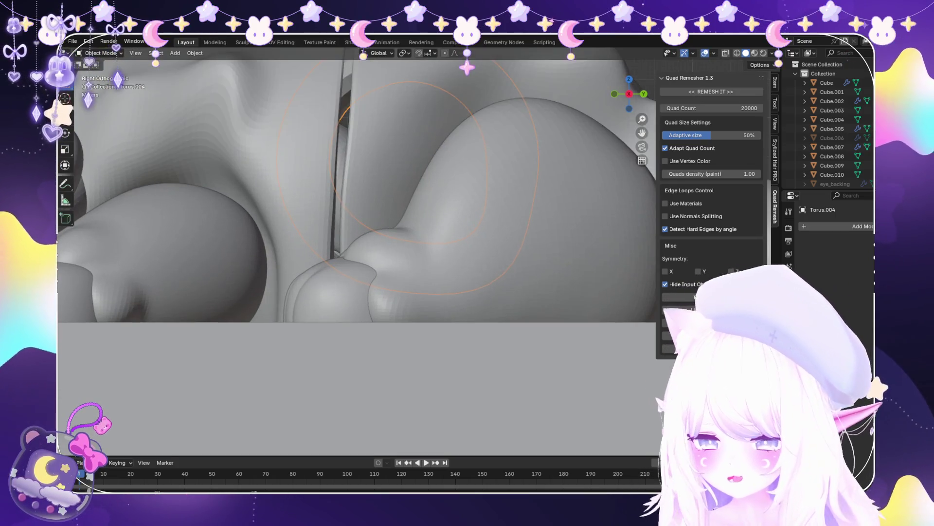
pyautogui.hotkey('alt', 'z')
pyautogui.scroll(-5, 355, 219)
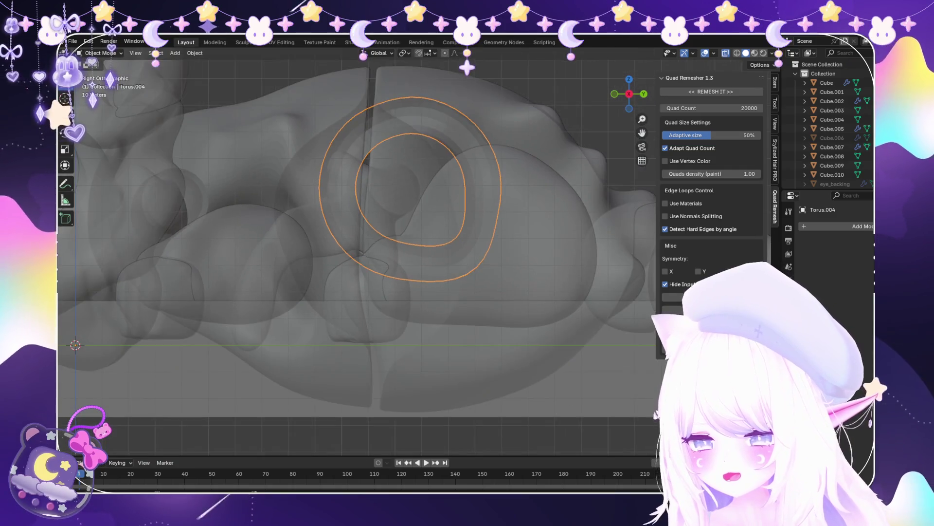
# Add a Subdivision Surface modifier and shrink the ring's mesh by -1.44 m
pyautogui.click(859, 226)
pyautogui.click(740, 272)
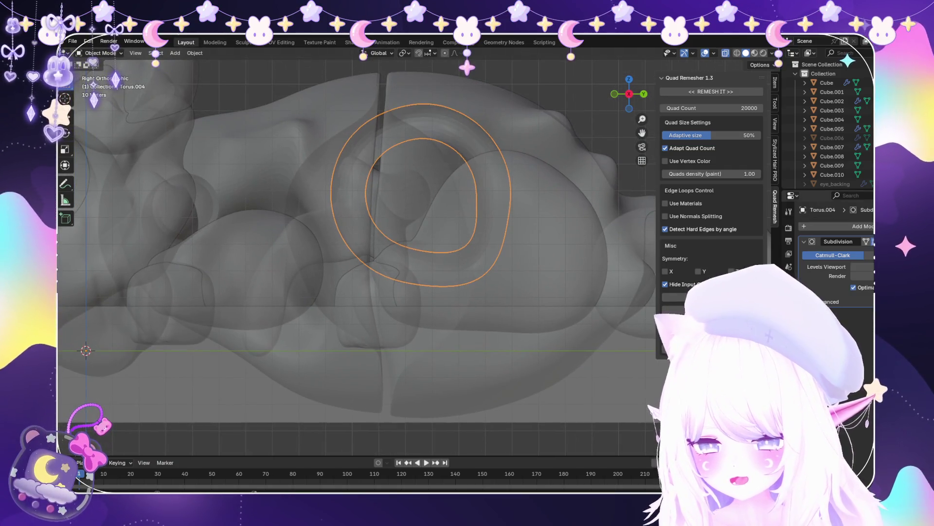
pyautogui.click(100, 74)
pyautogui.scroll(2, 472, 159)
pyautogui.hotkey('alt', 's')
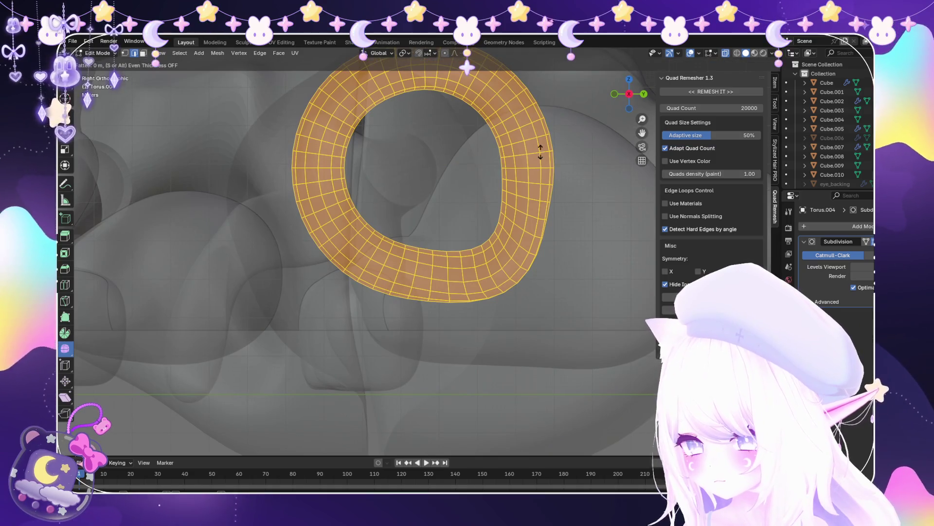
pyautogui.click(471, 158)
pyautogui.scroll(-2, 469, 175)
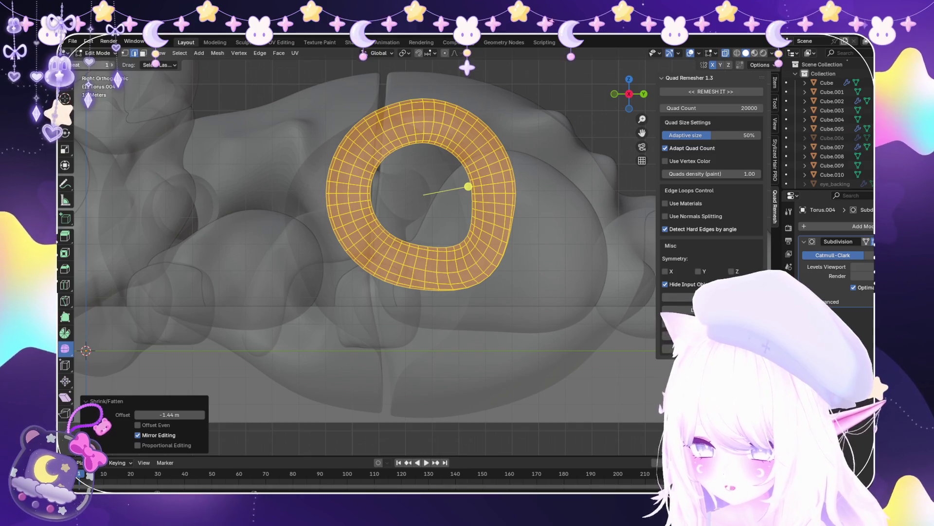
# Select Torus.002 and Torus.004, undo a vertical move, and sculpt Torus.002
pyautogui.click(100, 64)
pyautogui.press('KP_3')
pyautogui.click(341, 263)
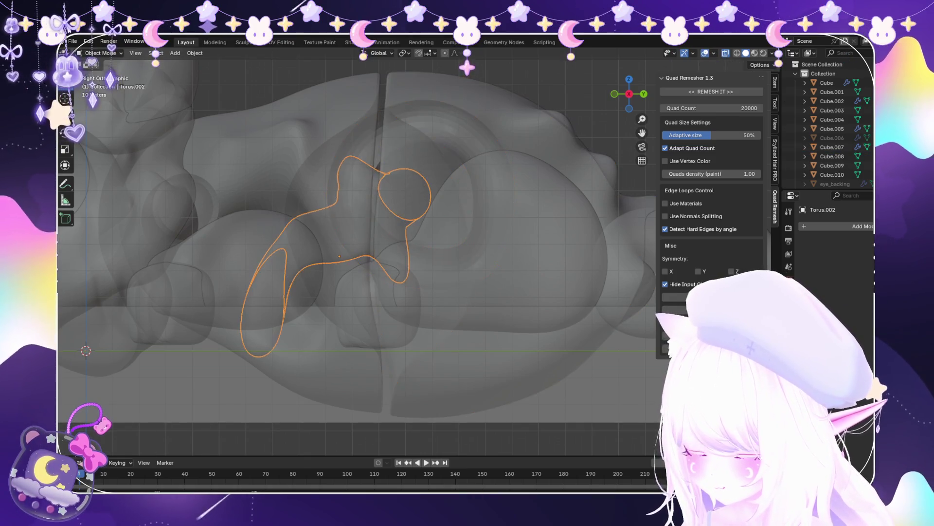
pyautogui.keyDown('shift'); pyautogui.click(513, 205); pyautogui.keyUp('shift')
pyautogui.press('g')
pyautogui.press('z')
pyautogui.press('Return')
pyautogui.hotkey('ctrl', 'z')
pyautogui.hotkey('ctrl', 'z')
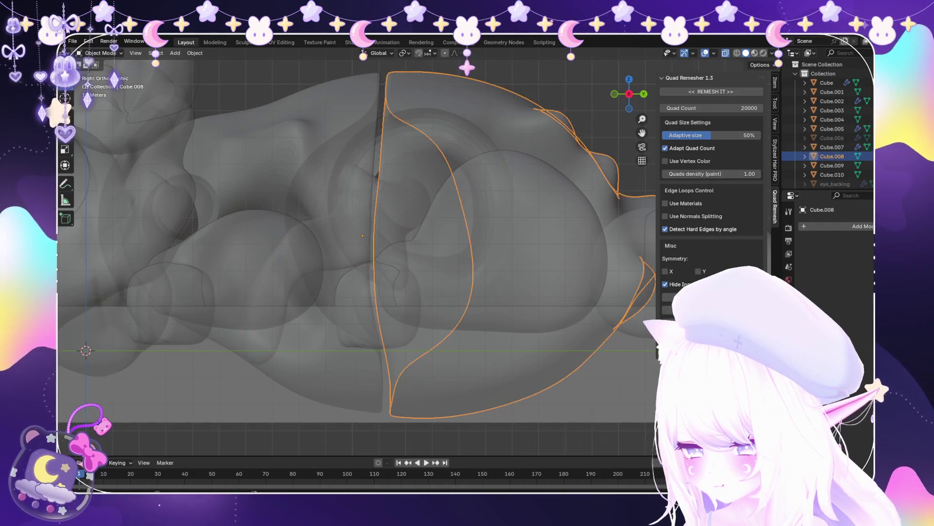
pyautogui.scroll(1, 358, 253)
pyautogui.click(103, 84)
# Orbit around the Torus.002 peg, toggling X-ray to check its fit
pyautogui.moveTo(438, 156); pyautogui.dragTo(350, 264, button='middle')
pyautogui.hotkey('alt', 'z')
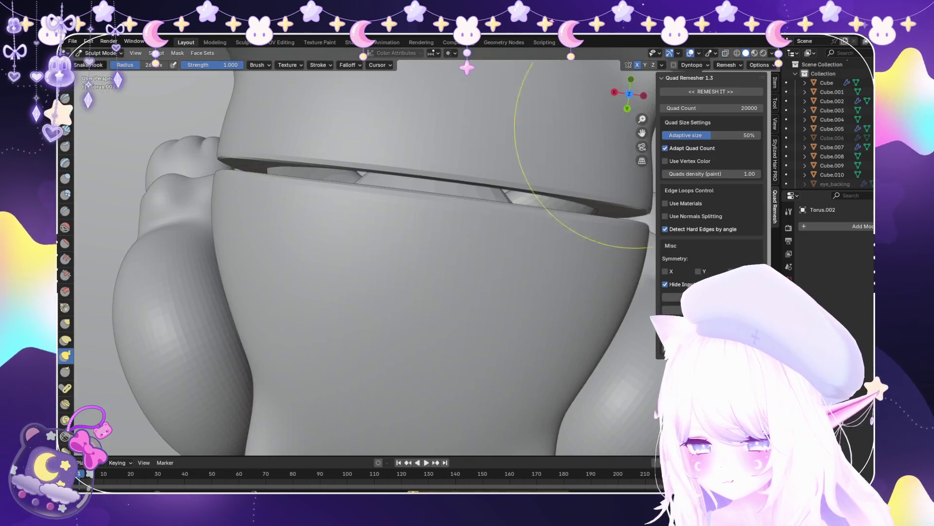
pyautogui.hotkey('alt', 'z')
pyautogui.moveTo(370, 218)
pyautogui.mouseDown(button='middle')
pyautogui.moveTo(326, 144)
pyautogui.moveTo(396, 208)
pyautogui.moveTo(350, 166)
pyautogui.moveTo(292, 175)
pyautogui.moveTo(224, 313)
pyautogui.moveTo(243, 292)
pyautogui.moveTo(392, 340)
pyautogui.moveTo(336, 273)
pyautogui.moveTo(365, 229)
pyautogui.moveTo(347, 216)
pyautogui.mouseUp(button='middle')
pyautogui.scroll(2, 347, 216)
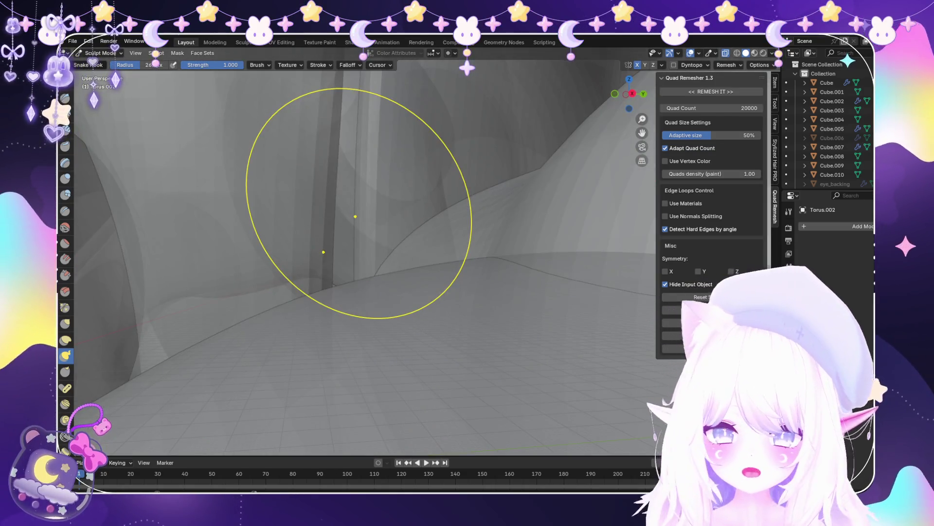
pyautogui.moveTo(430, 198)
pyautogui.mouseDown(button='middle')
pyautogui.moveTo(518, 229)
pyautogui.moveTo(435, 181)
pyautogui.moveTo(506, 229)
pyautogui.moveTo(427, 219)
pyautogui.mouseUp(button='middle')
pyautogui.scroll(-2, 428, 229)
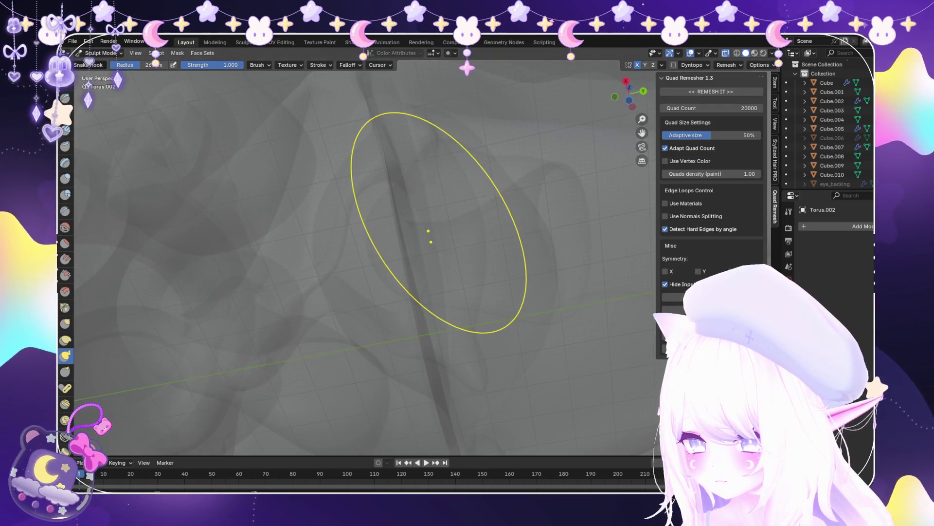
pyautogui.scroll(1, 424, 232)
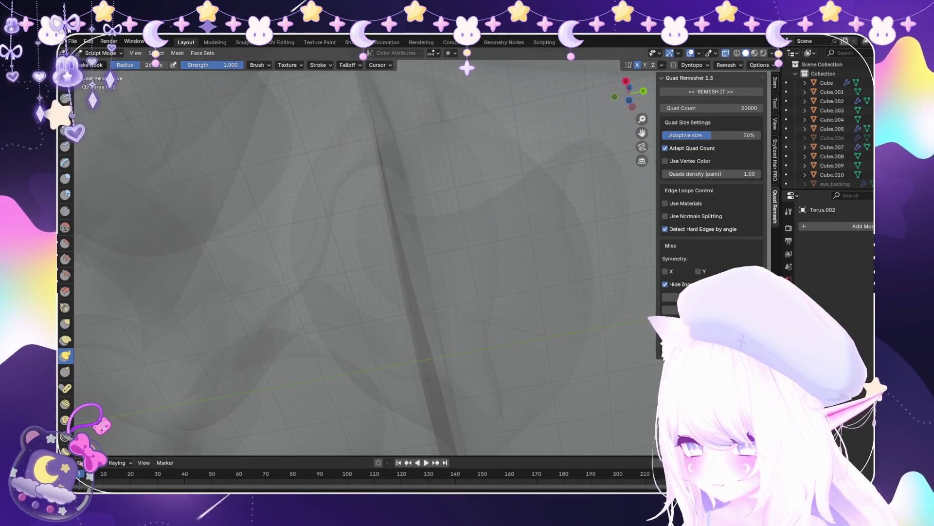
pyautogui.moveTo(424, 227); pyautogui.dragTo(431, 221, button='middle')
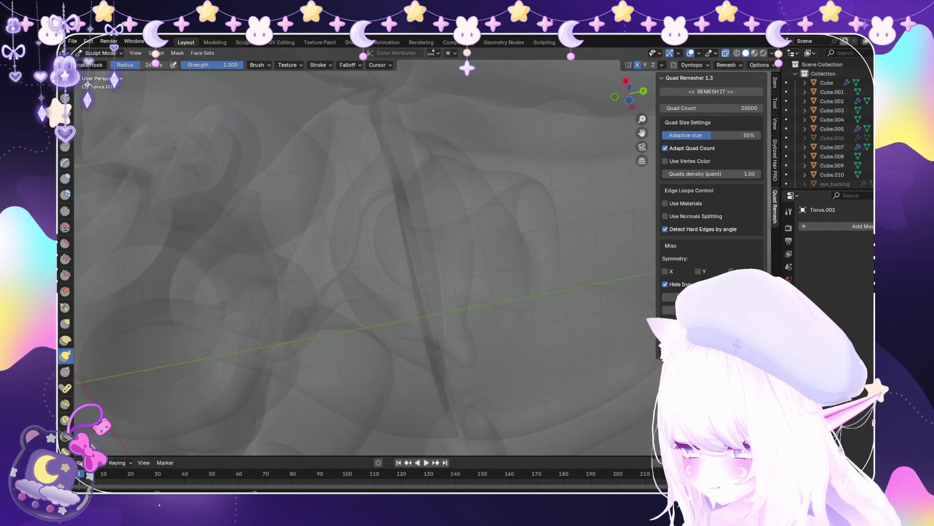
pyautogui.moveTo(532, 258)
pyautogui.mouseDown(button='middle')
pyautogui.moveTo(237, 325)
pyautogui.moveTo(276, 250)
pyautogui.mouseUp(button='middle')
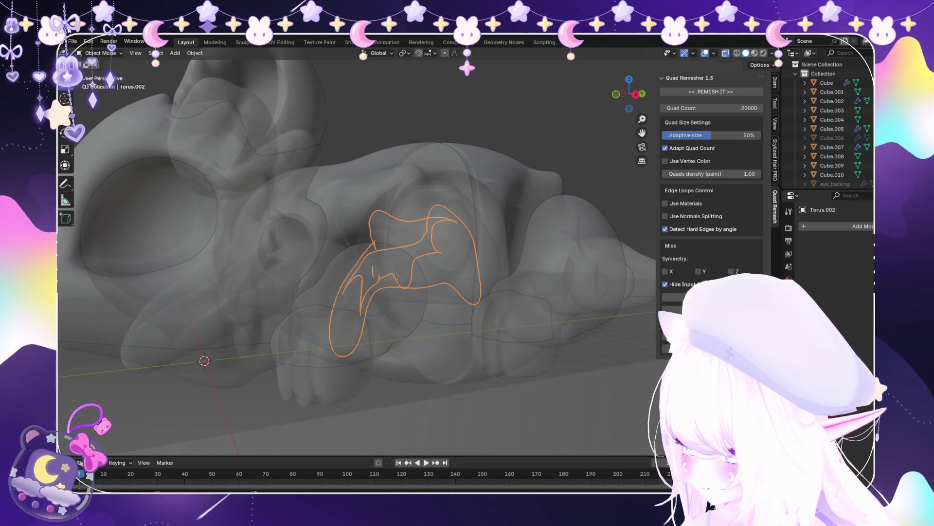
# Check the side view in Object Mode, then resume sculpting Torus.002 at the hip
pyautogui.click(103, 63)
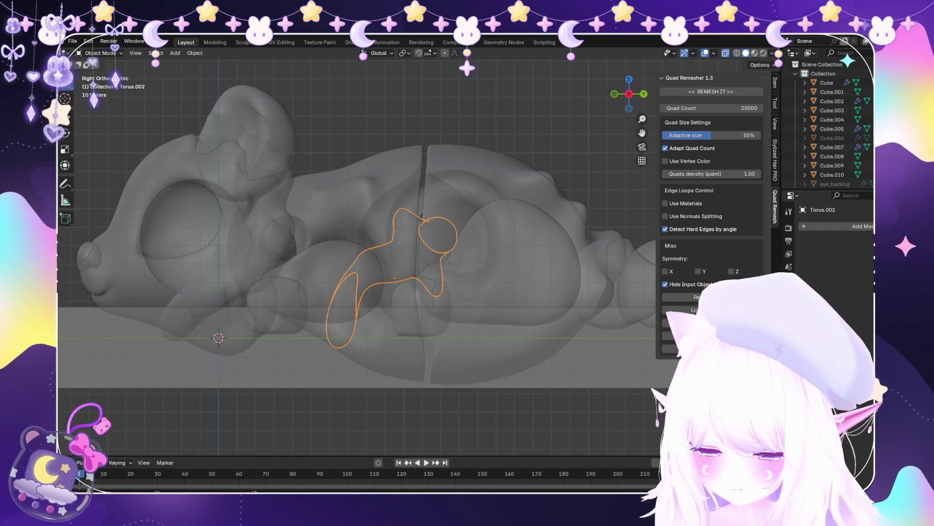
pyautogui.press('KP_3')
pyautogui.click(101, 83)
pyautogui.moveTo(490, 282)
pyautogui.mouseDown(button='middle')
pyautogui.moveTo(399, 272)
pyautogui.moveTo(423, 233)
pyautogui.mouseUp(button='middle')
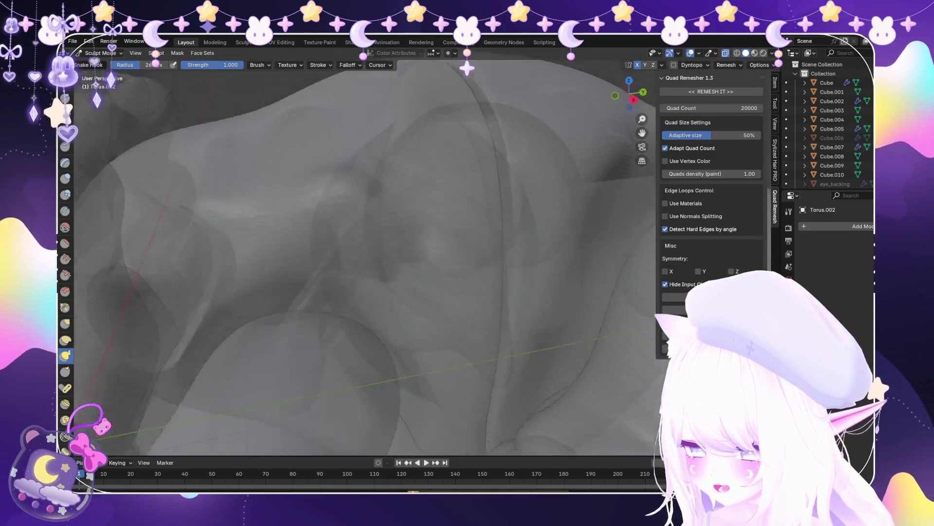
pyautogui.scroll(-5, 428, 230)
pyautogui.press('KP_3')
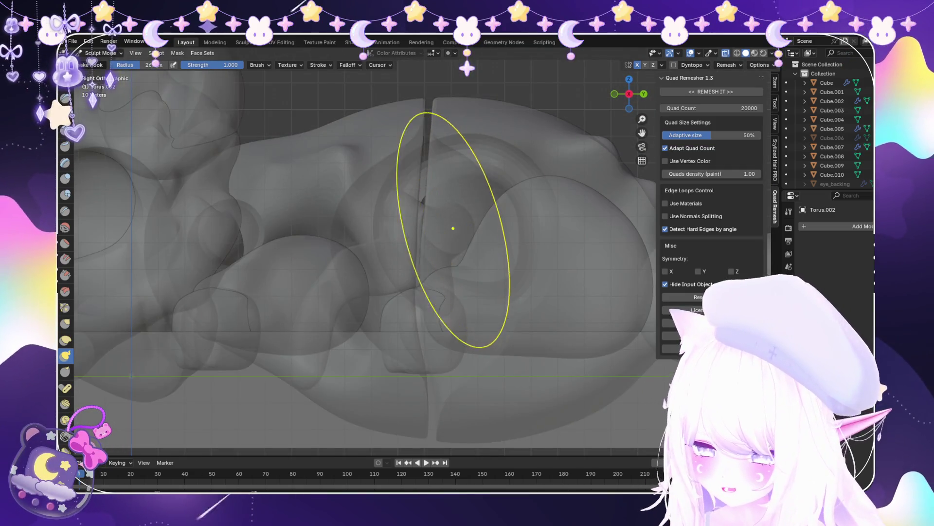
pyautogui.scroll(-2, 447, 223)
pyautogui.scroll(3, 449, 261)
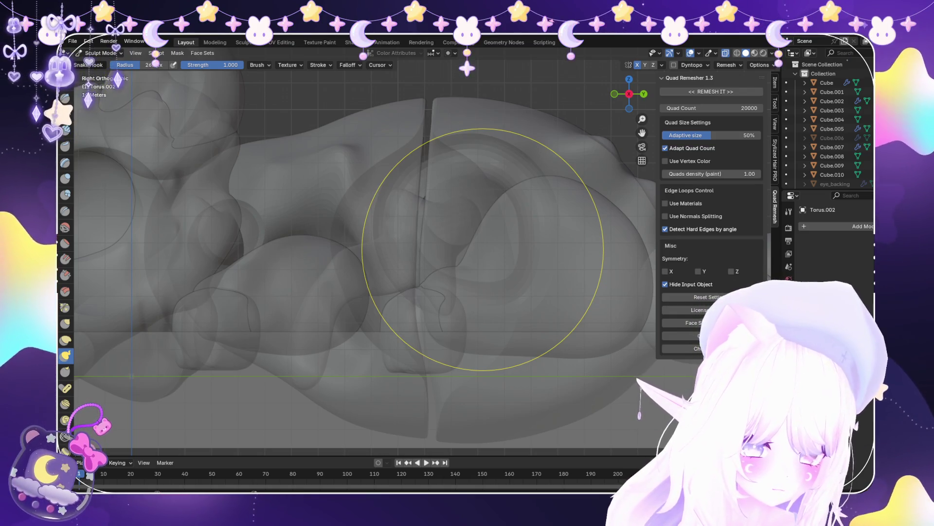
pyautogui.moveTo(483, 249); pyautogui.dragTo(480, 261, button='middle')
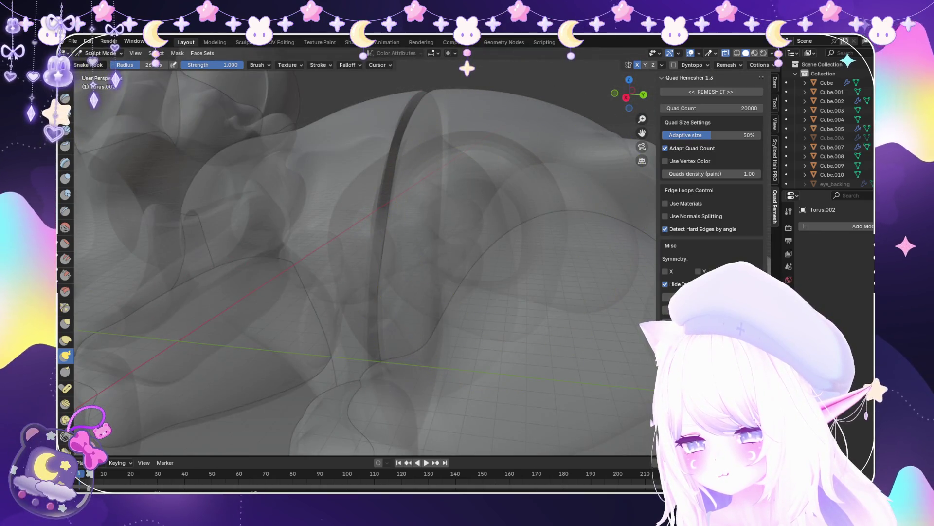
pyautogui.scroll(2, 496, 273)
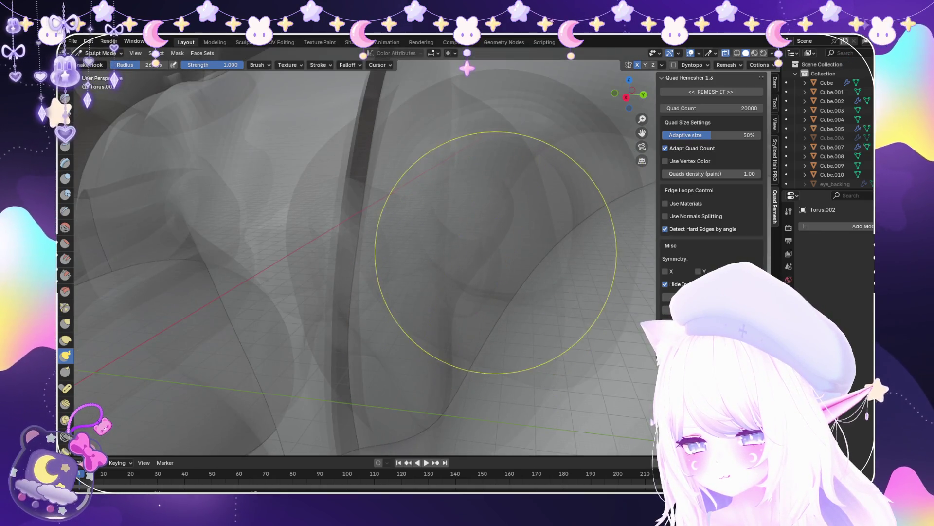
pyautogui.scroll(-6, 492, 246)
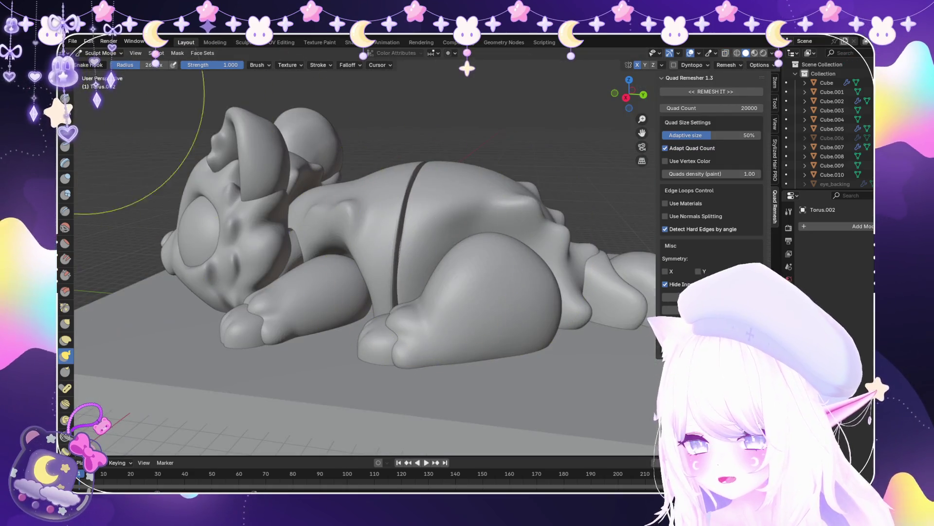
# In X-ray Object Mode, frame Torus.004, then view Torus.002 from the front
pyautogui.hotkey('ctrl', 'Tab')
pyautogui.press('KP_3')
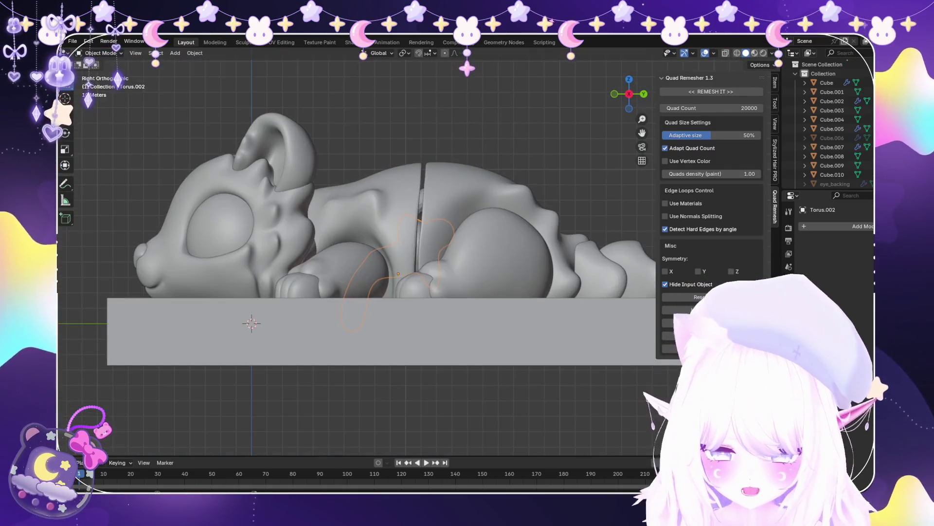
pyautogui.hotkey('alt', 'z')
pyautogui.moveTo(370, 243)
pyautogui.mouseDown(button='middle')
pyautogui.moveTo(389, 161)
pyautogui.moveTo(423, 176)
pyautogui.moveTo(418, 195)
pyautogui.mouseUp(button='middle')
pyautogui.click(389, 253)
pyautogui.press('KP_Decimal')
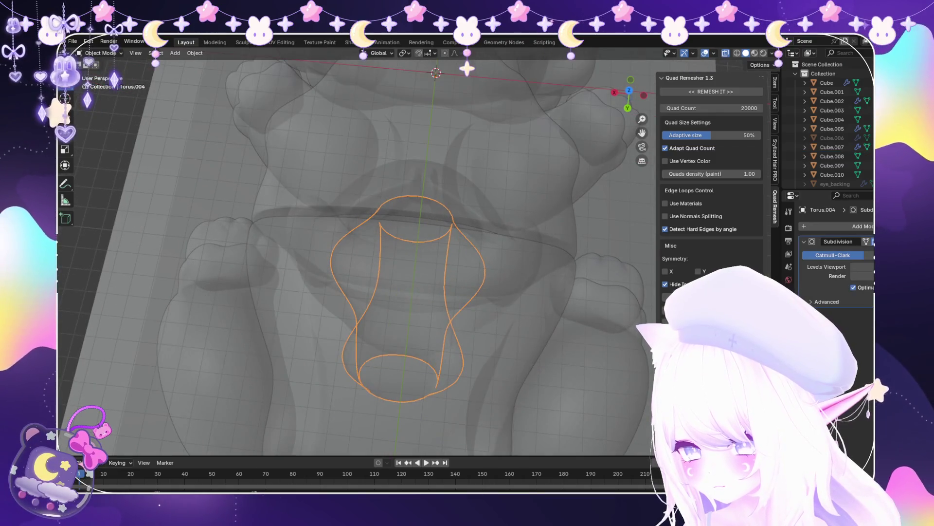
pyautogui.click(389, 250)
pyautogui.press('KP_1')
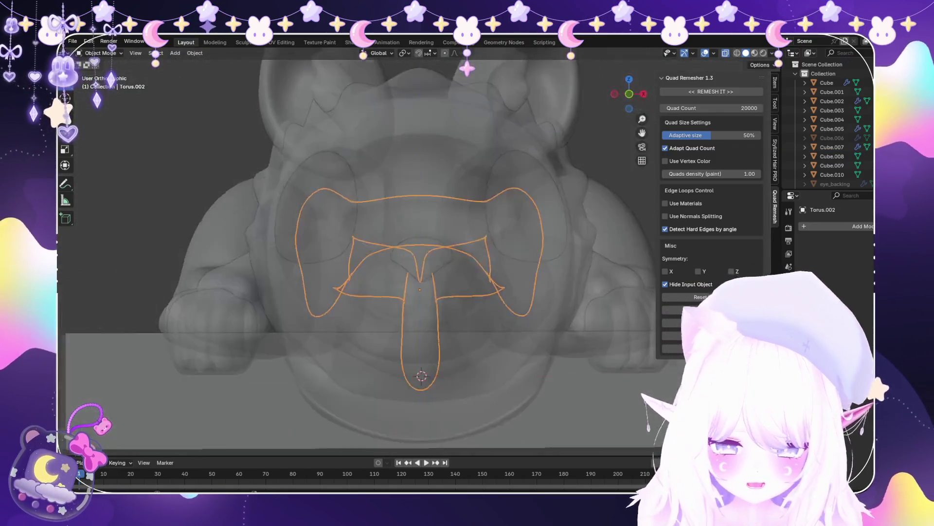
pyautogui.moveTo(418, 244); pyautogui.dragTo(350, 214, button='middle')
pyautogui.hotkey('alt', 'z')
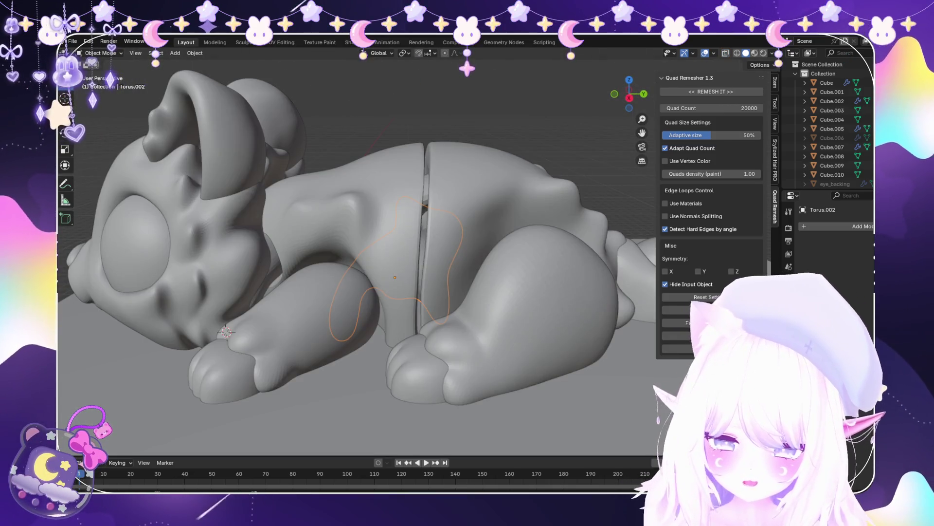
pyautogui.scroll(3, 416, 254)
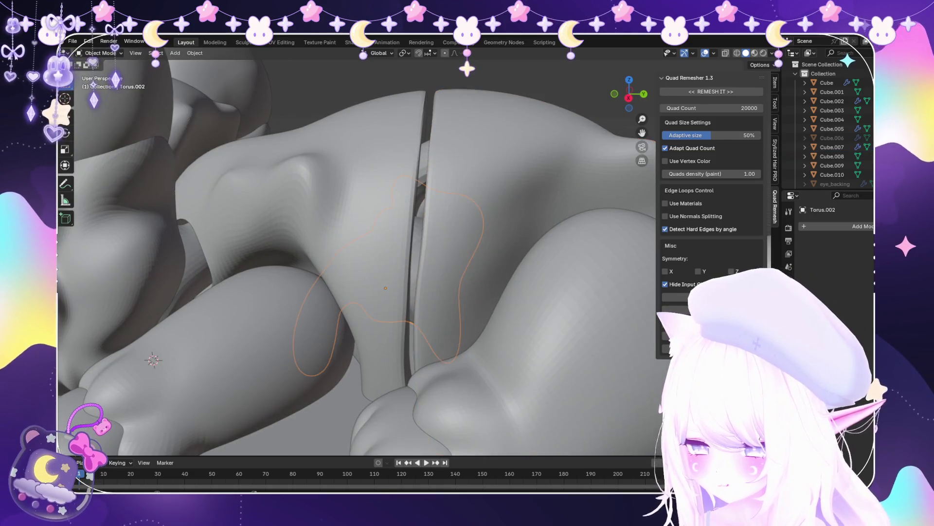
# Sculpt Torus.002 across the hip seam in X-ray, checking from the side view
pyautogui.click(100, 84)
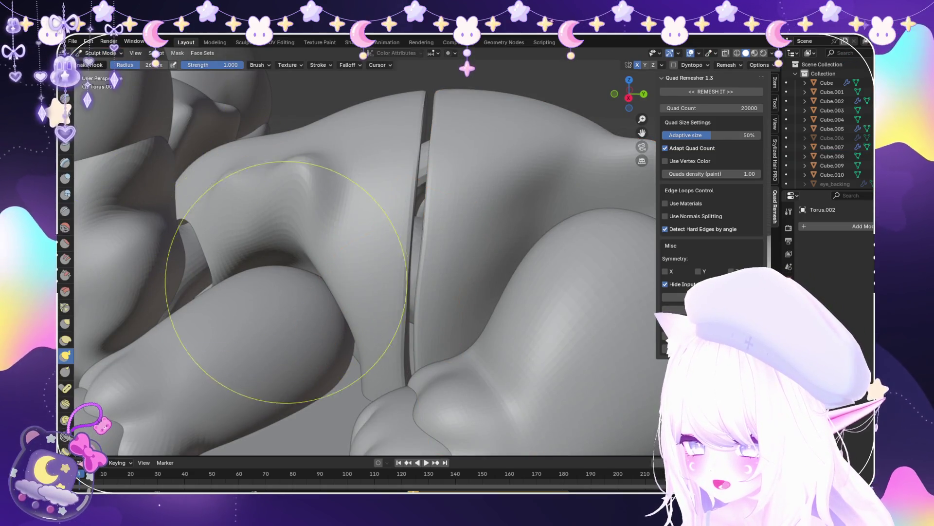
pyautogui.moveTo(246, 334); pyautogui.dragTo(272, 292, button='middle')
pyautogui.hotkey('alt', 'z')
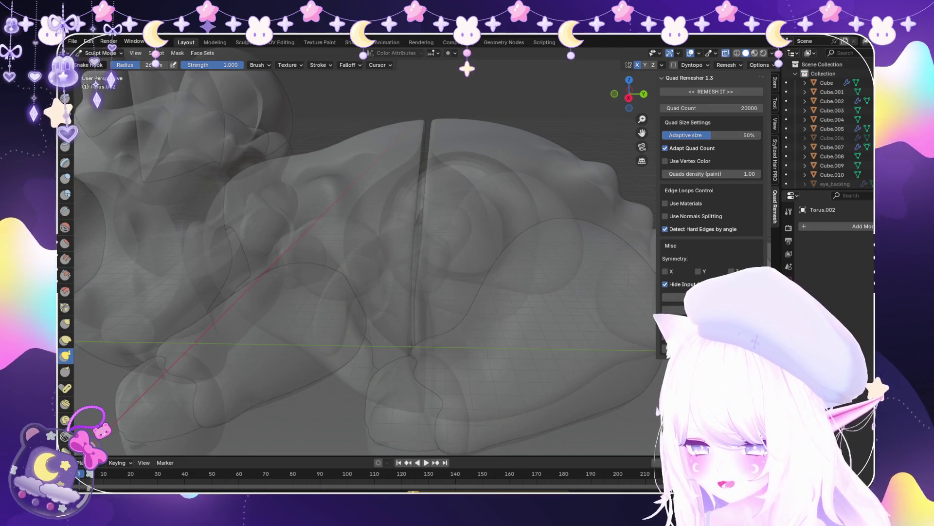
pyautogui.scroll(2, 426, 355)
pyautogui.moveTo(370, 253)
pyautogui.mouseDown(button='middle')
pyautogui.moveTo(399, 244)
pyautogui.moveTo(402, 189)
pyautogui.moveTo(381, 194)
pyautogui.moveTo(360, 224)
pyautogui.moveTo(460, 338)
pyautogui.moveTo(501, 202)
pyautogui.moveTo(438, 313)
pyautogui.moveTo(428, 313)
pyautogui.mouseUp(button='middle')
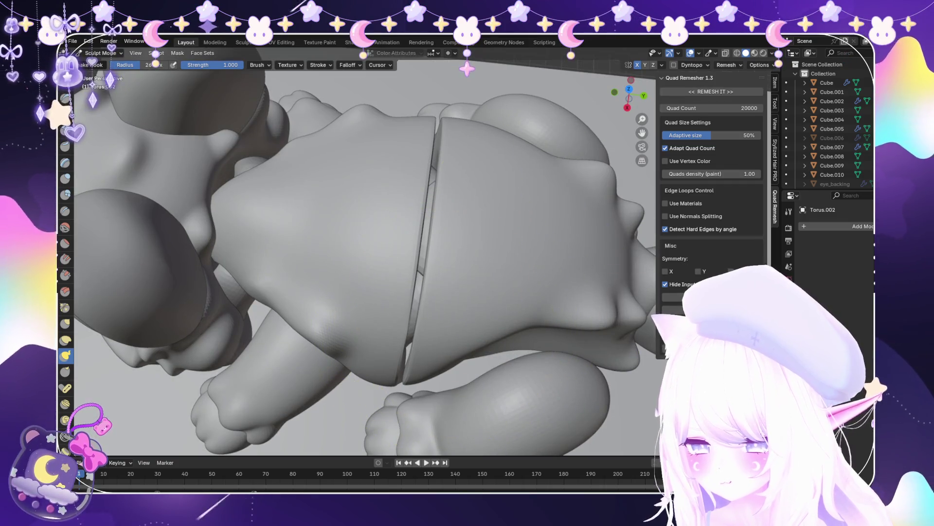
pyautogui.hotkey('alt', 'z')
pyautogui.moveTo(240, 208)
pyautogui.mouseDown(button='middle')
pyautogui.moveTo(386, 386)
pyautogui.moveTo(414, 399)
pyautogui.mouseUp(button='middle')
pyautogui.scroll(5, 444, 229)
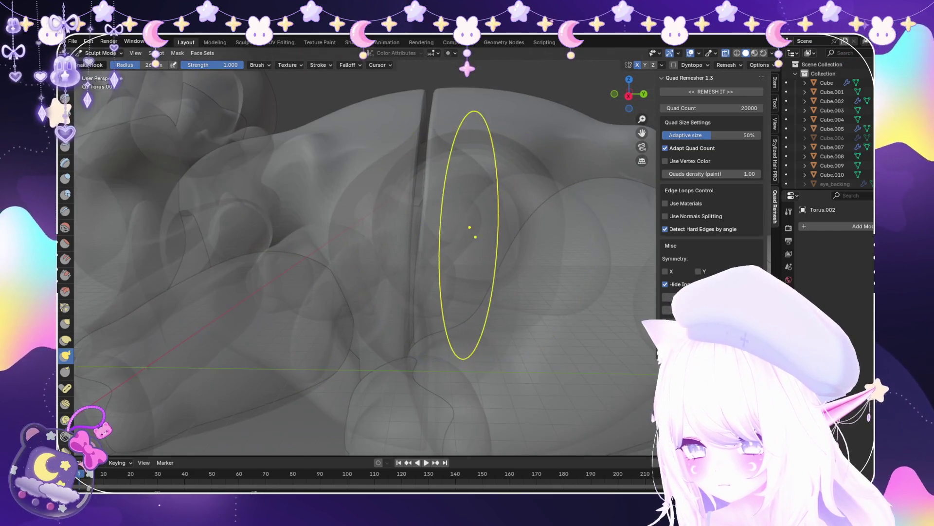
pyautogui.scroll(-2, 462, 233)
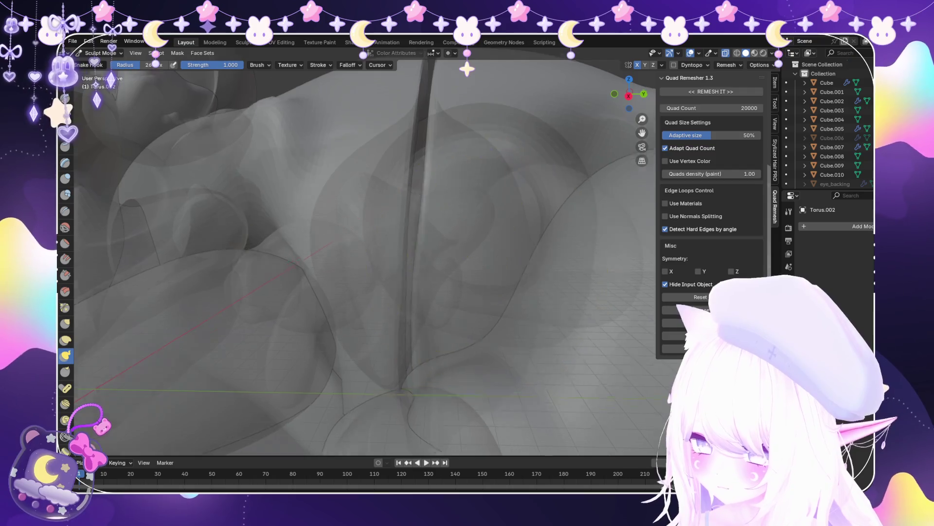
pyautogui.press('KP_3')
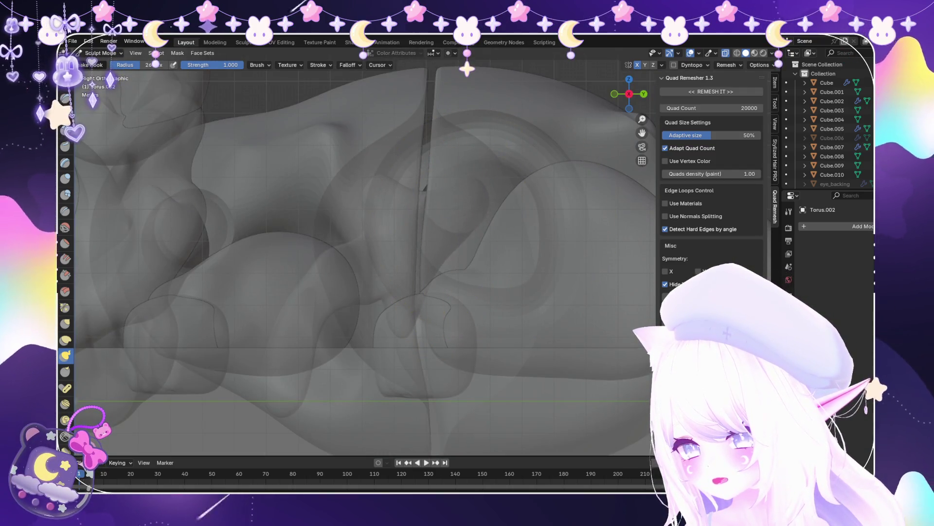
pyautogui.click(100, 53)
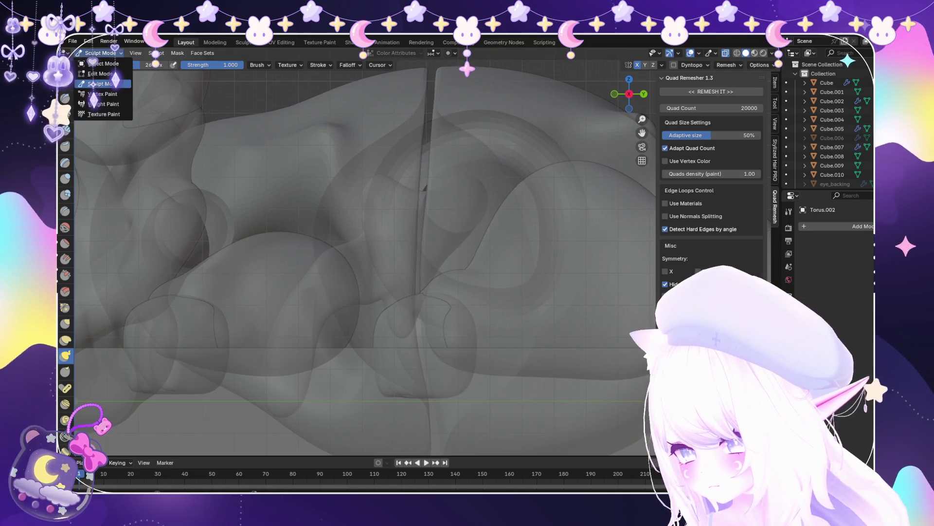
# In Object Mode, select the Torus.002 peg among the overlapping objects
pyautogui.click(102, 64)
pyautogui.click(375, 195)
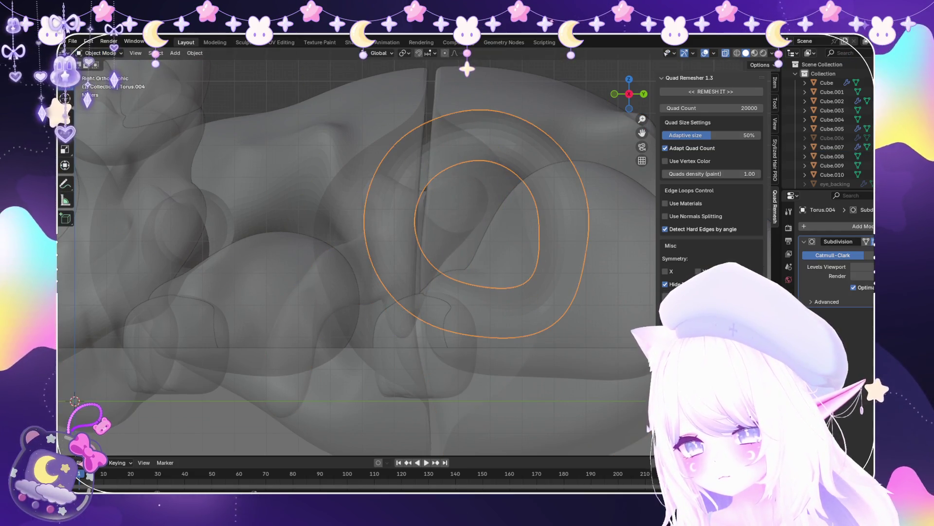
pyautogui.click(455, 202)
pyautogui.click(455, 202)
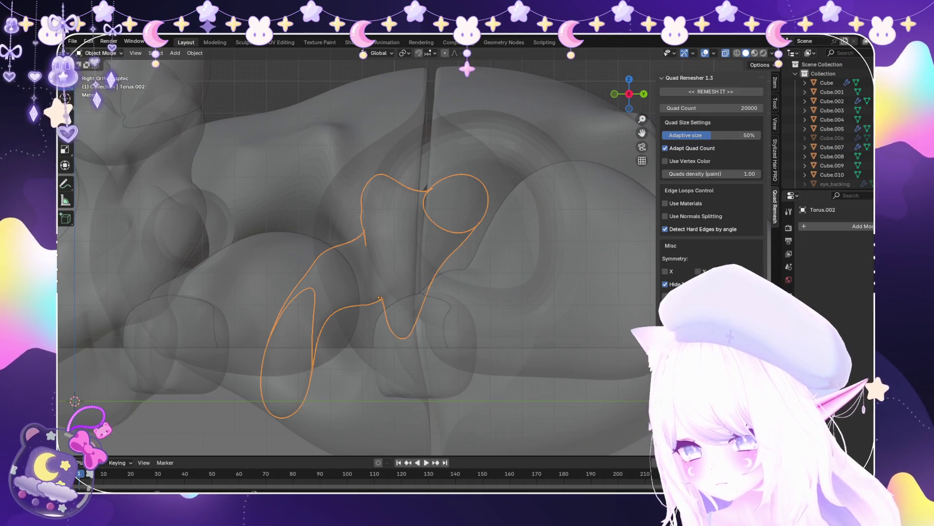
# Briefly re-enter Sculpt Mode on Torus.002 and zoom in on the hip seam
pyautogui.click(102, 84)
pyautogui.scroll(-3, 371, 262)
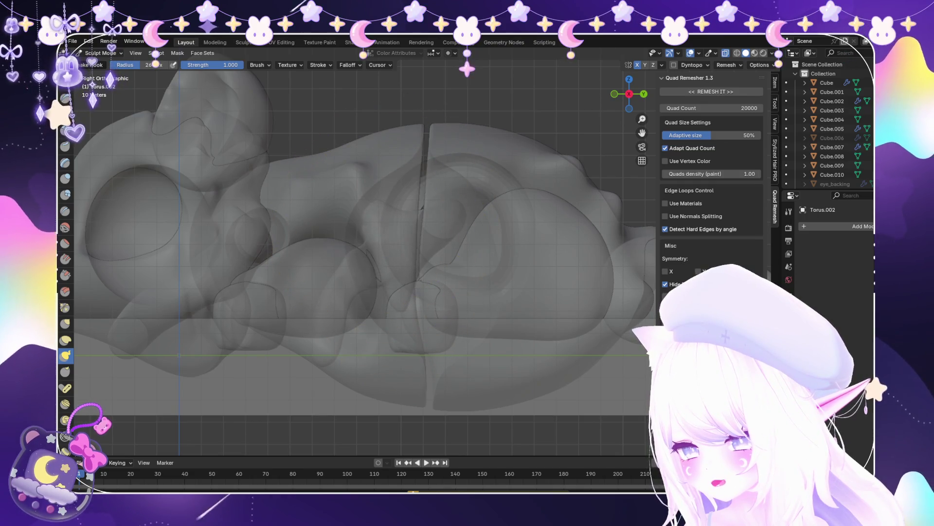
pyautogui.moveTo(302, 384); pyautogui.dragTo(333, 355, button='middle')
pyautogui.scroll(3, 390, 271)
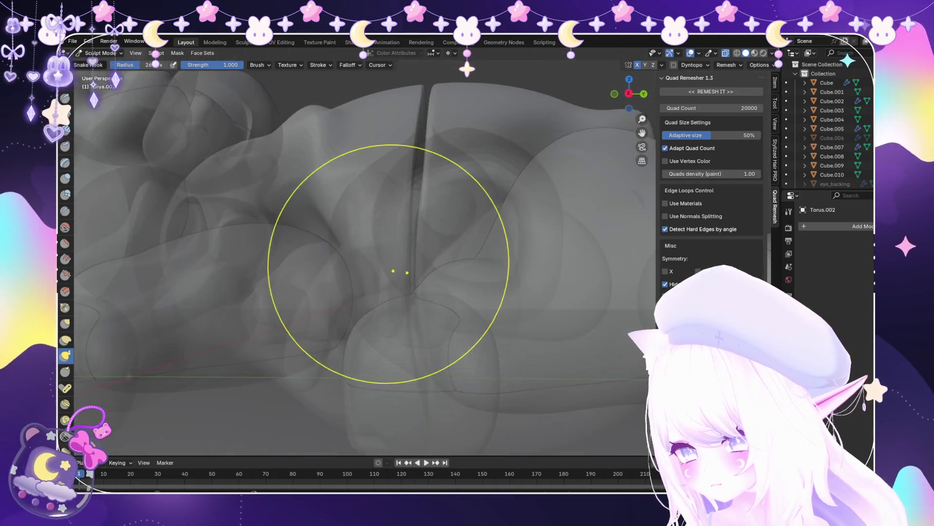
pyautogui.scroll(2, 396, 280)
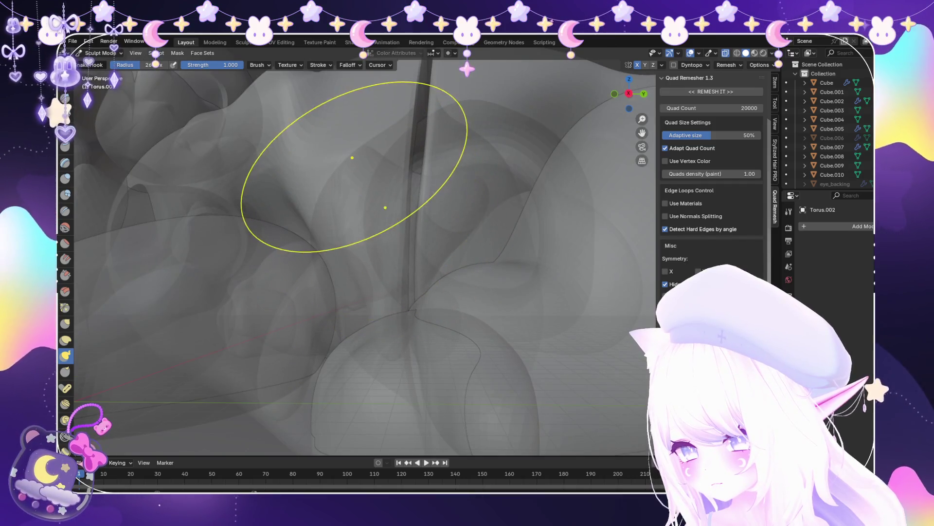
pyautogui.scroll(-4, 375, 195)
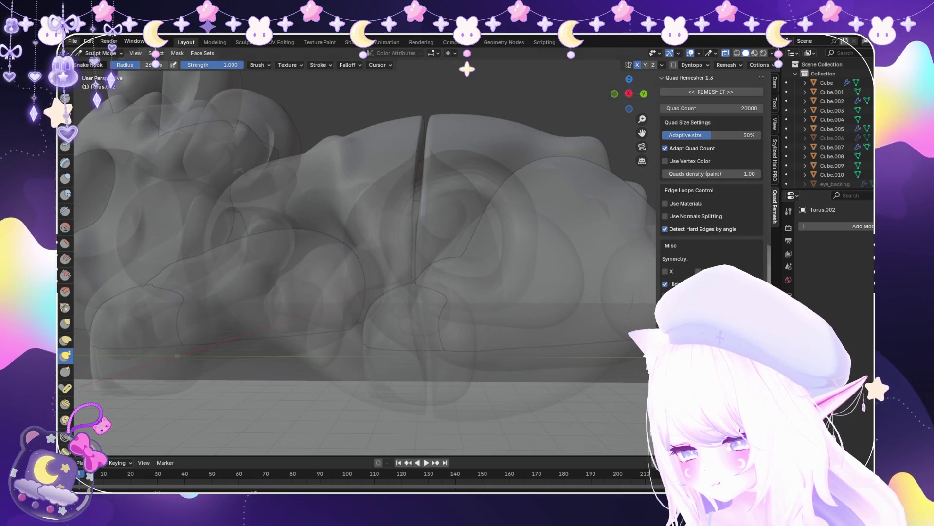
# Return to Object Mode with X-ray off and orbit around the creature's back
pyautogui.click(99, 52)
pyautogui.click(103, 63)
pyautogui.hotkey('alt', 'z')
pyautogui.moveTo(389, 244); pyautogui.dragTo(341, 292, button='middle')
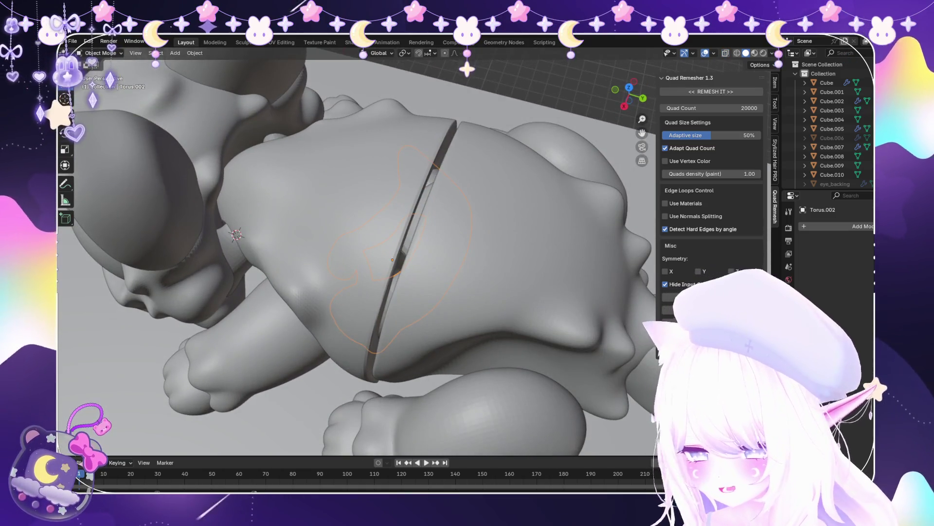
# Inspect the sleeping creature from the Right side view, orbiting briefly and returning
pyautogui.press('KP_3')
pyautogui.scroll(1, 414, 248)
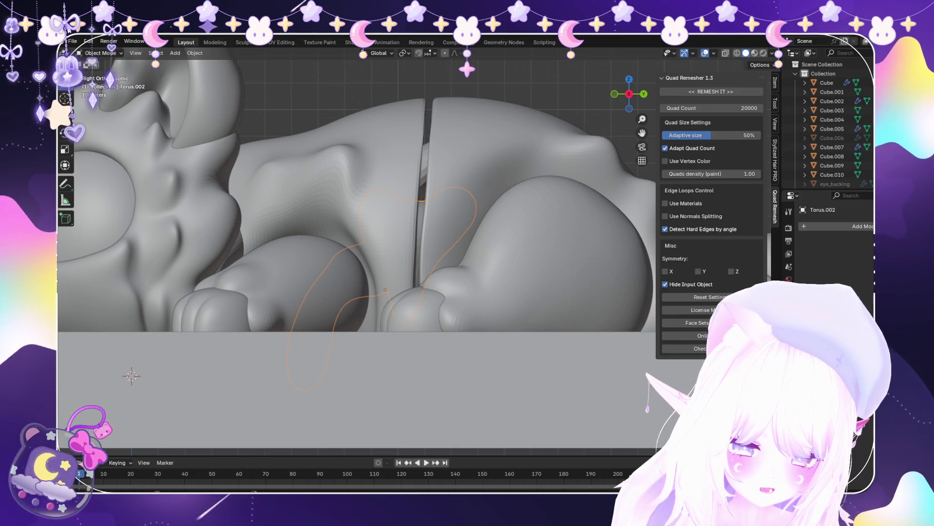
pyautogui.scroll(-4, 418, 248)
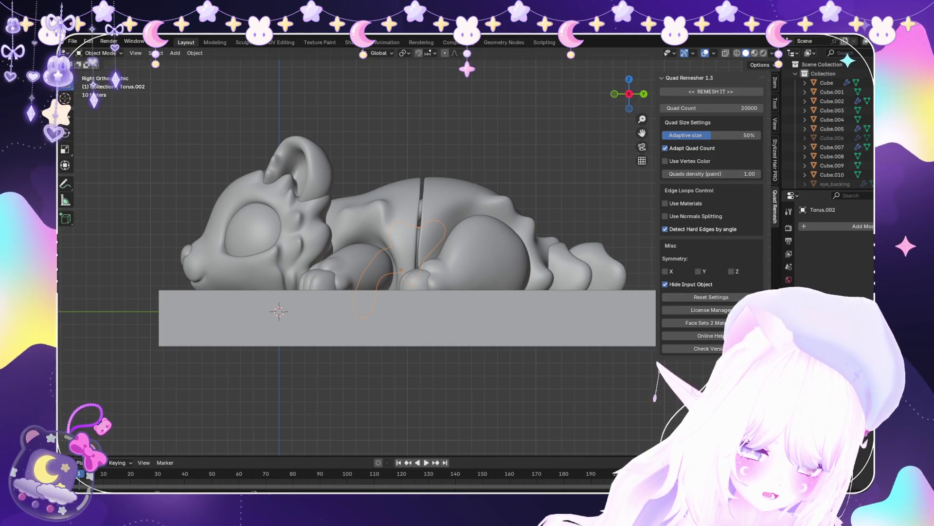
pyautogui.moveTo(389, 244)
pyautogui.mouseDown(button='middle')
pyautogui.moveTo(482, 261)
pyautogui.moveTo(467, 265)
pyautogui.mouseUp(button='middle')
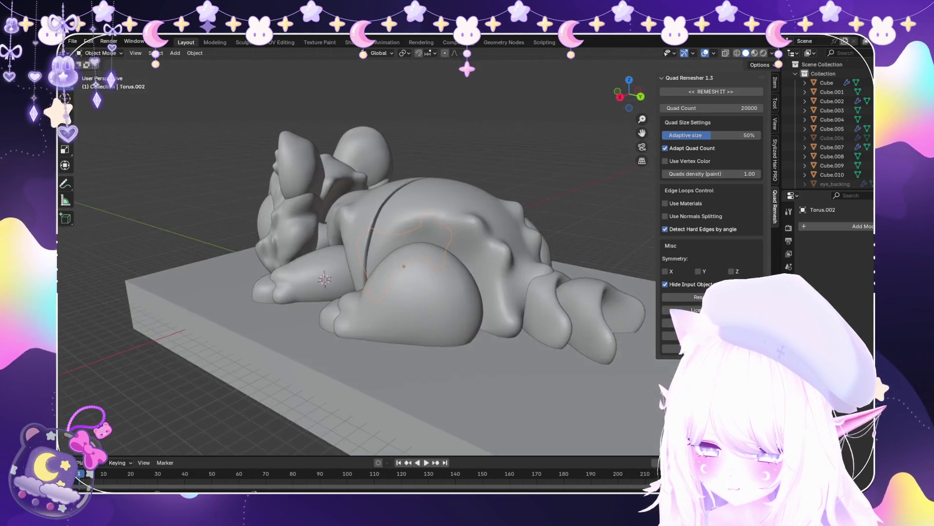
pyautogui.press('KP_3')
pyautogui.scroll(2, 452, 284)
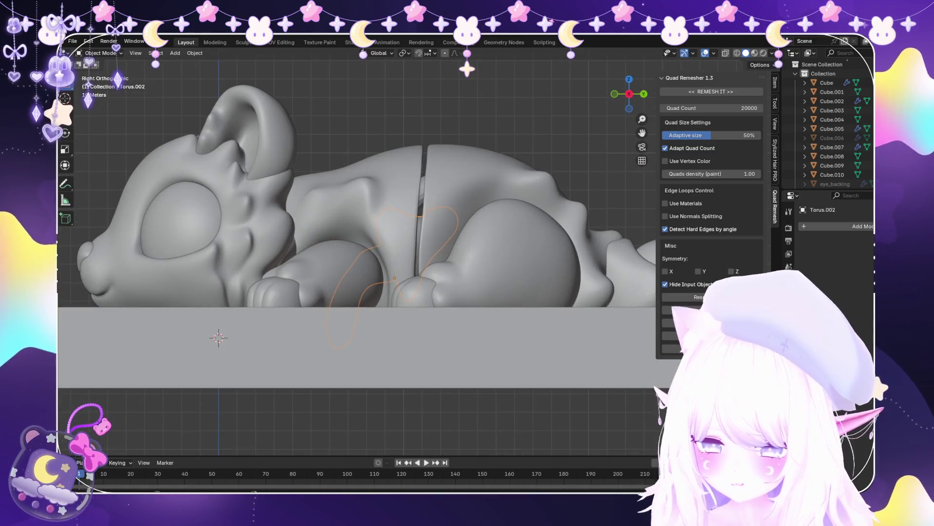
# Select the torso piece Cube.002, then the Torus.004 peg inside the leg
pyautogui.click(370, 205)
pyautogui.click(504, 243)
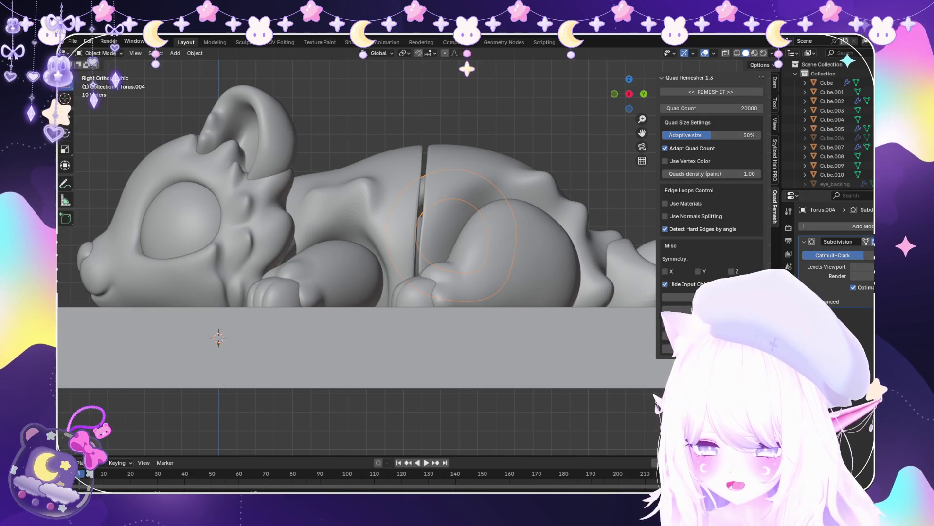
pyautogui.moveTo(341, 244); pyautogui.dragTo(302, 321, button='middle')
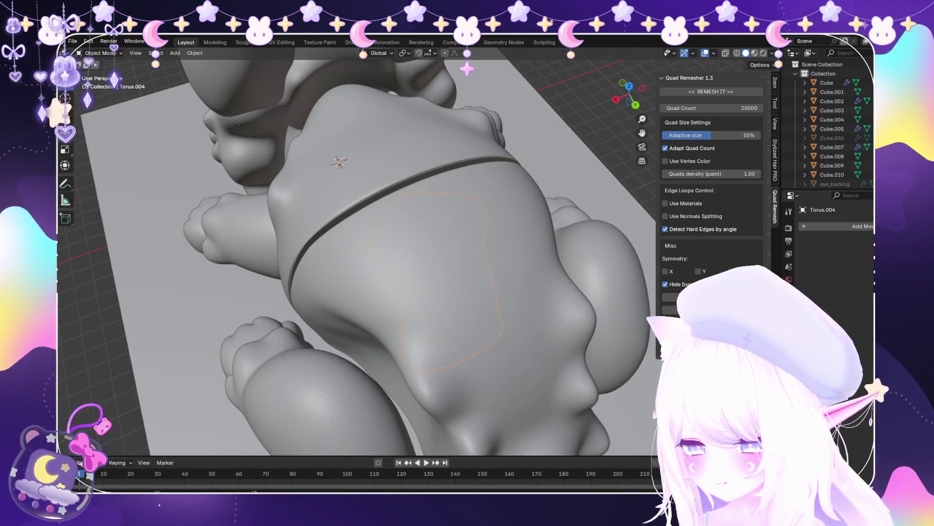
# Turn on X-ray and switch Torus.004 into Sculpt Mode
pyautogui.hotkey('alt', 'z')
pyautogui.moveTo(341, 244); pyautogui.dragTo(341, 316, button='middle')
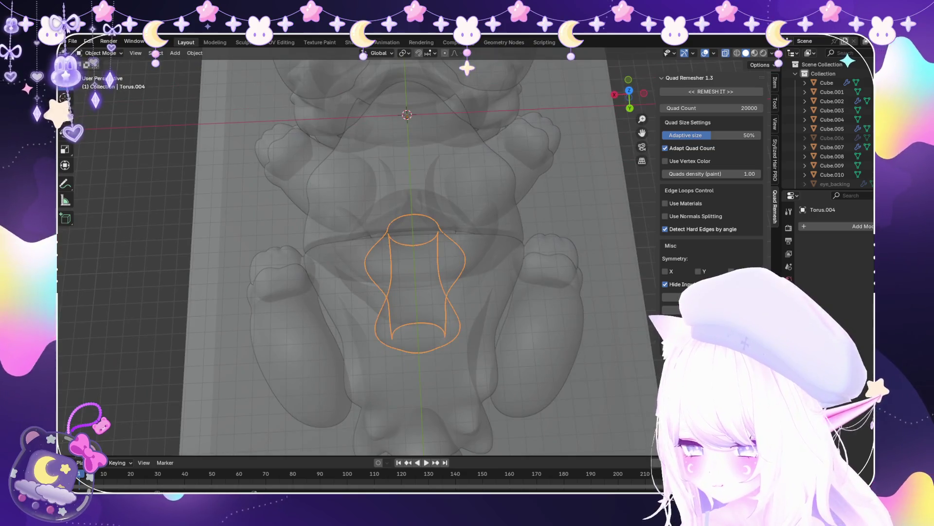
pyautogui.click(98, 52)
pyautogui.click(97, 85)
pyautogui.scroll(3, 448, 311)
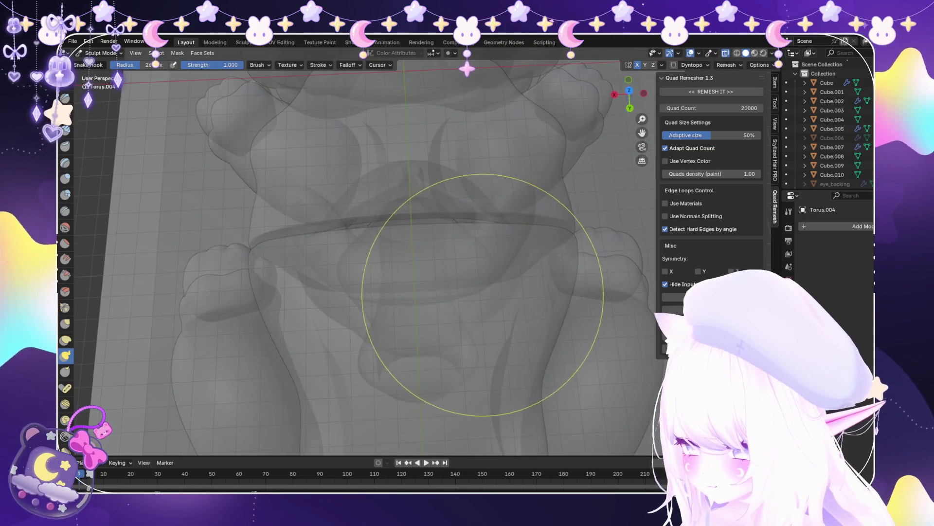
pyautogui.moveTo(501, 277)
pyautogui.mouseDown(button='middle')
pyautogui.moveTo(467, 258)
pyautogui.moveTo(459, 292)
pyautogui.moveTo(559, 254)
pyautogui.moveTo(515, 242)
pyautogui.mouseUp(button='middle')
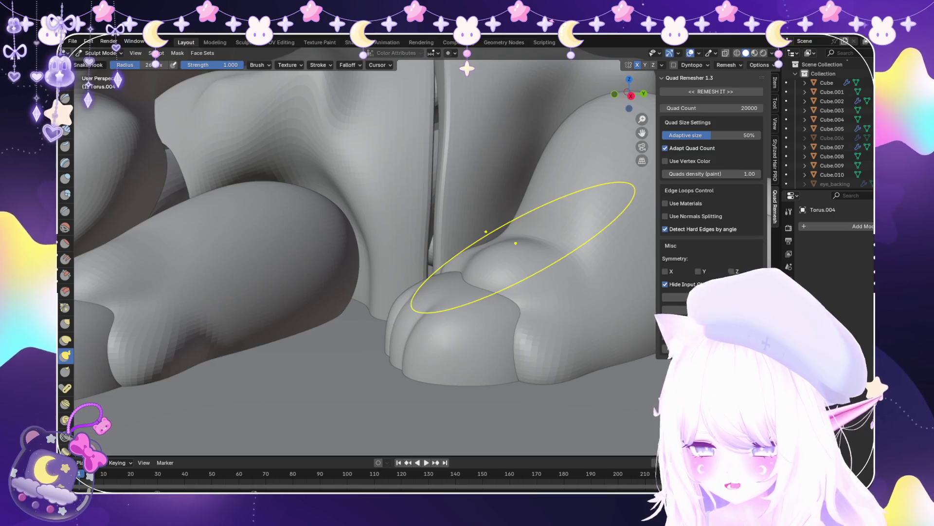
# In Right view with X-ray on, Snake Hook Torus.004 along the body seam
pyautogui.press('KP_3')
pyautogui.hotkey('alt', 'z')
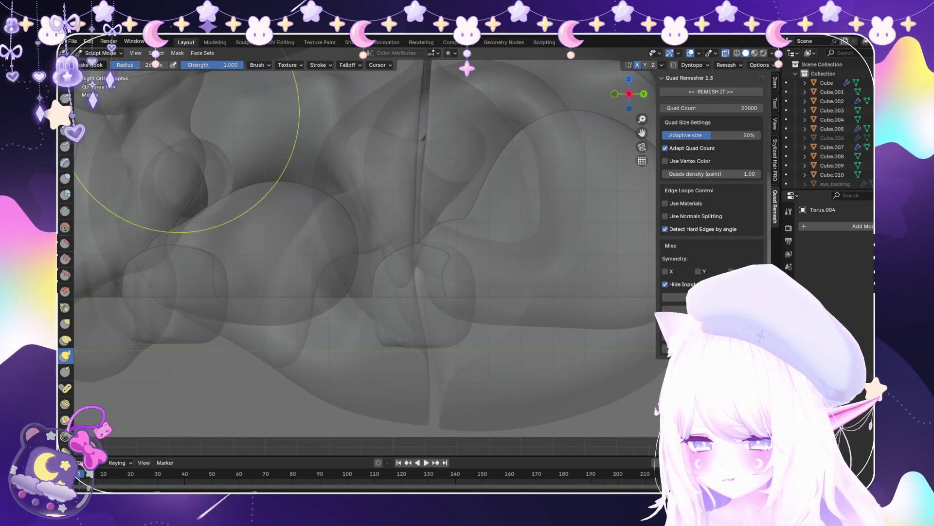
pyautogui.hotkey('alt', 'z')
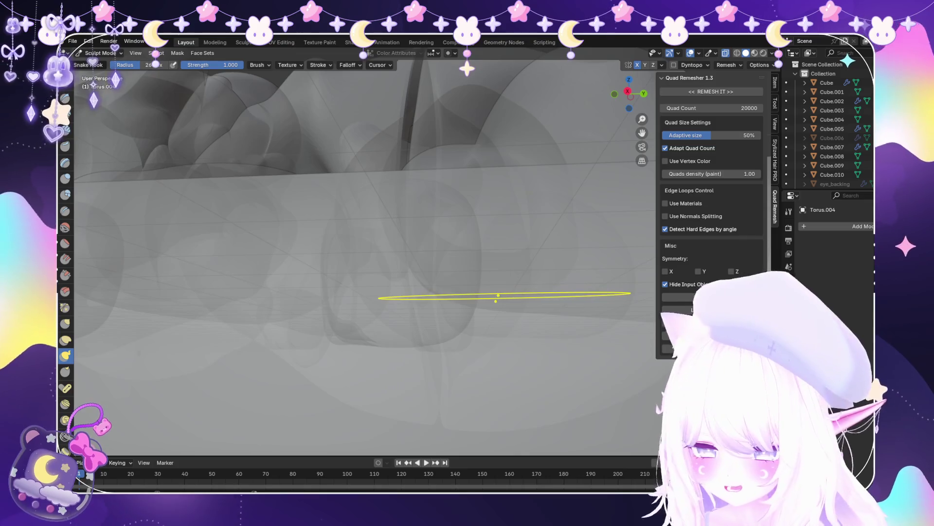
pyautogui.hotkey('alt', 'z')
pyautogui.scroll(2, 417, 250)
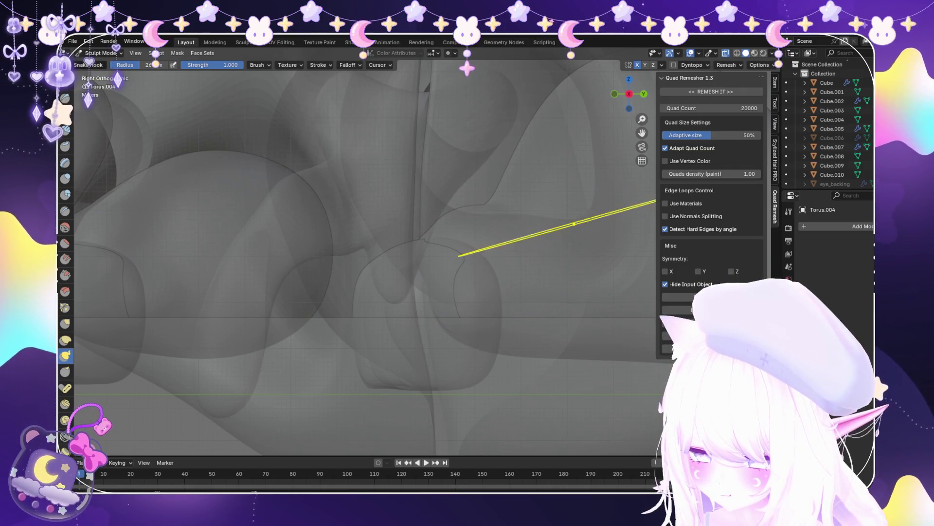
pyautogui.keyDown('shift'); pyautogui.moveTo(577, 227); pyautogui.dragTo(539, 247, button='middle'); pyautogui.keyUp('shift')
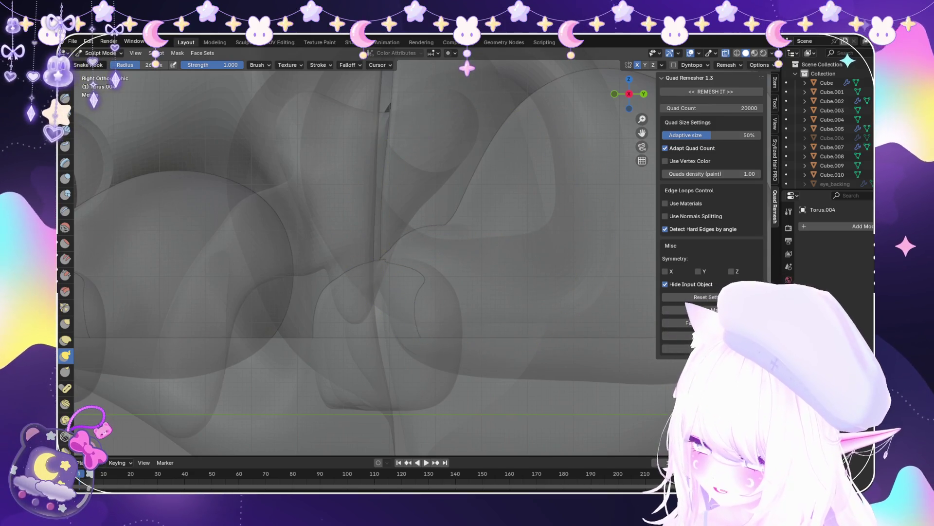
pyautogui.scroll(1, 509, 233)
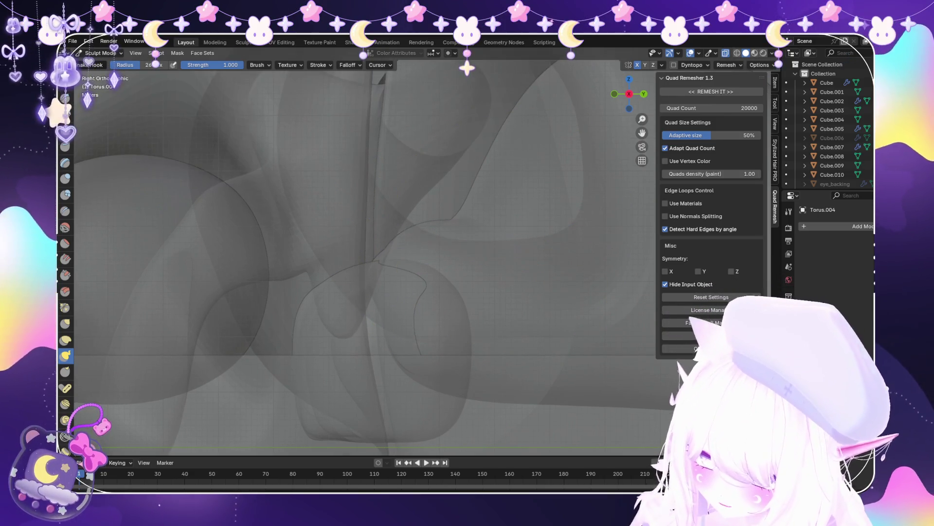
pyautogui.scroll(-3, 434, 267)
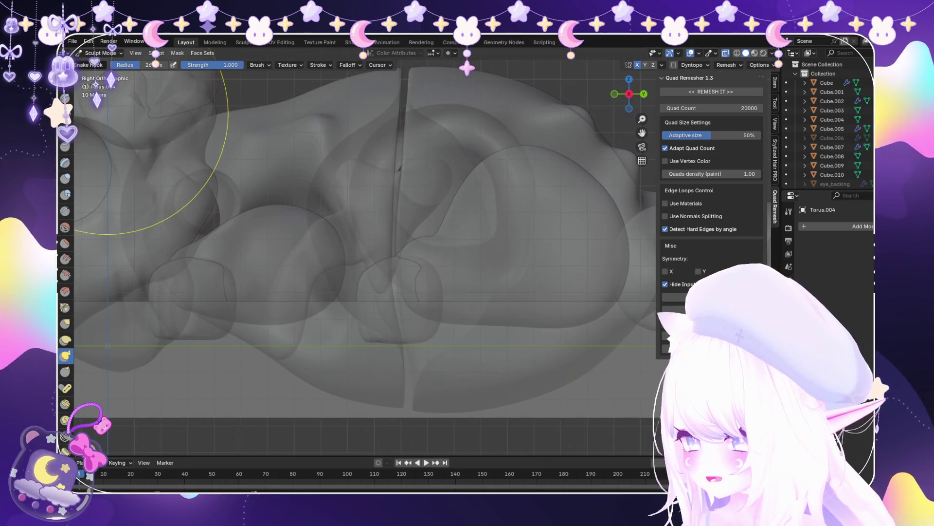
# Finish Snake Hook sculpting on Torus.002 at the seam and drop to Object Mode
pyautogui.scroll(-2, 416, 192)
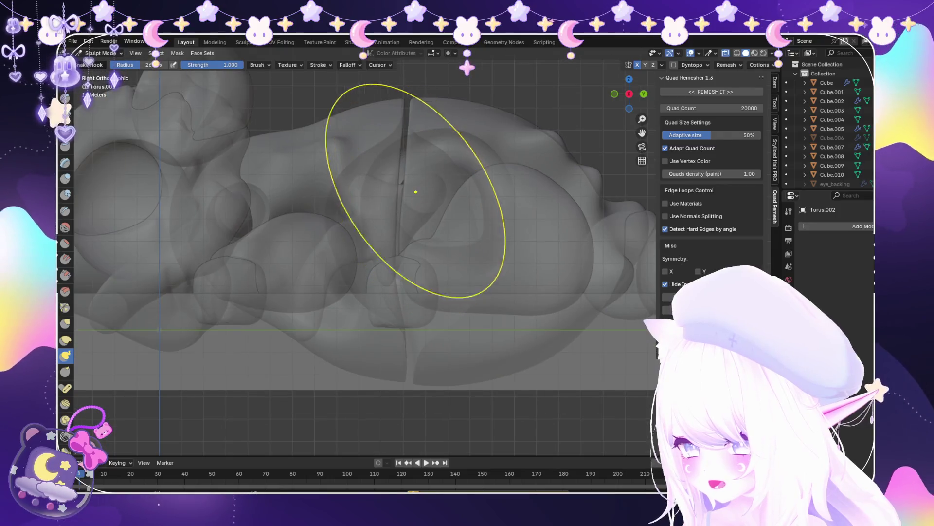
pyautogui.scroll(2, 401, 182)
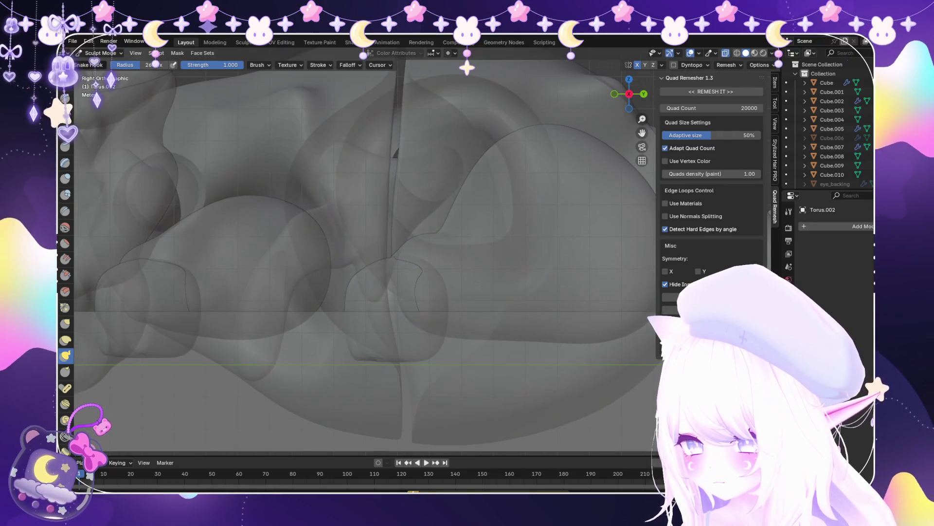
pyautogui.scroll(2, 476, 166)
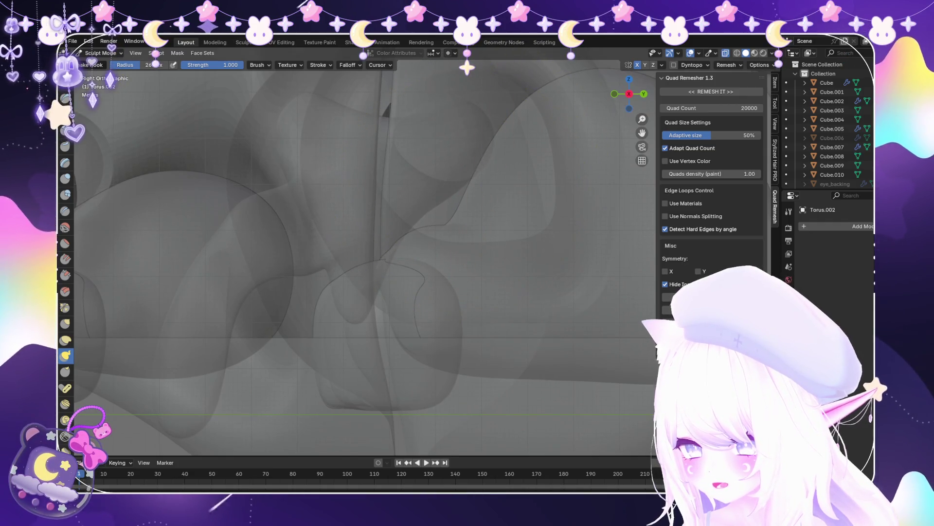
pyautogui.scroll(1, 449, 204)
pyautogui.scroll(-3, 413, 194)
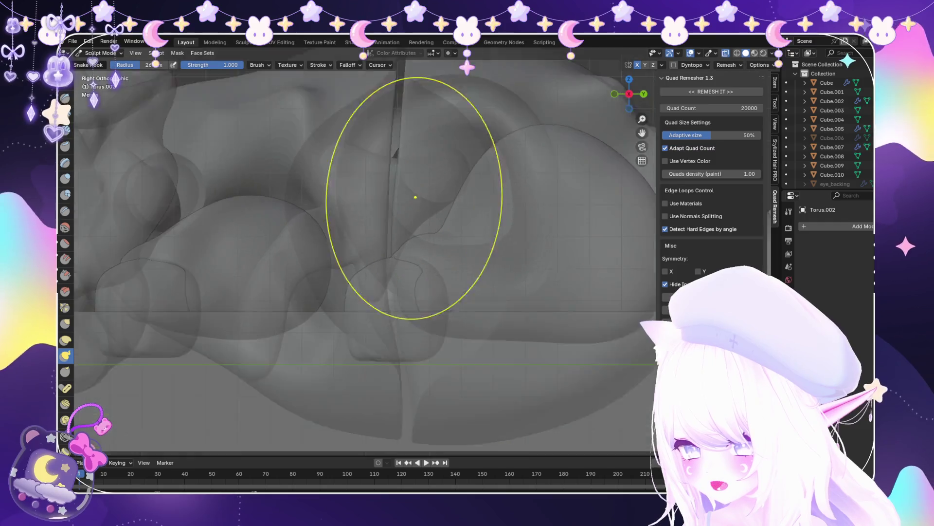
pyautogui.click(97, 53)
pyautogui.click(98, 64)
pyautogui.moveTo(341, 243)
pyautogui.mouseDown(button='middle')
pyautogui.moveTo(389, 229)
pyautogui.moveTo(351, 246)
pyautogui.mouseUp(button='middle')
# Re-enter Sculpt Mode on Torus.002 to inspect and touch up the seam
pyautogui.click(97, 52)
pyautogui.click(97, 73)
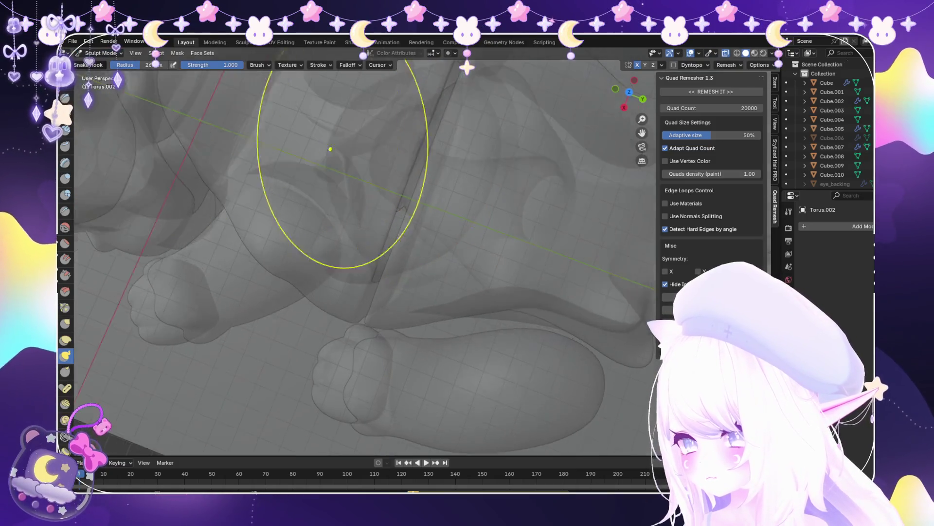
pyautogui.scroll(5, 372, 183)
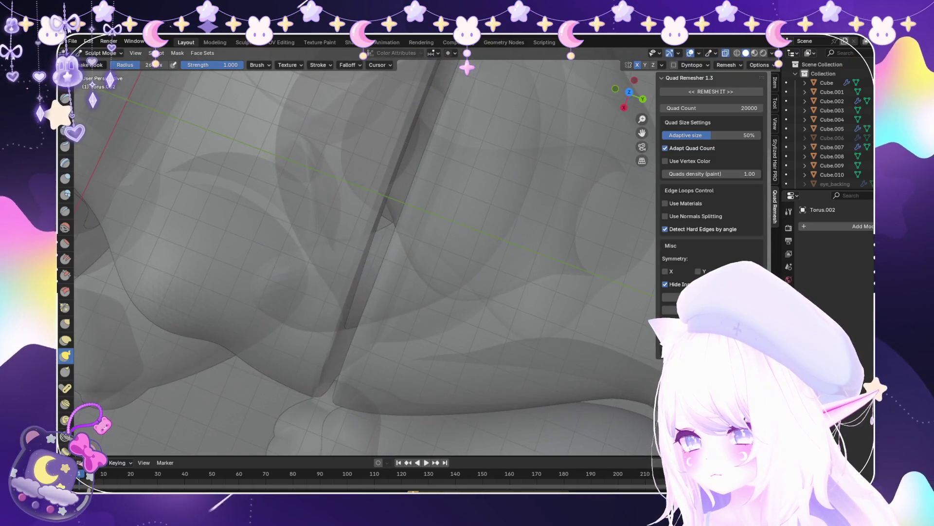
pyautogui.moveTo(450, 193)
pyautogui.mouseDown(button='middle')
pyautogui.moveTo(444, 188)
pyautogui.moveTo(443, 211)
pyautogui.moveTo(434, 145)
pyautogui.mouseUp(button='middle')
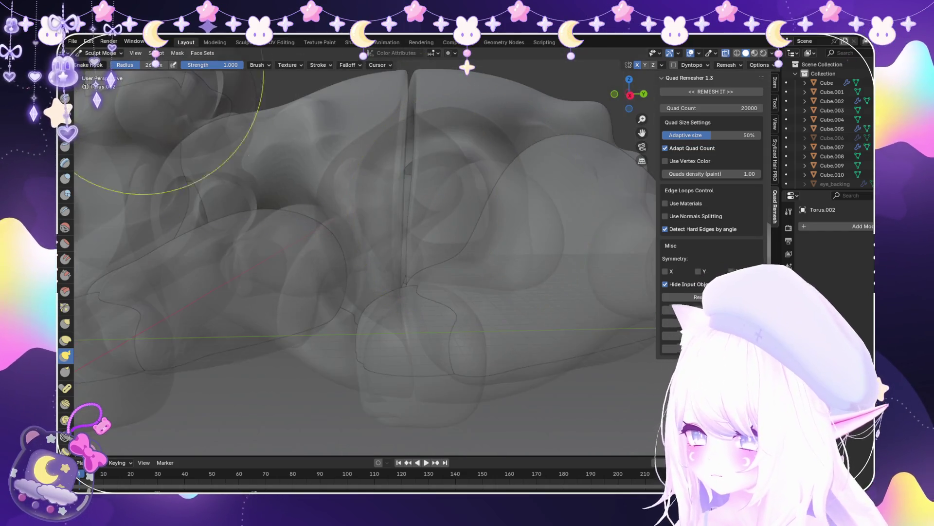
# Return to Object Mode and turn X-ray off for solid shading
pyautogui.hotkey('ctrl', 'Tab')
pyautogui.hotkey('alt', 'z')
pyautogui.moveTo(379, 201)
pyautogui.mouseDown(button='middle')
pyautogui.moveTo(341, 229)
pyautogui.moveTo(399, 209)
pyautogui.mouseUp(button='middle')
pyautogui.scroll(-8, 340, 228)
# Select the head-side body piece Cube.002 and switch it to Sculpt Mode
pyautogui.scroll(3, 399, 209)
pyautogui.scroll(6, 390, 223)
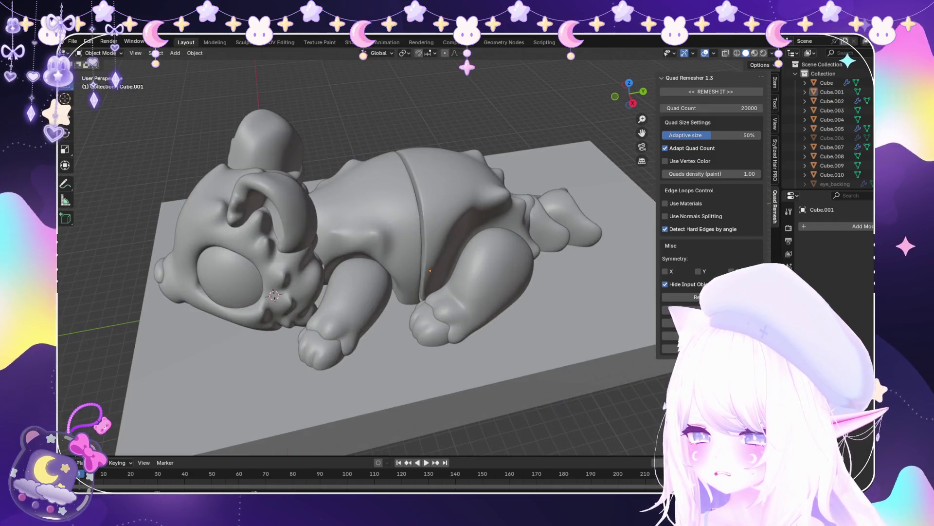
pyautogui.click(389, 224)
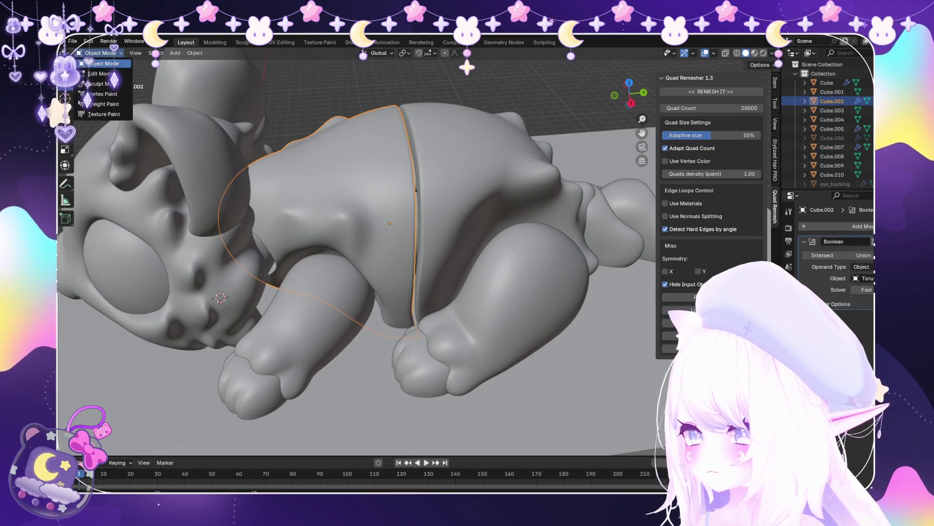
pyautogui.click(103, 84)
# Snake Hook Cube.002's seam edge to match the other half, then exit Sculpt Mode
pyautogui.scroll(4, 438, 210)
pyautogui.scroll(-1, 414, 161)
pyautogui.scroll(3, 375, 115)
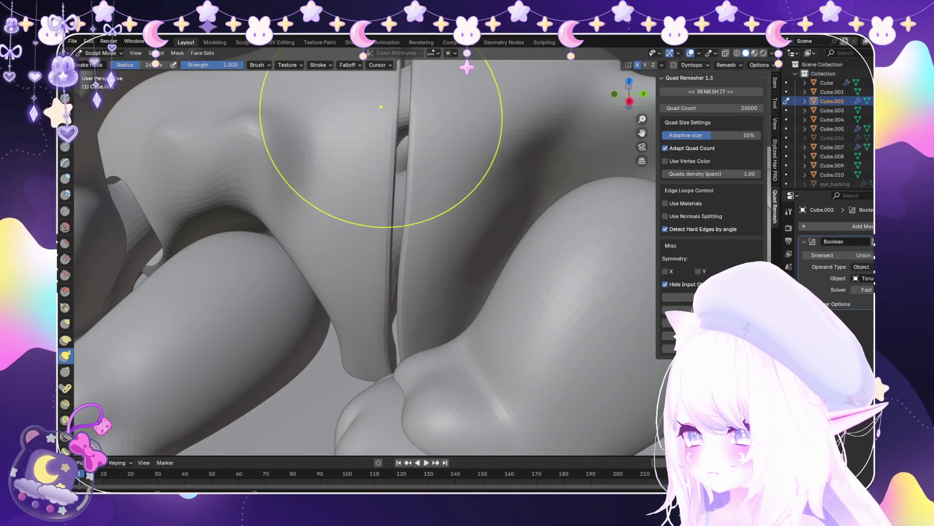
pyautogui.scroll(3, 410, 119)
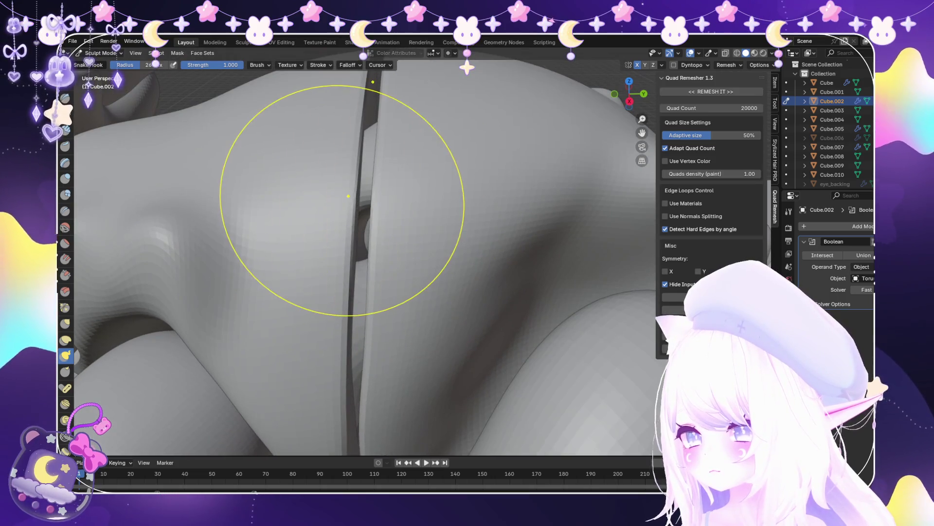
pyautogui.moveTo(355, 226)
pyautogui.mouseDown(button='middle')
pyautogui.moveTo(340, 190)
pyautogui.moveTo(355, 181)
pyautogui.moveTo(239, 200)
pyautogui.moveTo(323, 208)
pyautogui.moveTo(449, 129)
pyautogui.mouseUp(button='middle')
pyautogui.scroll(6, 443, 176)
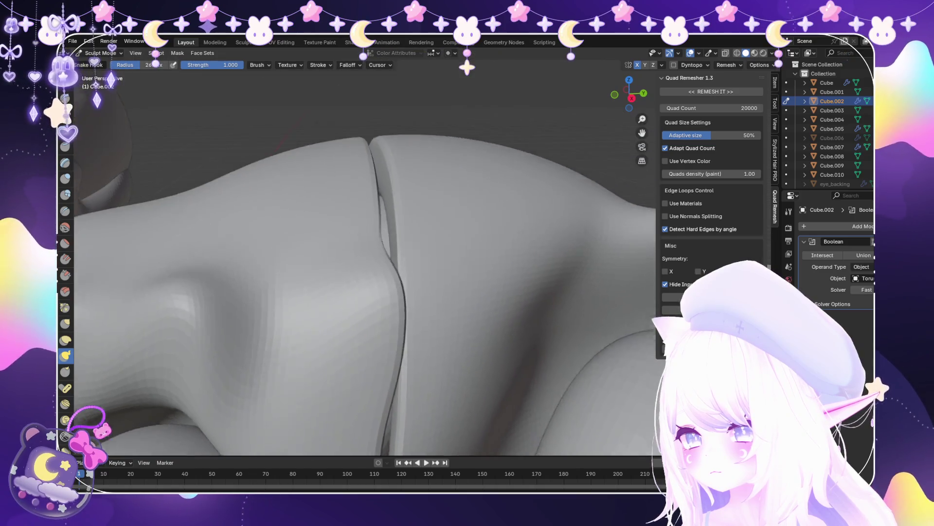
pyautogui.moveTo(336, 155)
pyautogui.mouseDown(button='middle')
pyautogui.moveTo(344, 151)
pyautogui.moveTo(337, 148)
pyautogui.mouseUp(button='middle')
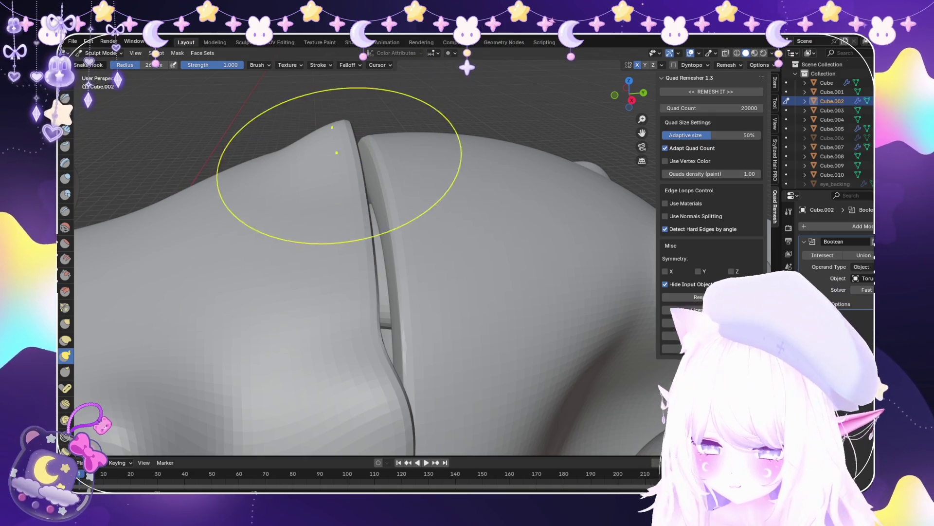
pyautogui.scroll(-4, 374, 237)
pyautogui.scroll(-5, 373, 237)
pyautogui.moveTo(373, 236)
pyautogui.mouseDown(button='middle')
pyautogui.moveTo(313, 354)
pyautogui.moveTo(341, 291)
pyautogui.mouseUp(button='middle')
pyautogui.scroll(3, 340, 292)
pyautogui.scroll(3, 231, 201)
pyautogui.scroll(2, 386, 243)
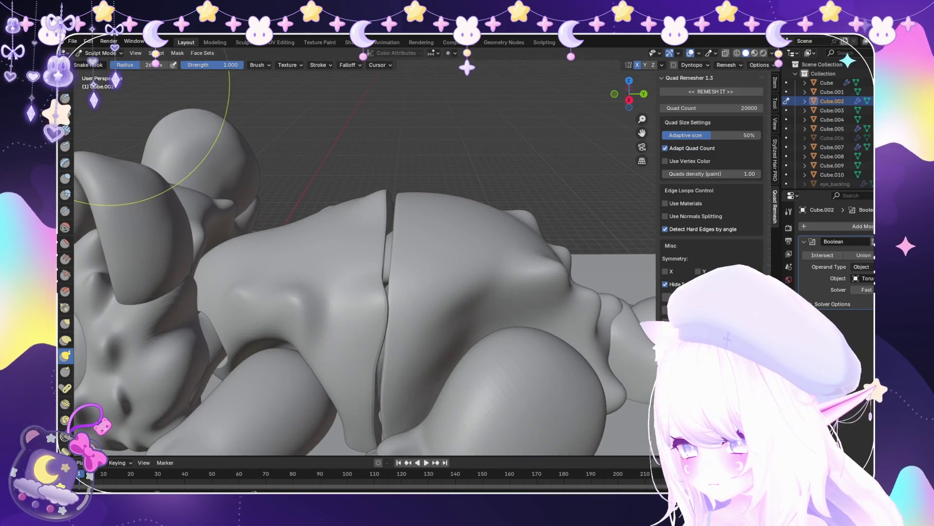
pyautogui.click(100, 64)
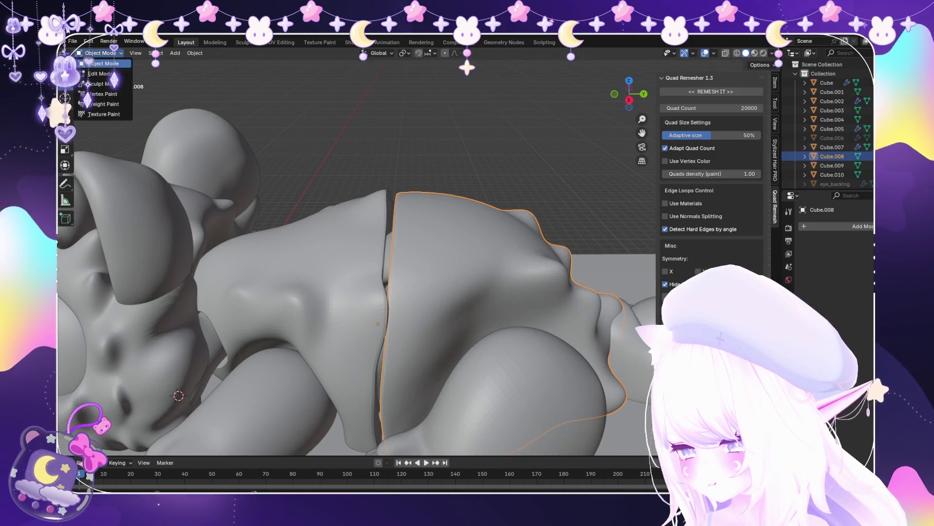
# Switch Cube.008 to Sculpt Mode and Snake Hook its seam edge
pyautogui.click(103, 83)
pyautogui.scroll(3, 378, 289)
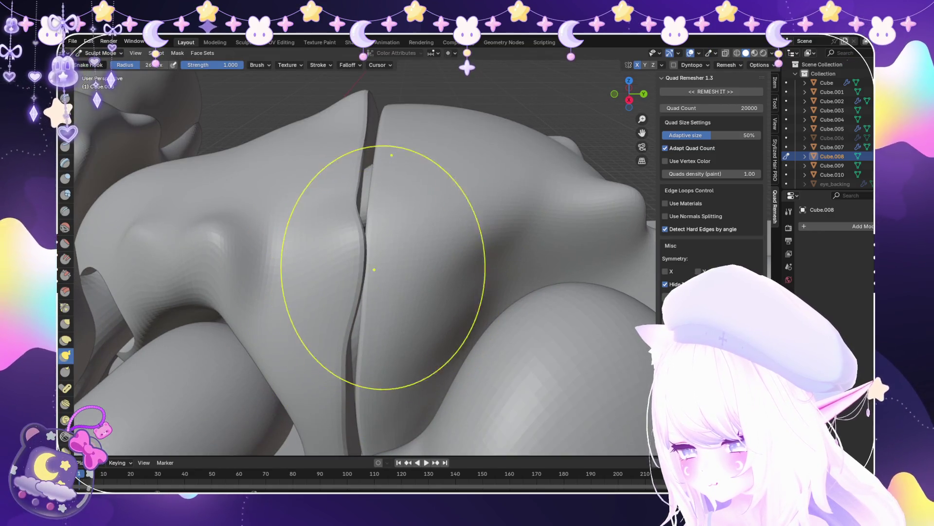
pyautogui.scroll(5, 369, 270)
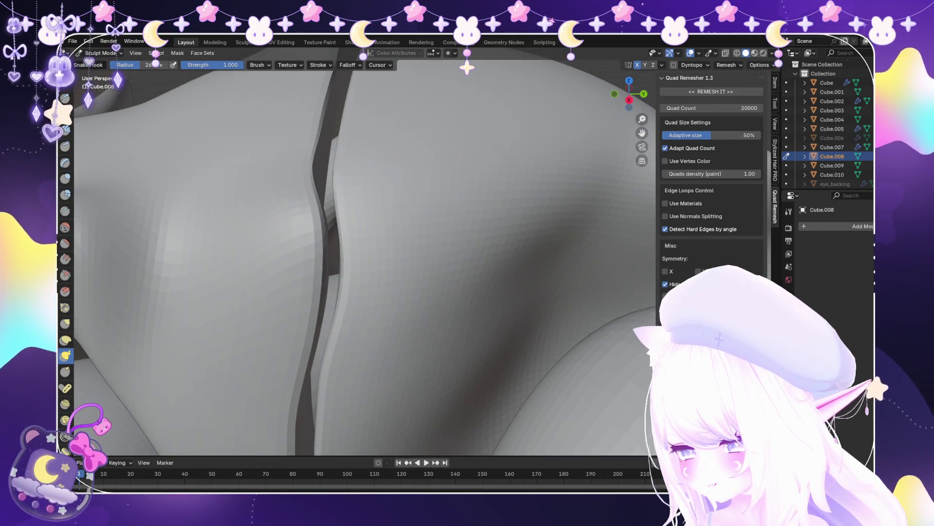
pyautogui.moveTo(354, 272); pyautogui.dragTo(381, 175, button='middle')
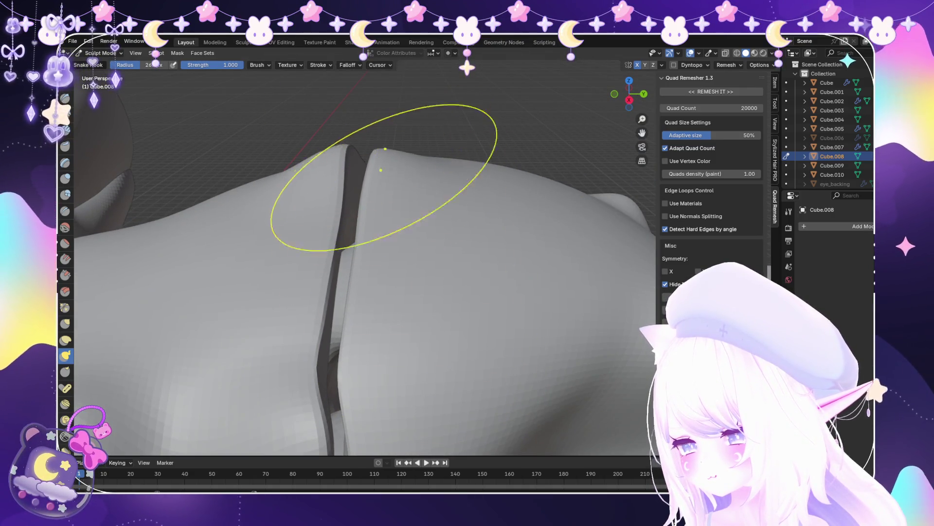
pyautogui.scroll(-4, 375, 160)
pyautogui.moveTo(375, 159); pyautogui.dragTo(365, 281, button='middle')
pyautogui.scroll(3, 365, 282)
# Finish shaping Cube.008's seam from the side and return to Object Mode
pyautogui.moveTo(427, 309)
pyautogui.mouseDown(button='middle')
pyautogui.moveTo(504, 243)
pyautogui.moveTo(499, 265)
pyautogui.moveTo(490, 240)
pyautogui.moveTo(532, 229)
pyautogui.moveTo(487, 272)
pyautogui.moveTo(304, 337)
pyautogui.mouseUp(button='middle')
pyautogui.scroll(-3, 501, 271)
pyautogui.scroll(-6, 500, 219)
pyautogui.scroll(2, 486, 273)
pyautogui.scroll(-2, 486, 272)
pyautogui.scroll(-2, 303, 337)
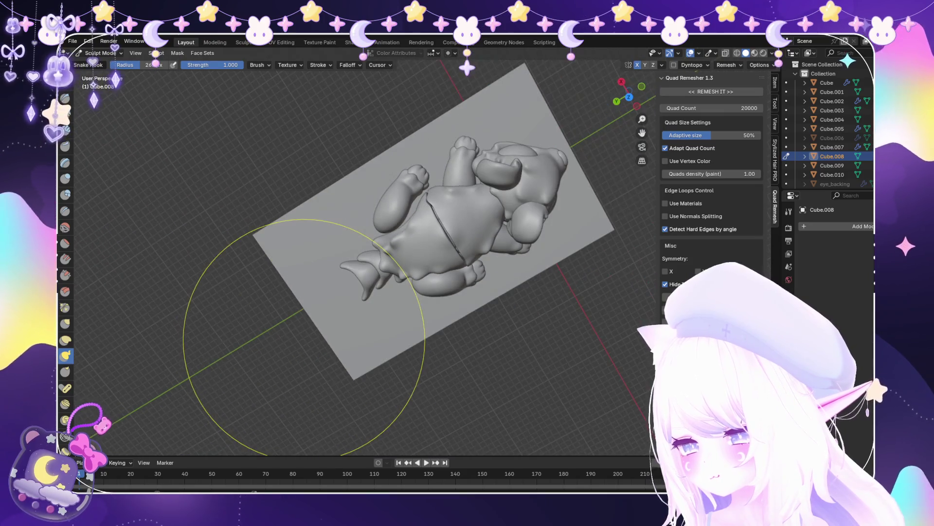
pyautogui.click(102, 63)
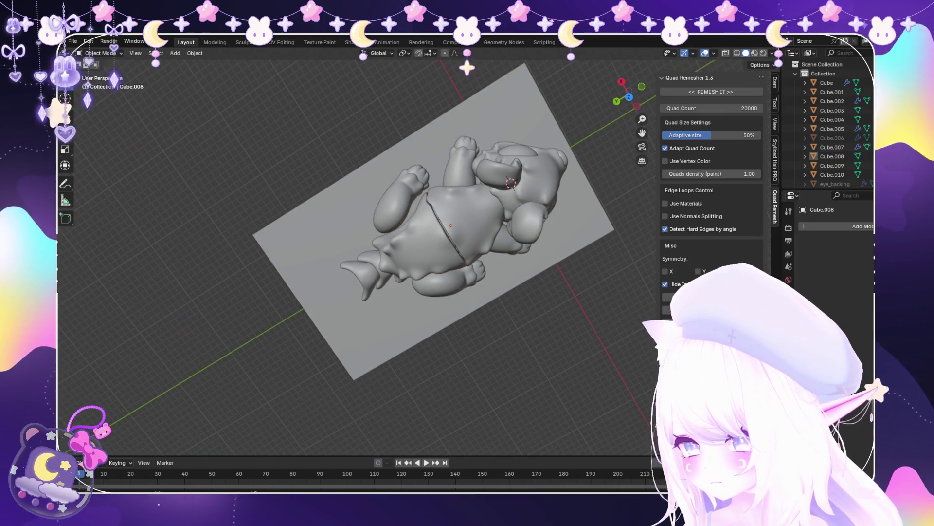
pyautogui.moveTo(341, 253)
pyautogui.mouseDown(button='middle')
pyautogui.moveTo(399, 165)
pyautogui.moveTo(389, 250)
pyautogui.moveTo(520, 243)
pyautogui.mouseUp(button='middle')
# Add a cylinder mesh to the scene and scale it roughly
pyautogui.click(175, 53)
pyautogui.moveTo(195, 63)
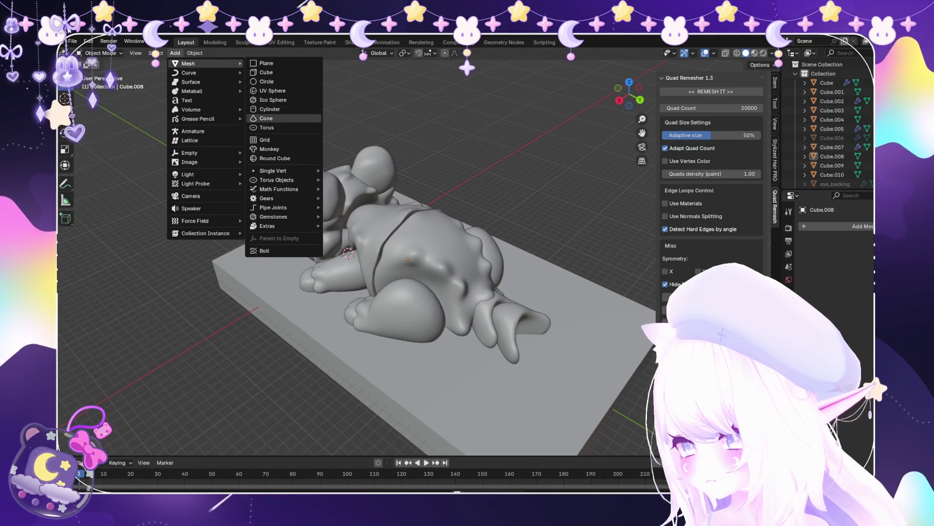
pyautogui.click(270, 109)
pyautogui.press('g')
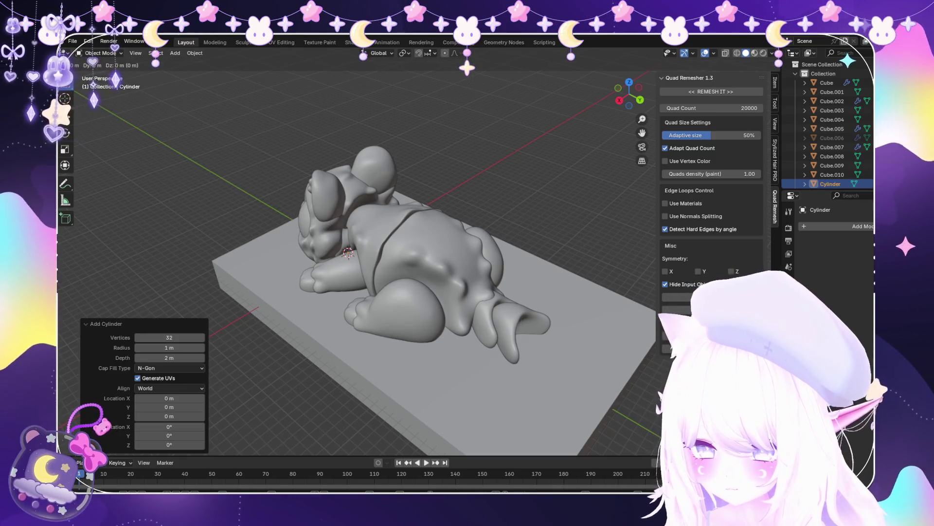
pyautogui.press('s')
pyautogui.press('Return')
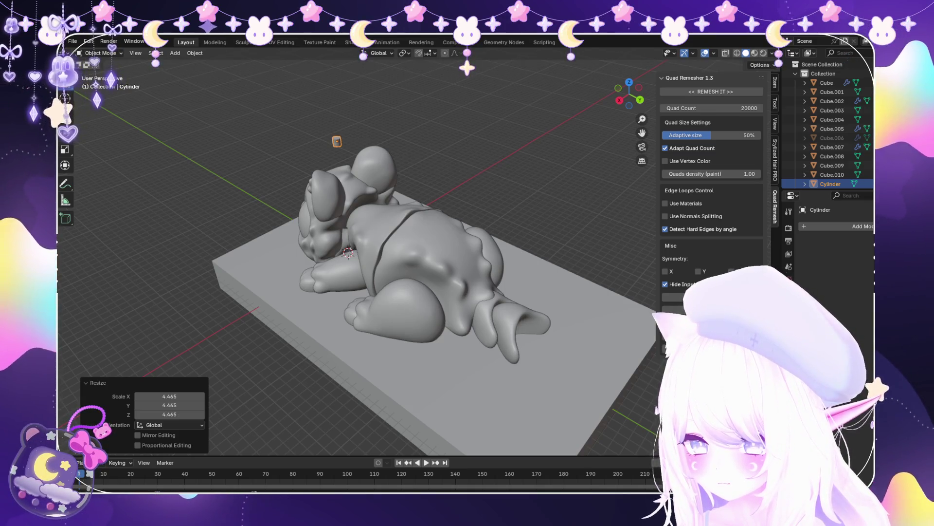
pyautogui.moveTo(370, 253); pyautogui.dragTo(341, 258, button='middle')
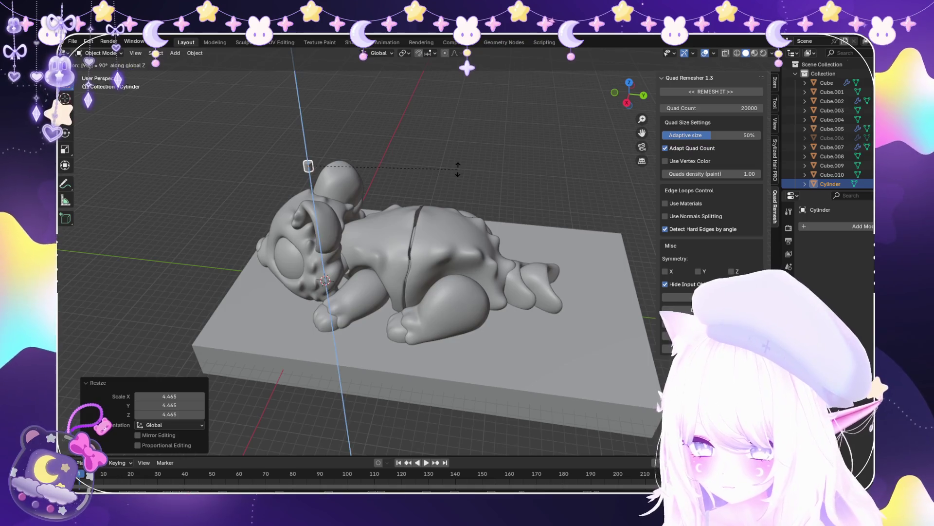
# Rotate the cylinder 90° about X and 90° about Z, then shift it along Y
pyautogui.press('r')
pyautogui.press('x')
pyautogui.press('9')
pyautogui.press('0')
pyautogui.press('Return')
pyautogui.press('r')
pyautogui.press('z')
pyautogui.press('9')
pyautogui.press('0')
pyautogui.press('Return')
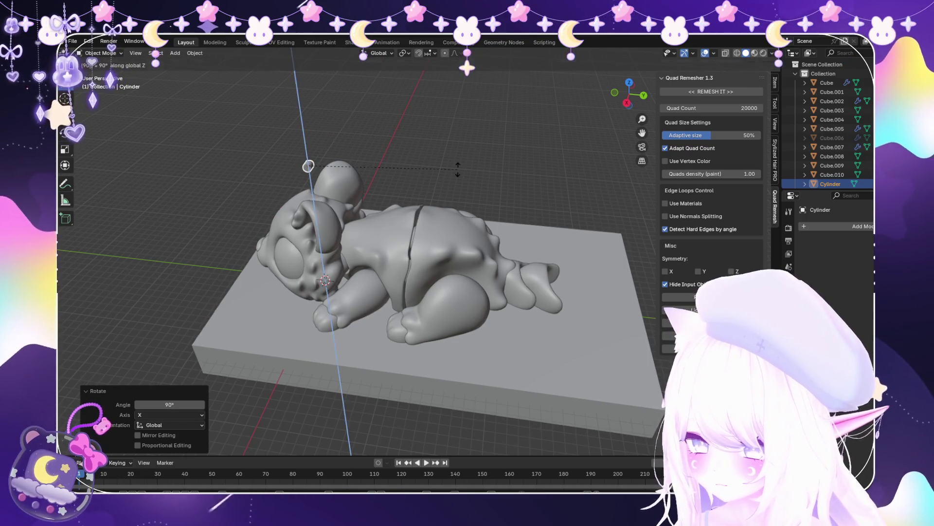
pyautogui.press('g')
pyautogui.press('Return')
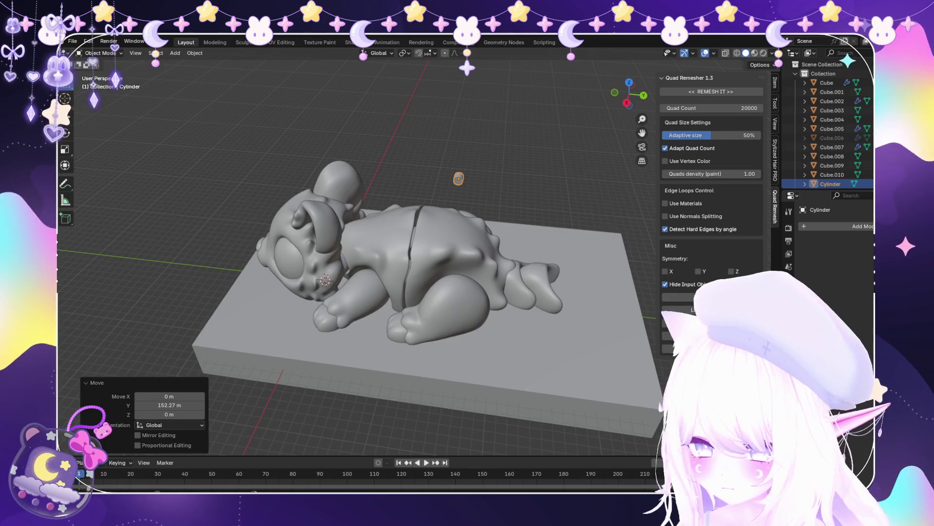
# In Right view, lower the cylinder vertically to Z -108.14 m
pyautogui.press('KP_3')
pyautogui.press('g')
pyautogui.press('z')
pyautogui.press('Return')
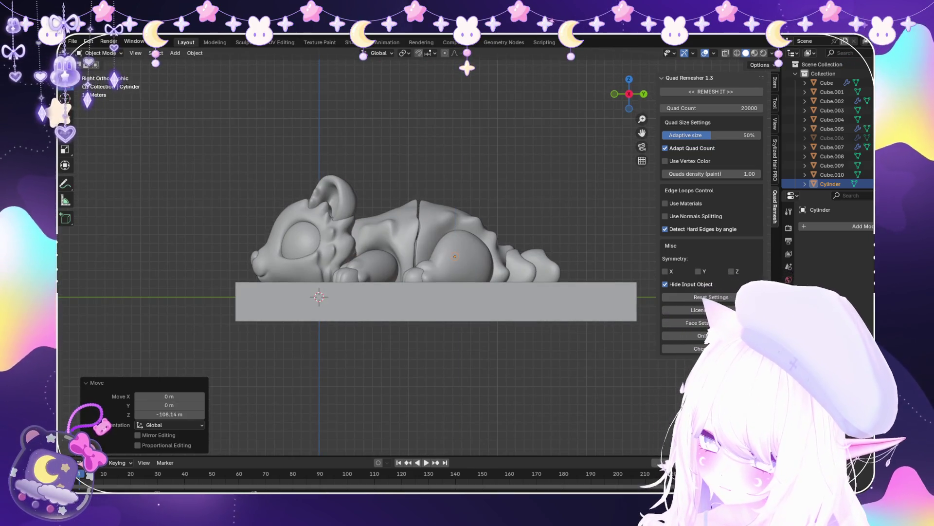
# With X-ray on, scale the cylinder by 2.327, then stretch it along X in Front view
pyautogui.hotkey('alt', 'z')
pyautogui.scroll(3, 415, 250)
pyautogui.press('s')
pyautogui.press('Return')
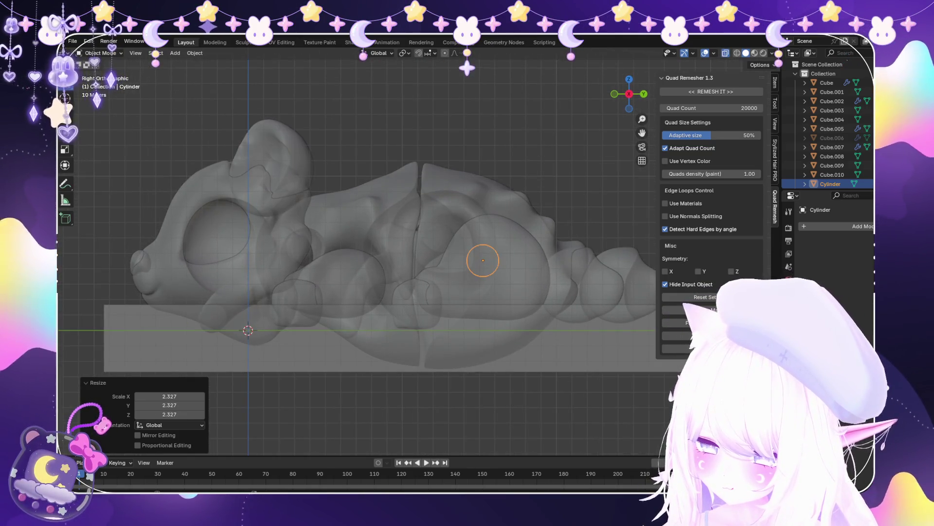
pyautogui.press('KP_1')
pyautogui.press('s')
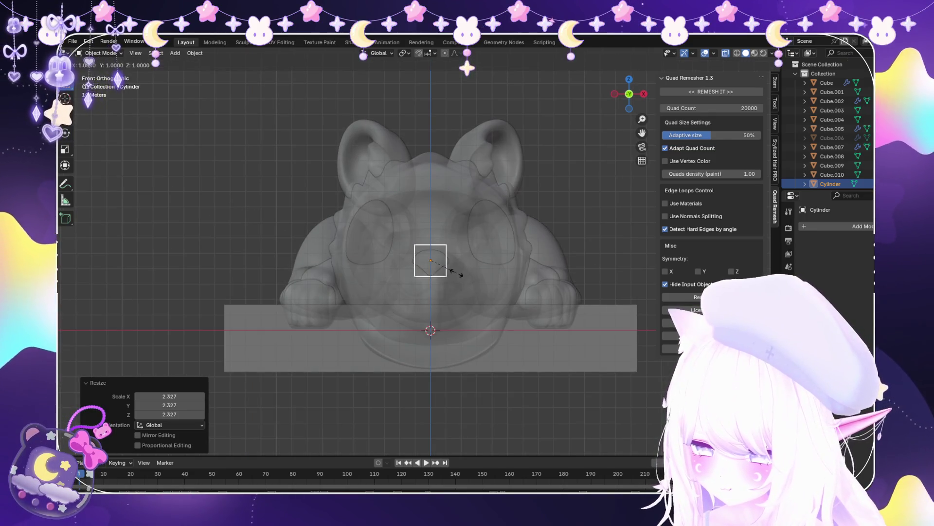
pyautogui.click(521, 279)
# Lengthen the cylinder further along X into a rod and turn X-ray off
pyautogui.moveTo(521, 279)
pyautogui.mouseDown(button='middle')
pyautogui.moveTo(477, 253)
pyautogui.moveTo(511, 272)
pyautogui.mouseUp(button='middle')
pyautogui.scroll(2, 408, 273)
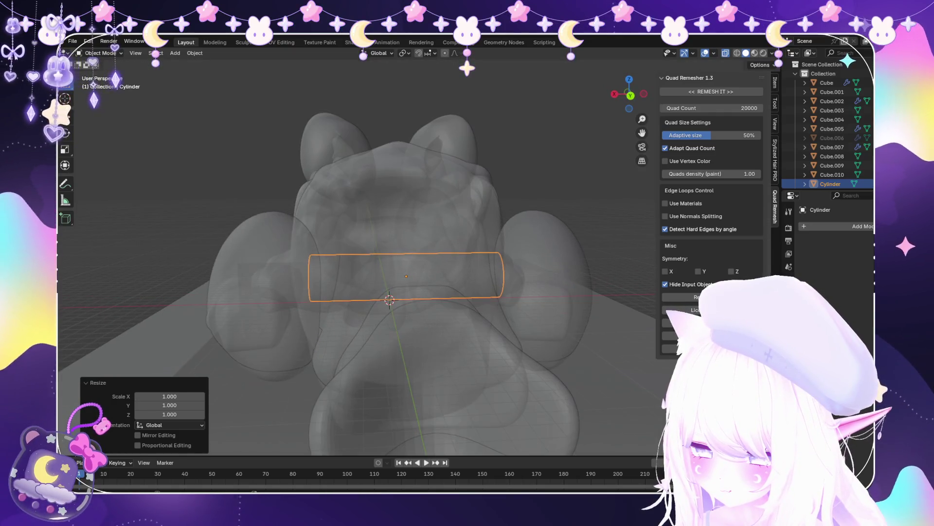
pyautogui.press('s')
pyautogui.press('x')
pyautogui.click(484, 275)
pyautogui.moveTo(484, 276)
pyautogui.mouseDown(button='middle')
pyautogui.moveTo(467, 234)
pyautogui.moveTo(467, 253)
pyautogui.moveTo(438, 263)
pyautogui.moveTo(467, 273)
pyautogui.moveTo(447, 253)
pyautogui.mouseUp(button='middle')
pyautogui.hotkey('alt', 'z')
# Lower the peg along Z and slide it along Y toward the hind leg
pyautogui.press('g')
pyautogui.press('z')
pyautogui.click(467, 273)
pyautogui.press('g')
pyautogui.press('y')
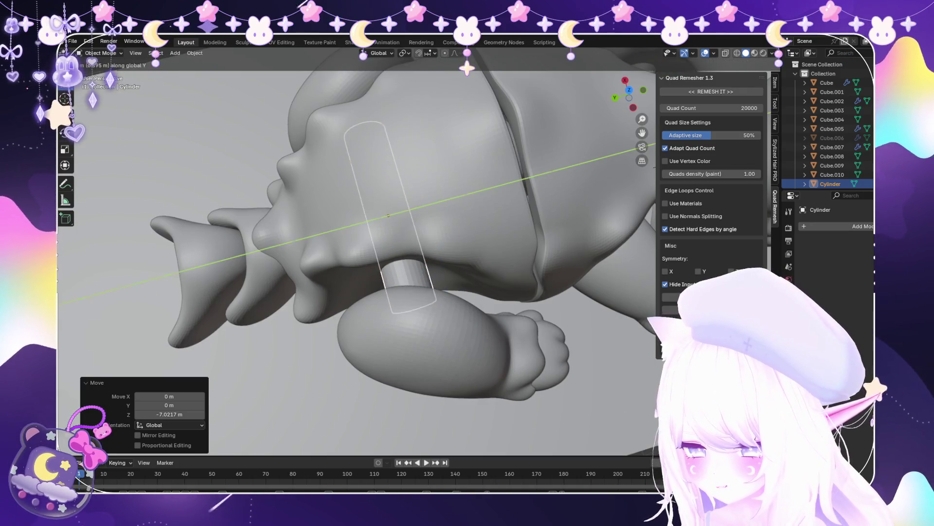
pyautogui.press('Return')
# In Edit Mode with X-ray, extrude the cylinder's end face to lengthen the peg
pyautogui.click(100, 52)
pyautogui.click(99, 74)
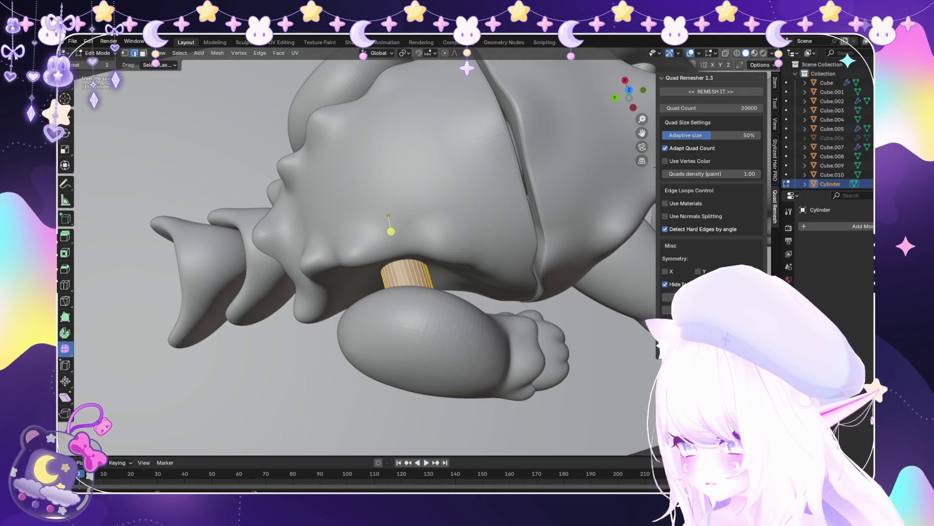
pyautogui.moveTo(390, 229)
pyautogui.mouseDown(button='middle')
pyautogui.moveTo(446, 263)
pyautogui.moveTo(469, 308)
pyautogui.mouseUp(button='middle')
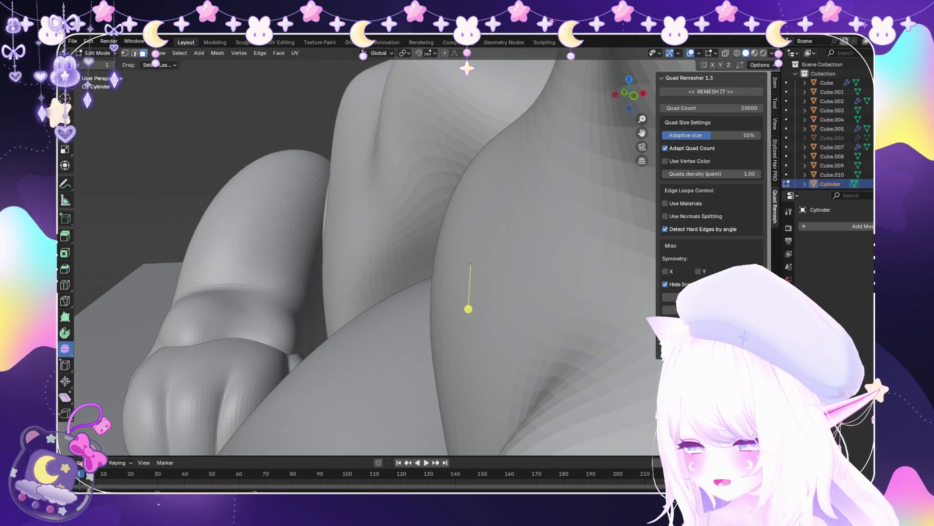
pyautogui.hotkey('alt', 'z')
pyautogui.click(340, 273)
pyautogui.moveTo(296, 276); pyautogui.dragTo(261, 278)
pyautogui.hotkey('alt', 'z')
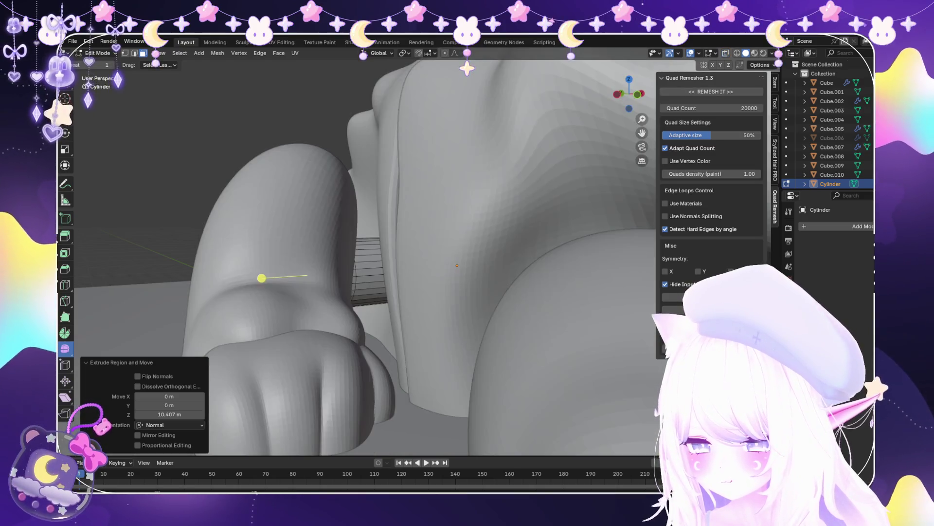
pyautogui.press('Tab')
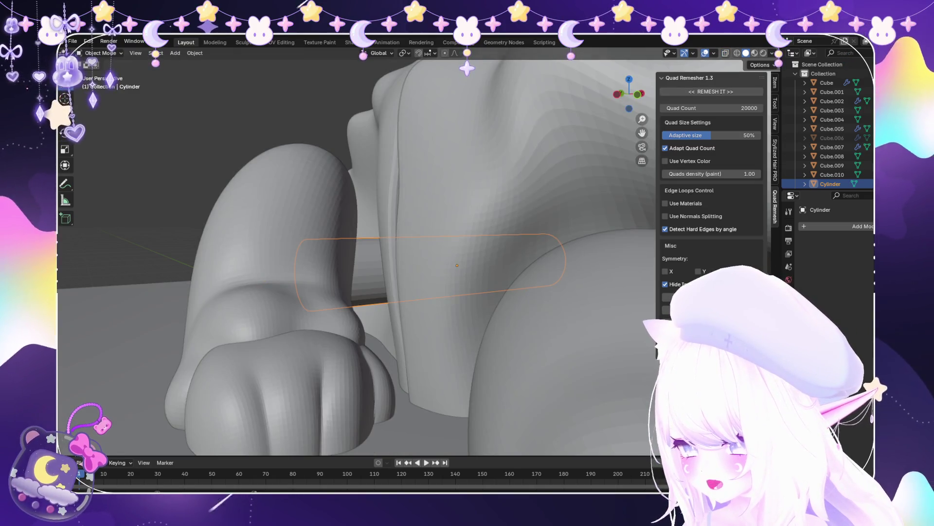
# Fine-tune the peg's height along Z across the hip seam, then add level-1 subdivision
pyautogui.press('g')
pyautogui.press('z')
pyautogui.press('Return')
pyautogui.moveTo(389, 219)
pyautogui.mouseDown(button='middle')
pyautogui.moveTo(399, 292)
pyautogui.moveTo(368, 270)
pyautogui.mouseUp(button='middle')
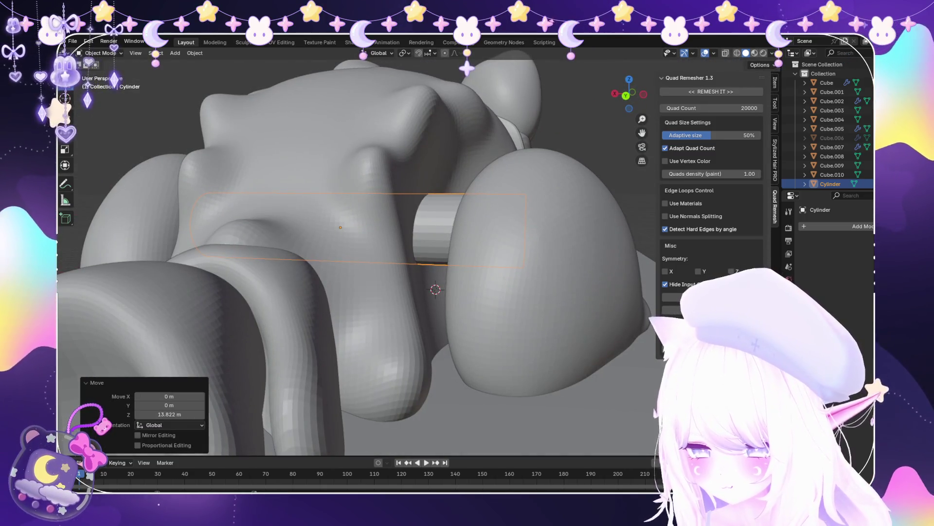
pyautogui.press('g')
pyautogui.press('z')
pyautogui.press('Return')
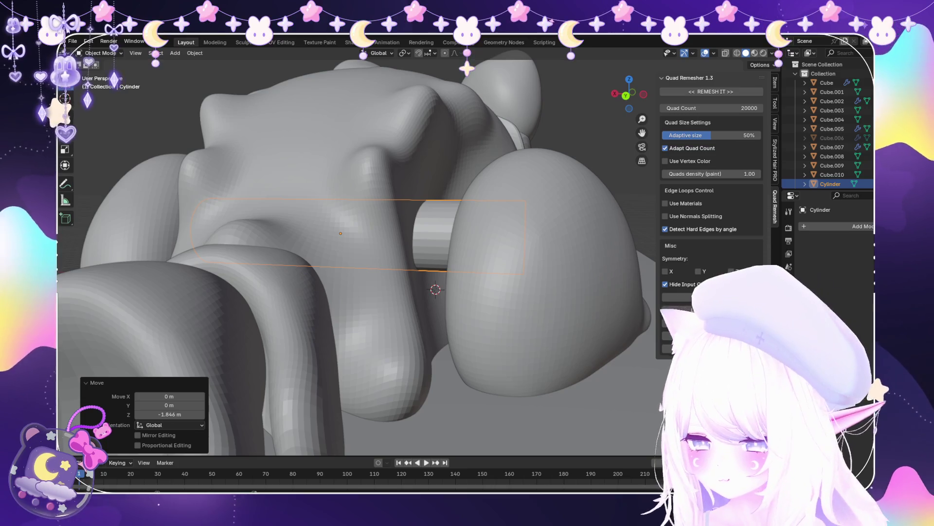
pyautogui.press('g')
pyautogui.press('z')
pyautogui.press('Return')
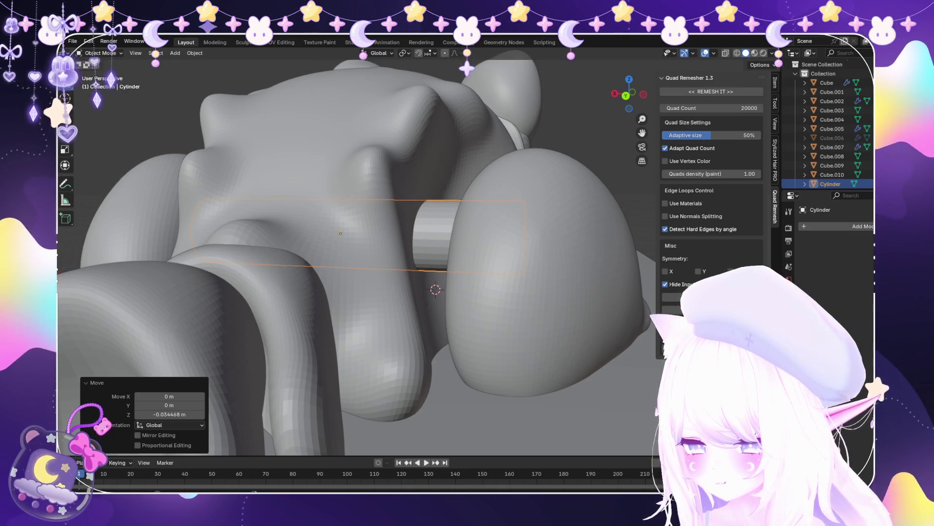
pyautogui.scroll(-3, 355, 253)
pyautogui.hotkey('ctrl', '1')
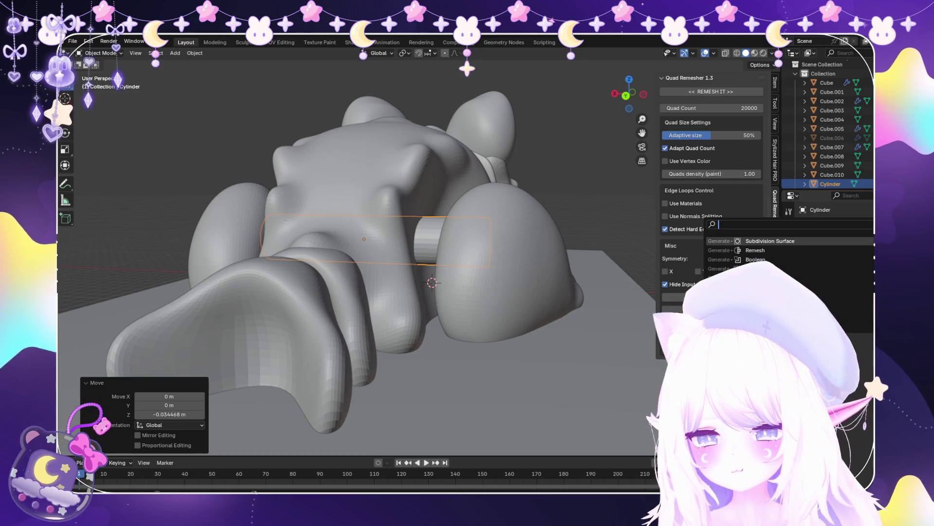
# Undo the Subdivision modifier and scale the leg peg up slightly in Edit Mode
pyautogui.hotkey('ctrl', 'z')
pyautogui.scroll(2, 356, 254)
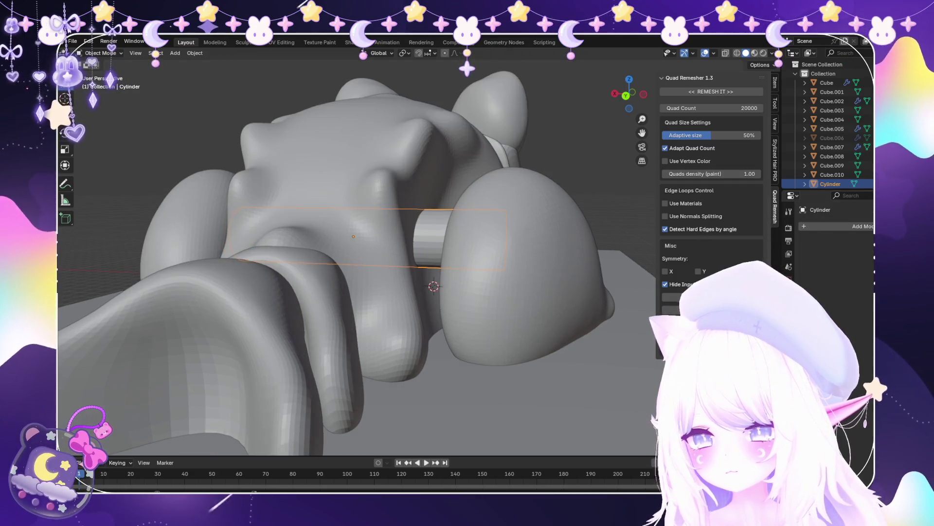
pyautogui.click(100, 73)
pyautogui.press('s')
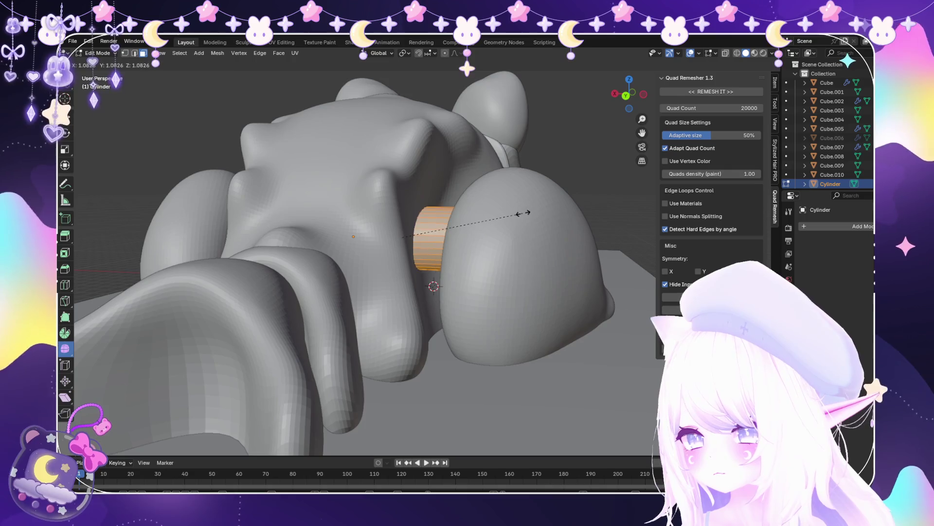
pyautogui.click(544, 211)
pyautogui.press('g')
pyautogui.press('z')
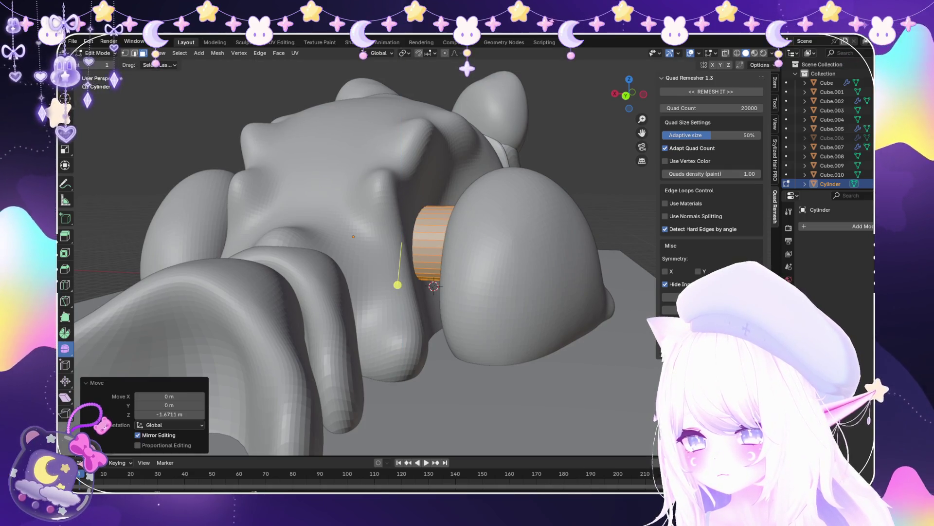
pyautogui.press('Tab')
# Frame the cylinder in X-ray and delete one end-cap face with Only Faces
pyautogui.moveTo(398, 285)
pyautogui.mouseDown(button='middle')
pyautogui.moveTo(302, 246)
pyautogui.moveTo(370, 229)
pyautogui.mouseUp(button='middle')
pyautogui.scroll(-5, 317, 243)
pyautogui.scroll(5, 370, 228)
pyautogui.press('KP_Decimal')
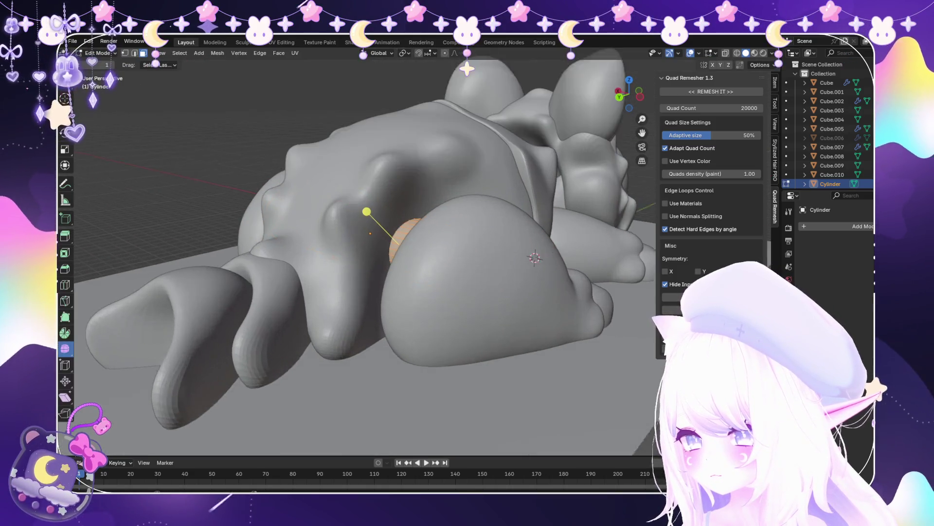
pyautogui.press('Tab')
pyautogui.hotkey('alt', 'z')
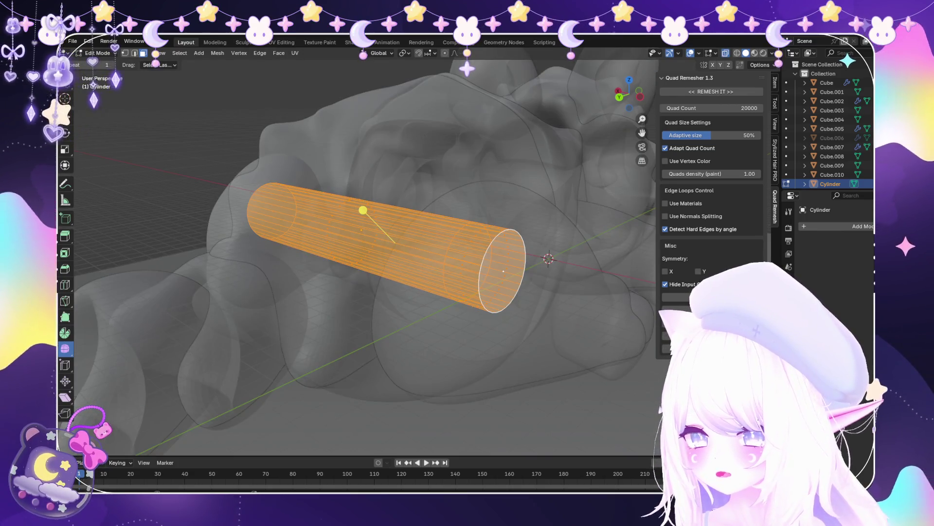
pyautogui.click(545, 281)
pyautogui.press('x')
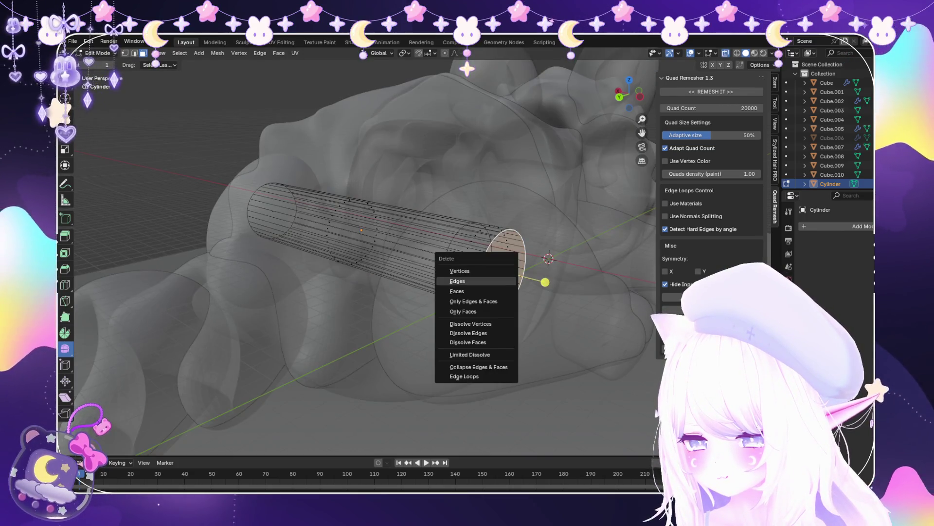
pyautogui.press('Escape')
pyautogui.press('x')
pyautogui.click(457, 291)
# Delete the opposite end cap and refill the open end with a single face
pyautogui.moveTo(456, 291)
pyautogui.mouseDown(button='middle')
pyautogui.moveTo(340, 244)
pyautogui.moveTo(438, 336)
pyautogui.moveTo(350, 253)
pyautogui.moveTo(380, 255)
pyautogui.mouseUp(button='middle')
pyautogui.click(438, 335)
pyautogui.press('x')
pyautogui.click(437, 336)
pyautogui.scroll(2, 365, 253)
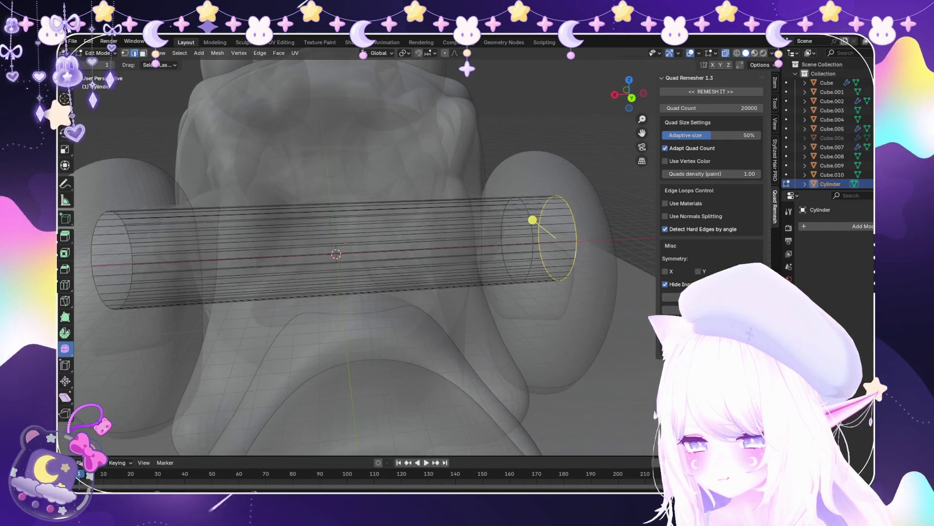
pyautogui.press('f')
# Return to Object Mode with X-ray off and view the creature's hind leg
pyautogui.moveTo(598, 236); pyautogui.dragTo(354, 223, button='middle')
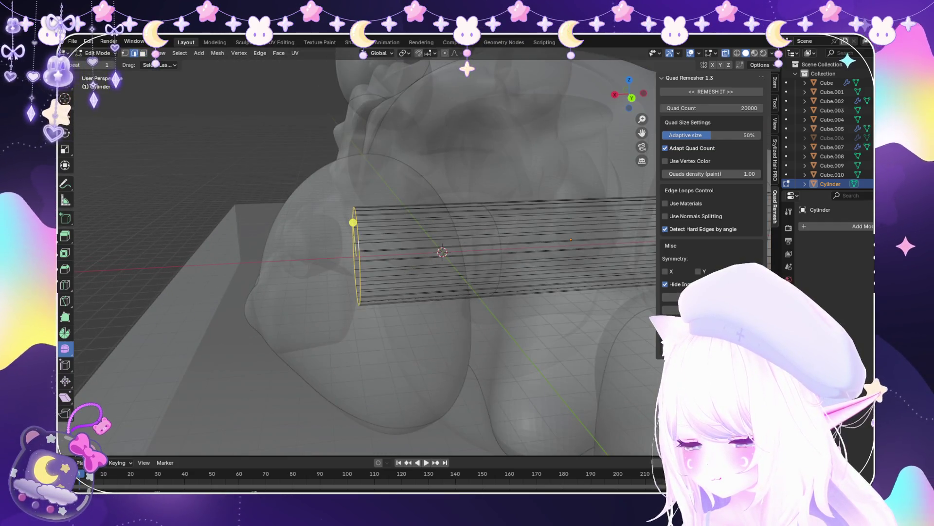
pyautogui.click(97, 53)
pyautogui.click(100, 62)
pyautogui.scroll(-5, 370, 253)
pyautogui.hotkey('alt', 'z')
pyautogui.moveTo(370, 253); pyautogui.dragTo(438, 243, button='middle')
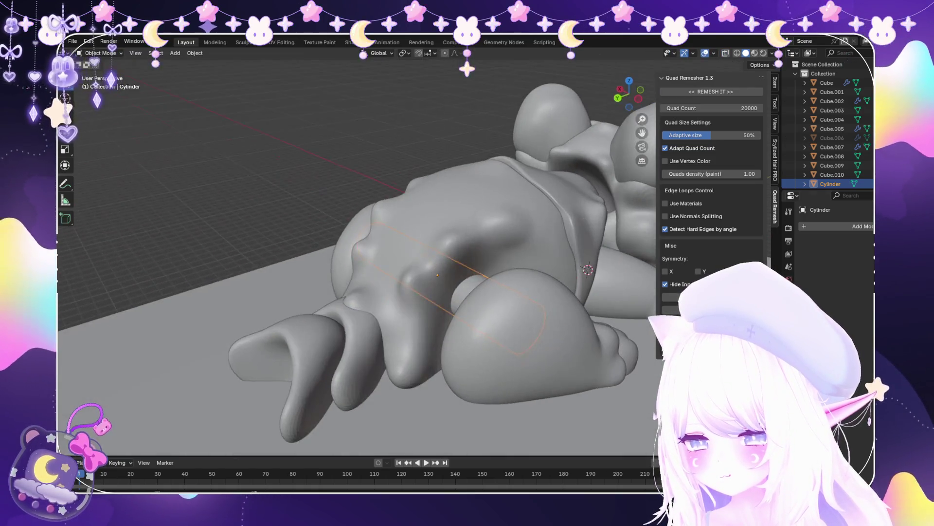
# Try a Subdivision modifier on the cylinder, undo it, and re-enter Edit Mode in X-ray
pyautogui.click(836, 226)
pyautogui.click(837, 256)
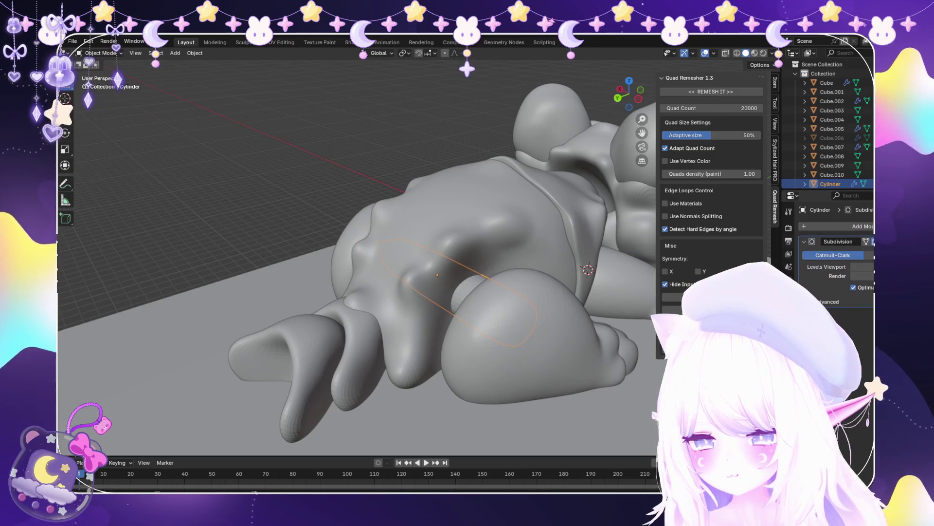
pyautogui.moveTo(370, 253); pyautogui.dragTo(438, 195, button='middle')
pyautogui.scroll(3, 438, 195)
pyautogui.hotkey('ctrl', 'z')
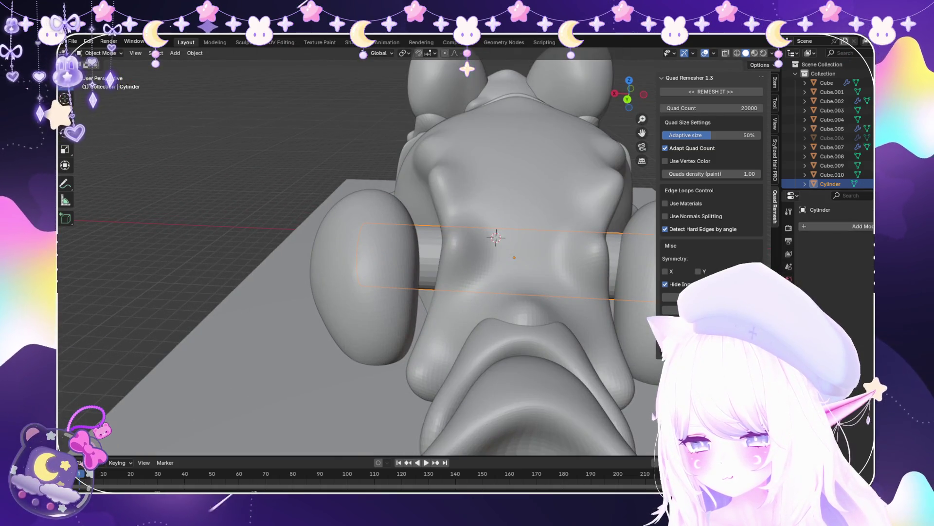
pyautogui.hotkey('alt', 'z')
pyautogui.press('Tab')
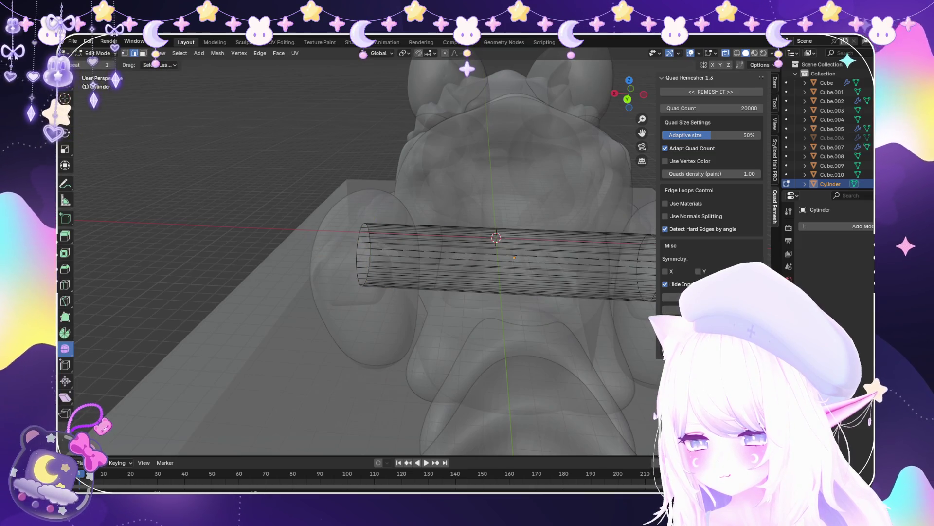
pyautogui.moveTo(438, 244)
pyautogui.mouseDown(button='middle')
pyautogui.moveTo(370, 223)
pyautogui.moveTo(340, 229)
pyautogui.moveTo(336, 263)
pyautogui.mouseUp(button='middle')
# Add a Subdivision modifier to the cylinder and return to Object Mode with X-ray off
pyautogui.click(861, 226)
pyautogui.press('Return')
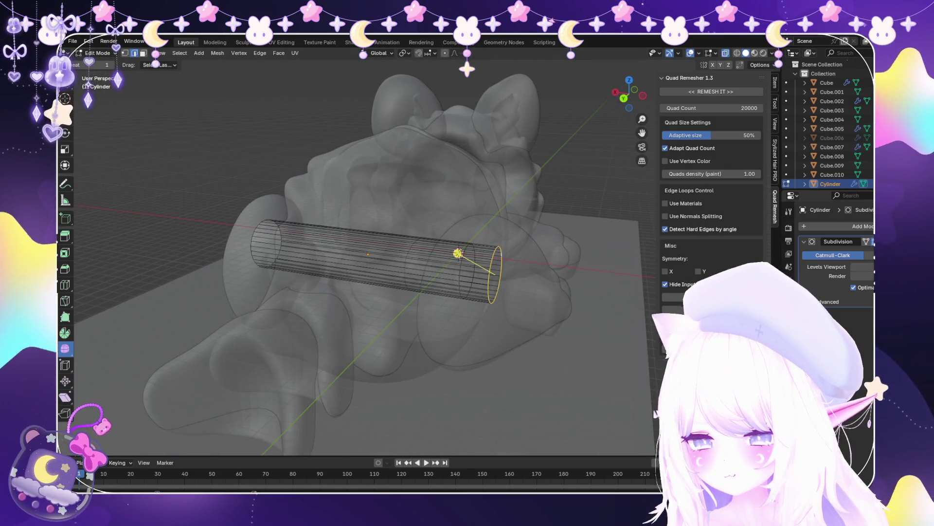
pyautogui.click(97, 52)
pyautogui.click(103, 63)
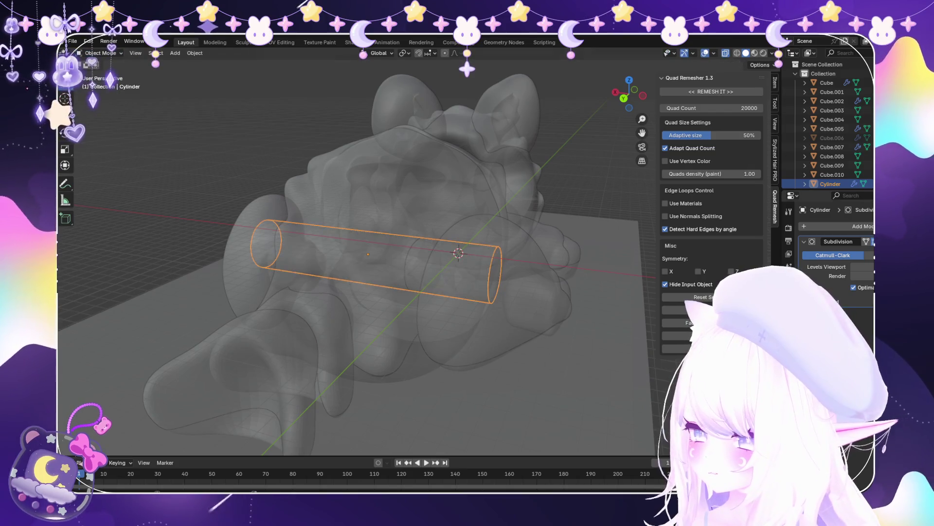
pyautogui.hotkey('alt', 'z')
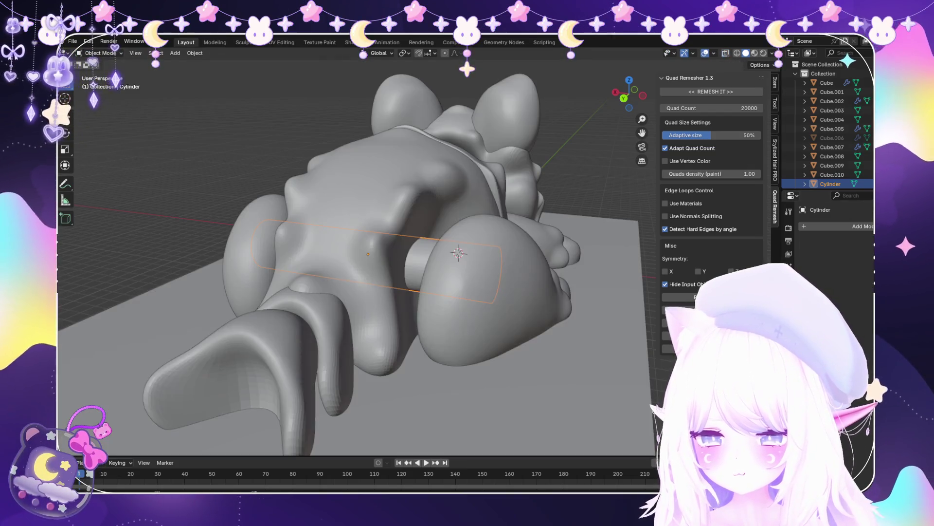
# Select the cylinder's open end loop, fill it with a face, and exit Edit Mode
pyautogui.press('Tab')
pyautogui.scroll(2, 448, 282)
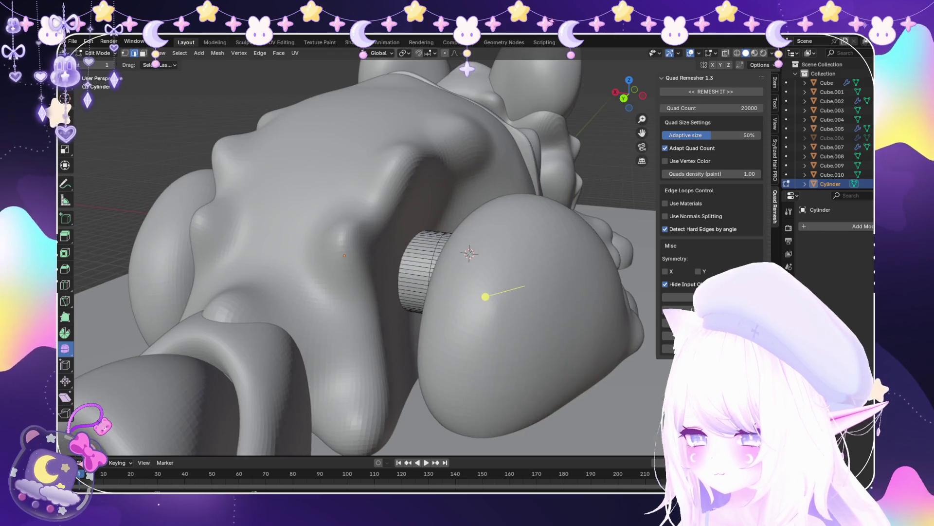
pyautogui.hotkey('alt', 'z')
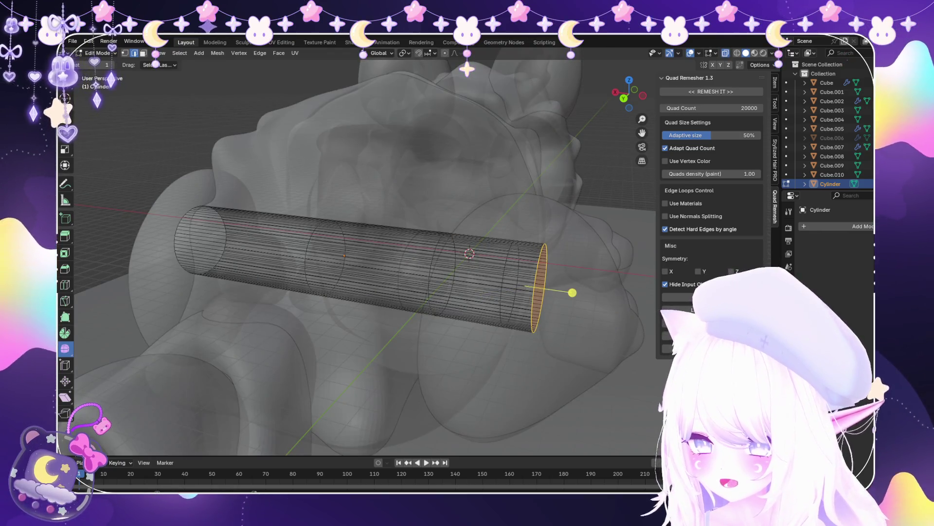
pyautogui.moveTo(486, 296); pyautogui.dragTo(535, 292, button='middle')
pyautogui.keyDown('alt'); pyautogui.click(641, 266); pyautogui.keyUp('alt')
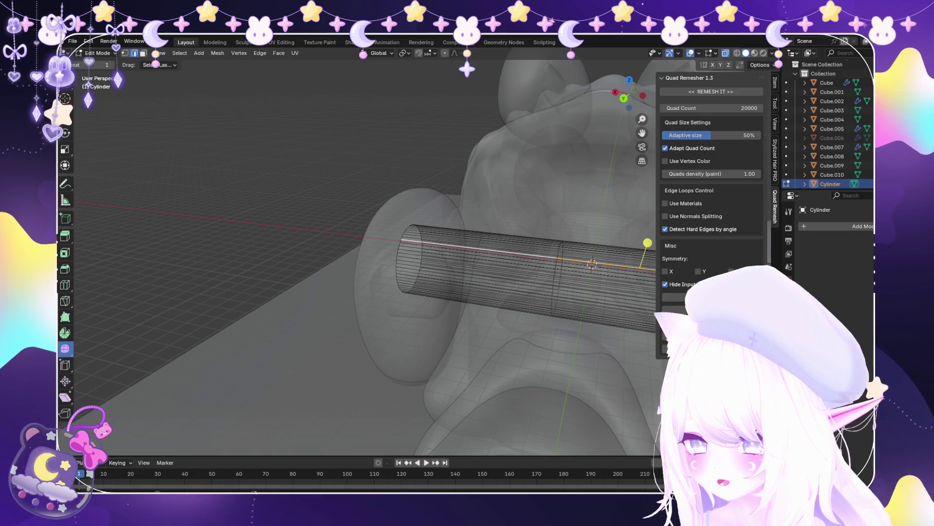
pyautogui.moveTo(535, 292); pyautogui.dragTo(438, 253, button='middle')
pyautogui.press('f')
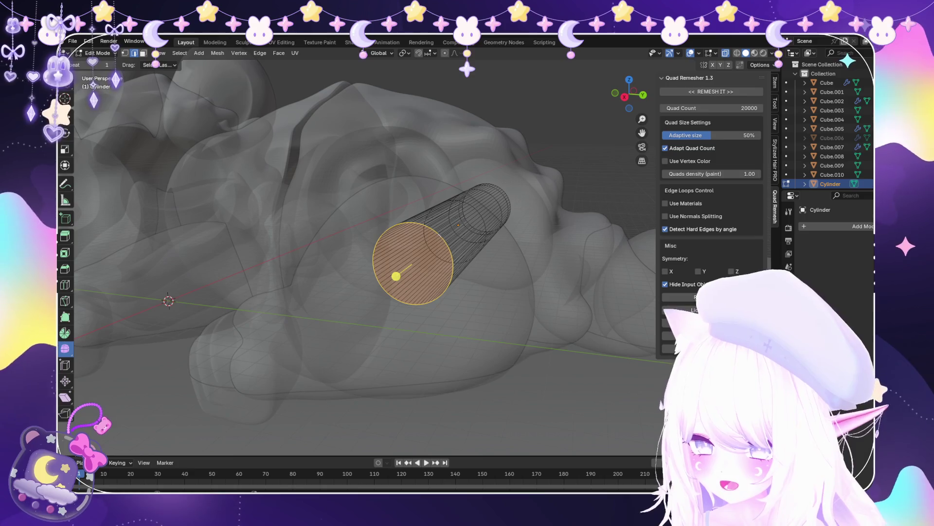
pyautogui.hotkey('alt', 'z')
pyautogui.scroll(-5, 365, 253)
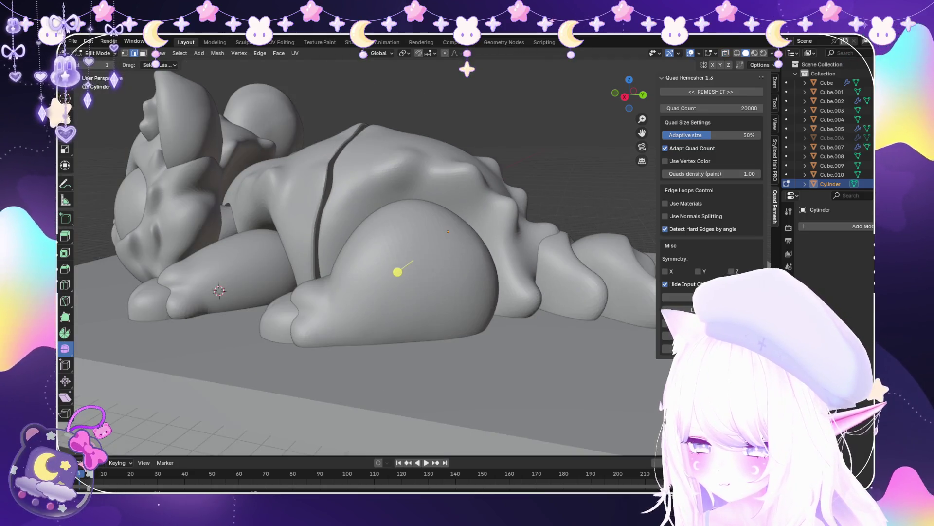
pyautogui.press('Tab')
# Check the peg placement by selecting Cube.002, then the cylinder peg in right side view
pyautogui.scroll(4, 357, 258)
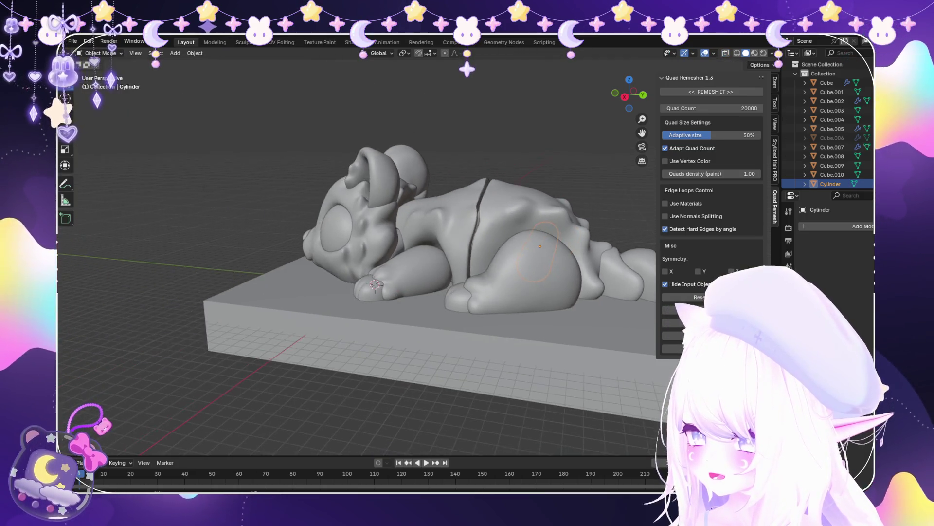
pyautogui.scroll(3, 357, 258)
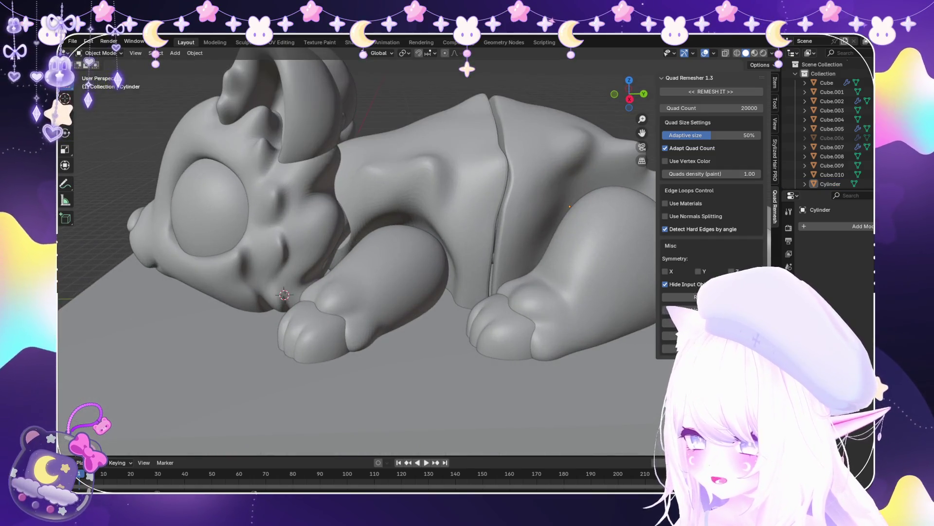
pyautogui.hotkey('alt', 'a')
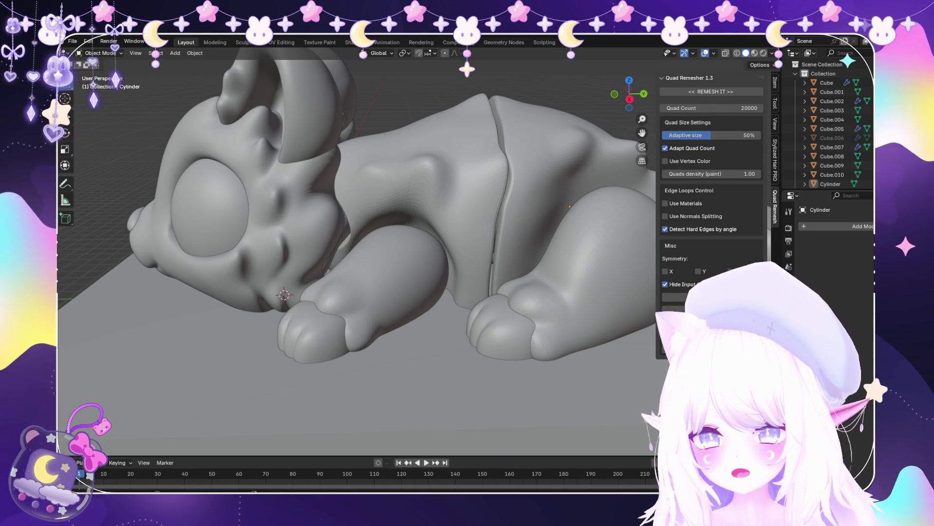
pyautogui.scroll(3, 358, 251)
pyautogui.scroll(-5, 357, 251)
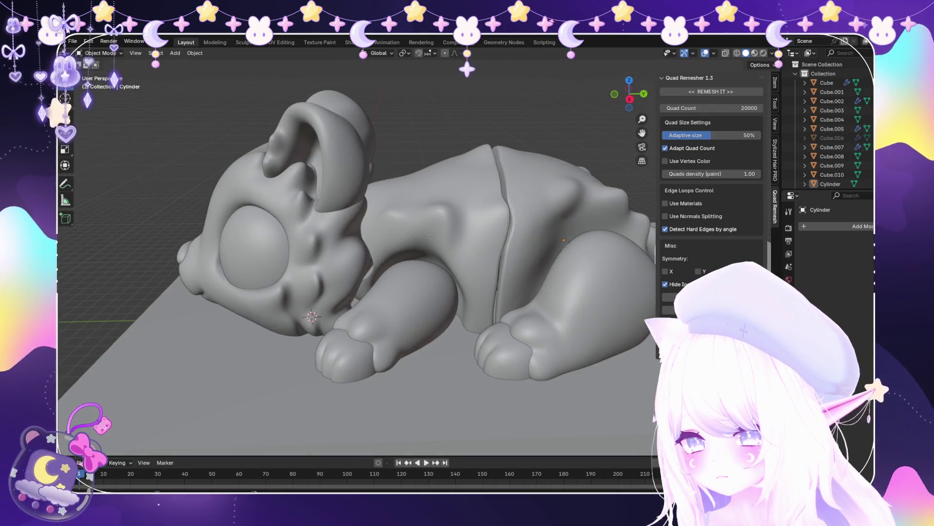
pyautogui.click(438, 219)
pyautogui.scroll(-4, 358, 250)
pyautogui.moveTo(389, 243)
pyautogui.mouseDown(button='middle')
pyautogui.moveTo(389, 317)
pyautogui.moveTo(389, 253)
pyautogui.mouseUp(button='middle')
pyautogui.scroll(3, 340, 268)
pyautogui.hotkey('alt', 'a')
pyautogui.scroll(5, 341, 267)
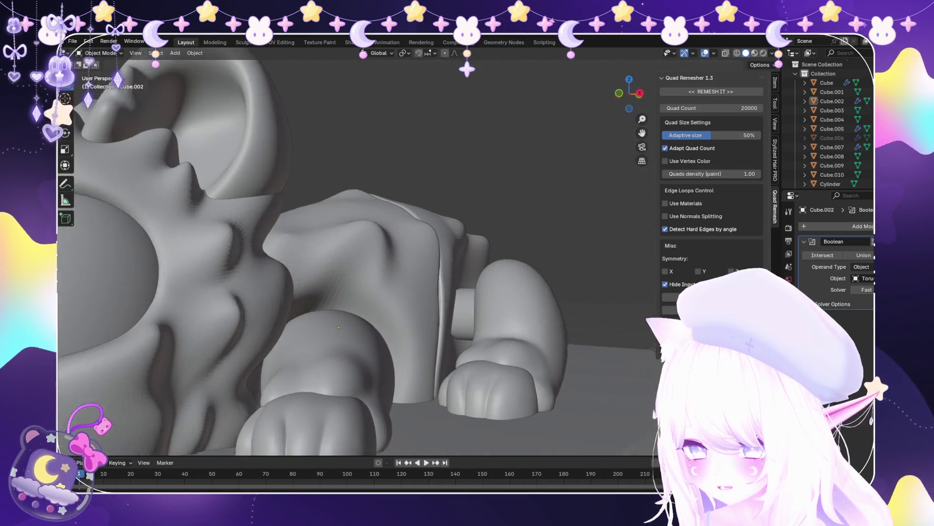
pyautogui.click(831, 184)
pyautogui.press('KP_3')
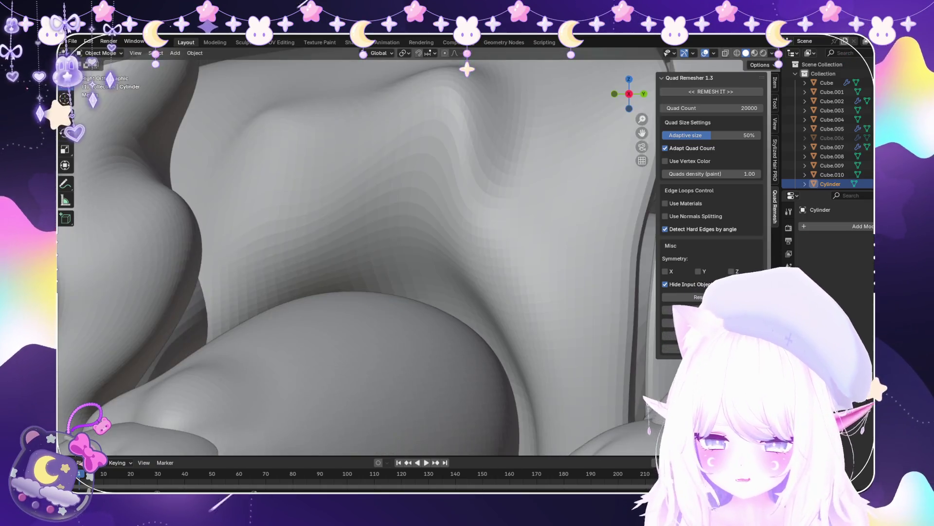
# Duplicate the cylinder peg and enlarge its circular face in Edit Mode
pyautogui.scroll(-4, 358, 250)
pyautogui.scroll(3, 358, 250)
pyautogui.hotkey('alt', 'z')
pyautogui.scroll(3, 431, 241)
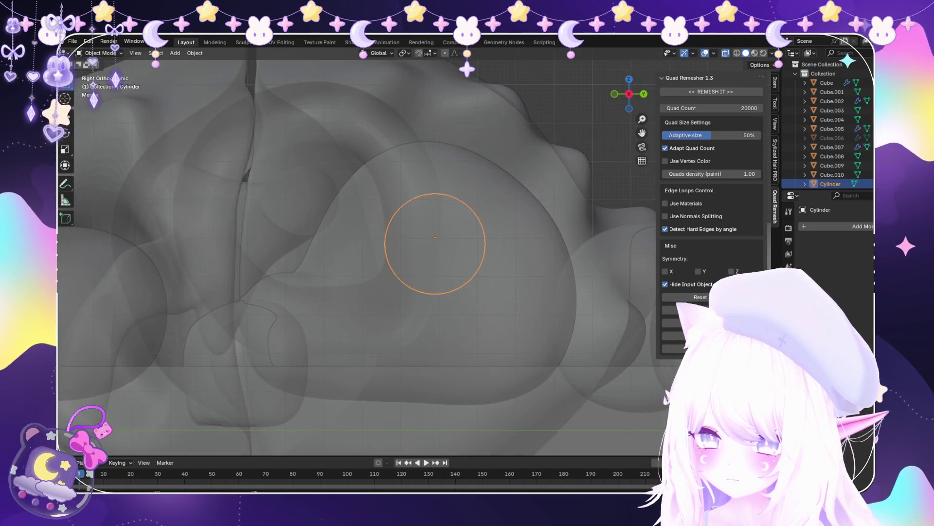
pyautogui.hotkey('shift', 'd')
pyautogui.click(100, 53)
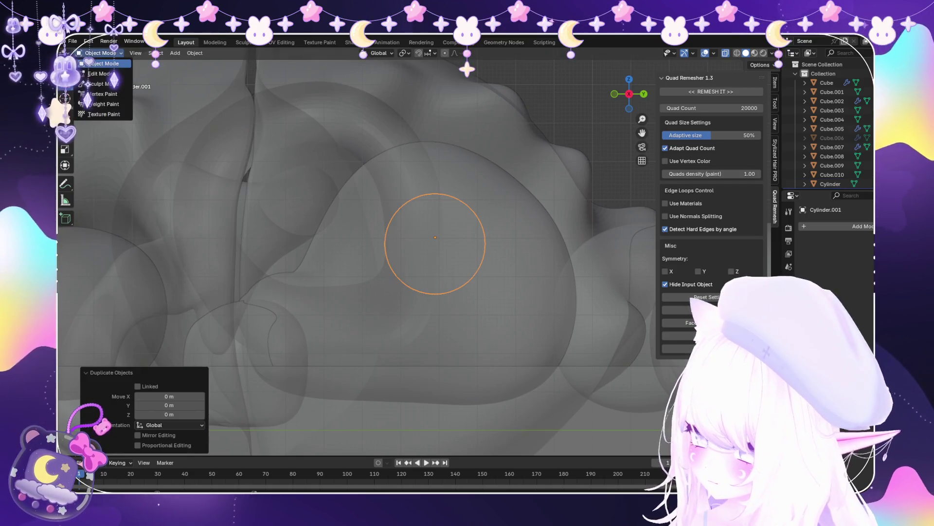
pyautogui.click(100, 74)
pyautogui.press('s')
pyautogui.click(536, 188)
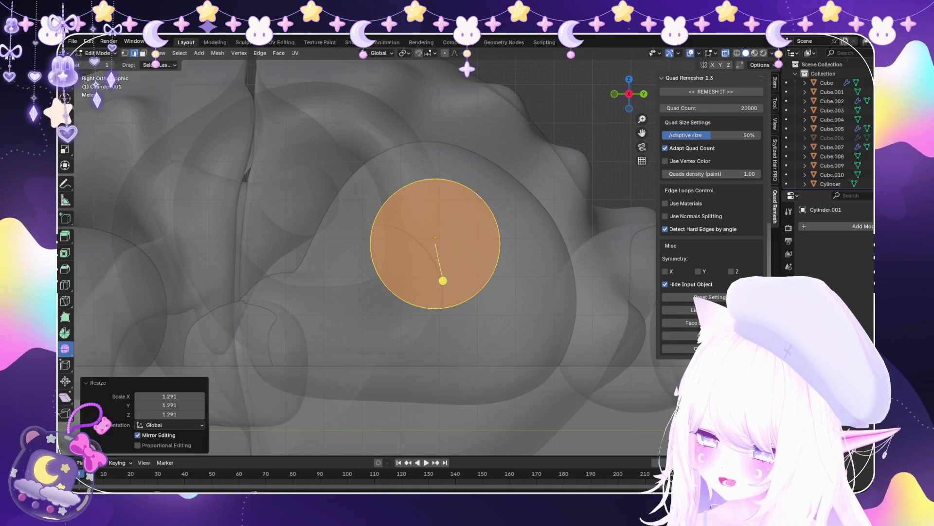
# Rescale the duplicate peg to about 1.23 and return to Object Mode
pyautogui.hotkey('alt', 'z')
pyautogui.scroll(-5, 443, 281)
pyautogui.moveTo(430, 285)
pyautogui.mouseDown(button='middle')
pyautogui.moveTo(524, 278)
pyautogui.moveTo(525, 288)
pyautogui.moveTo(563, 251)
pyautogui.mouseUp(button='middle')
pyautogui.press('s')
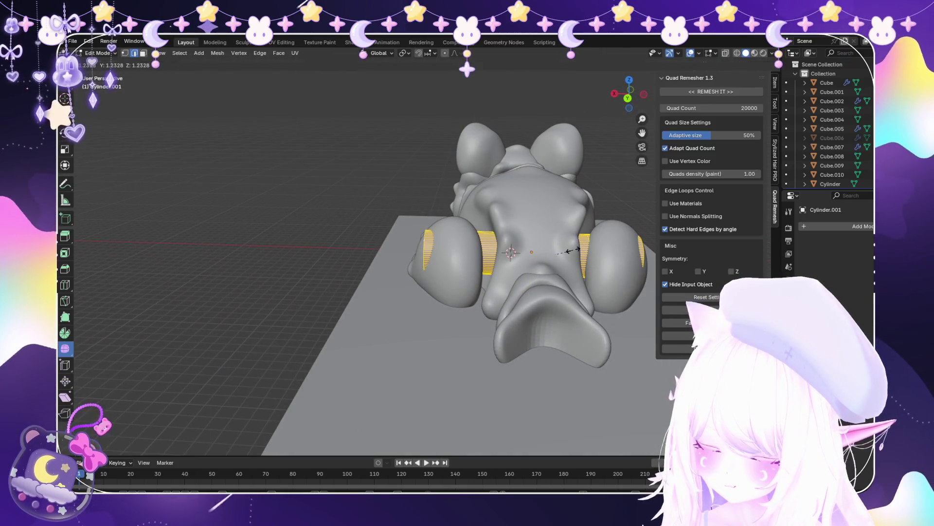
pyautogui.click(568, 250)
pyautogui.click(102, 63)
# Select Cube.008 and add a Boolean modifier to it
pyautogui.moveTo(438, 268); pyautogui.dragTo(535, 258, button='middle')
pyautogui.click(476, 205)
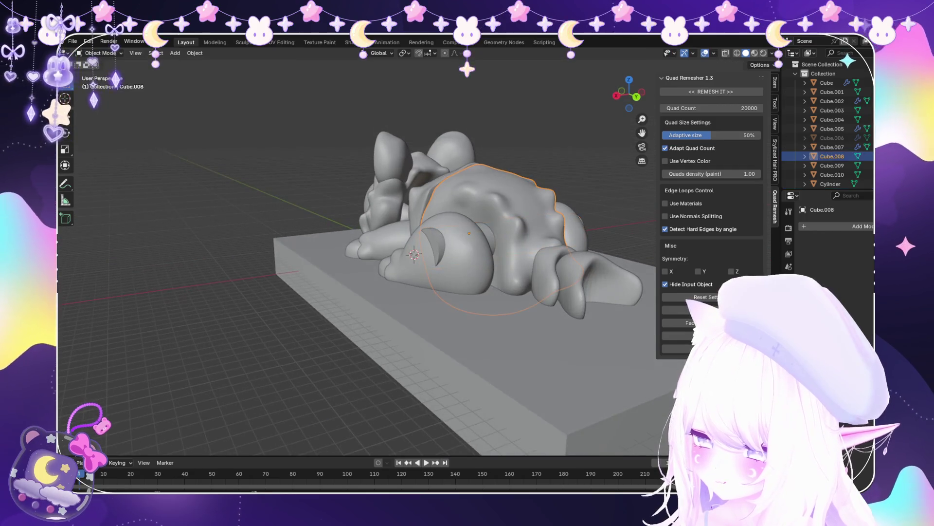
pyautogui.click(861, 226)
pyautogui.click(755, 265)
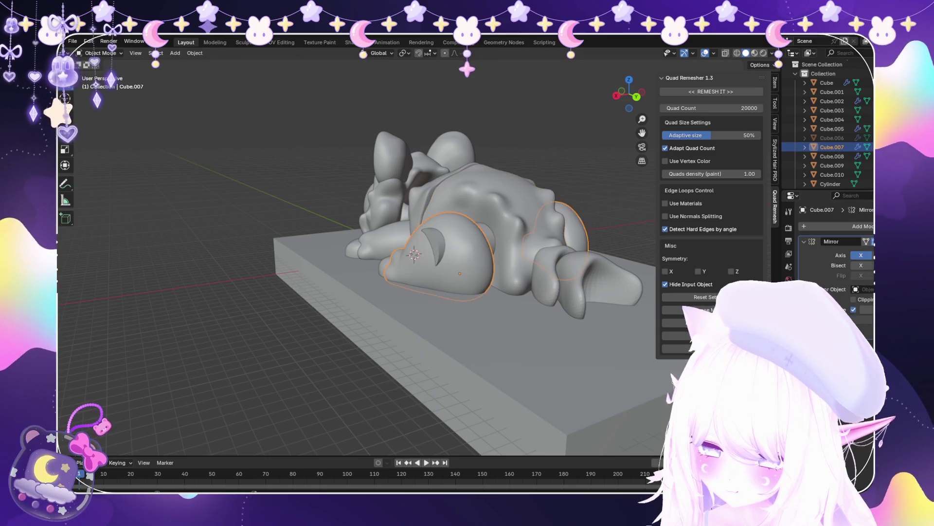
# Reveal the hidden second cylinder and select the hind leg mesh
pyautogui.hotkey('alt', 'h')
pyautogui.moveTo(438, 267)
pyautogui.mouseDown(button='middle')
pyautogui.moveTo(477, 263)
pyautogui.moveTo(491, 292)
pyautogui.moveTo(467, 263)
pyautogui.moveTo(482, 224)
pyautogui.mouseUp(button='middle')
pyautogui.scroll(5, 485, 219)
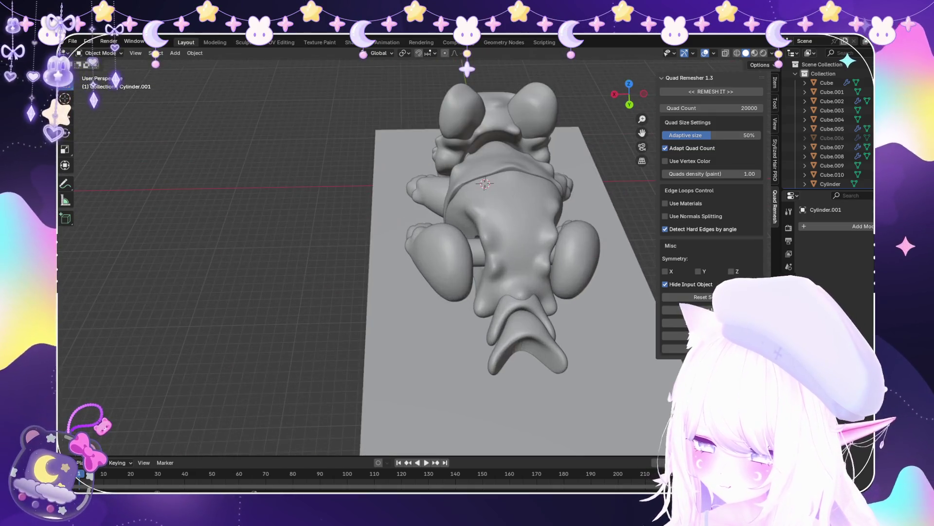
pyautogui.click(429, 258)
pyautogui.moveTo(429, 258); pyautogui.dragTo(447, 228, button='middle')
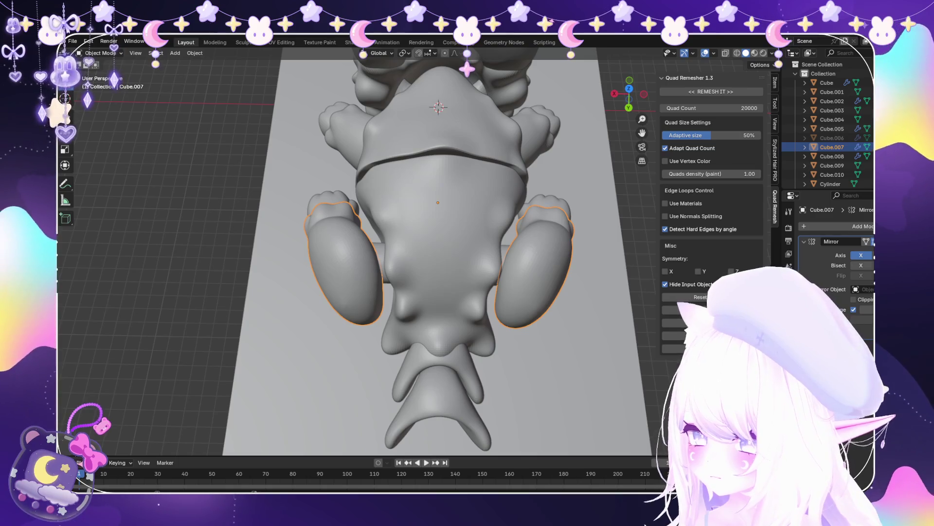
pyautogui.click(340, 263)
# Shift the hind leg mesh sideways along the X axis in Edit Mode
pyautogui.click(100, 53)
pyautogui.click(97, 74)
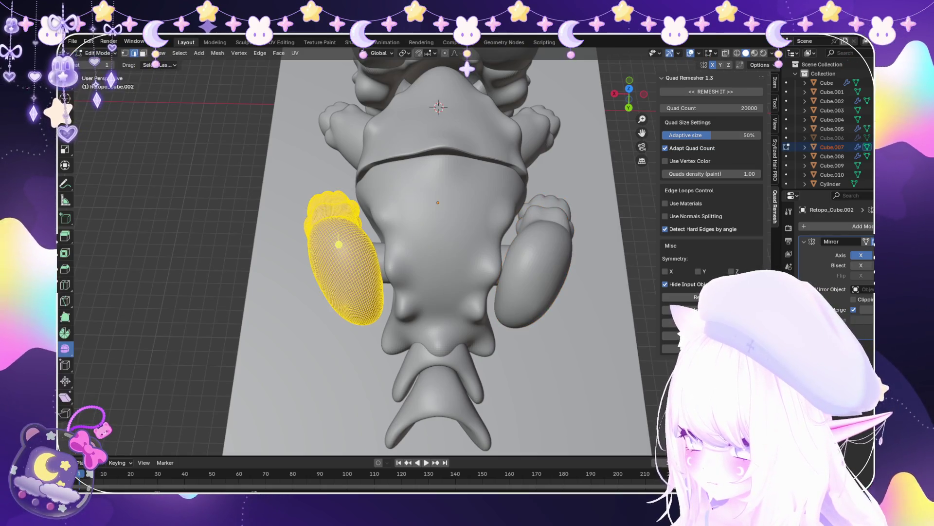
pyautogui.press('g')
pyautogui.press('y')
pyautogui.press('x')
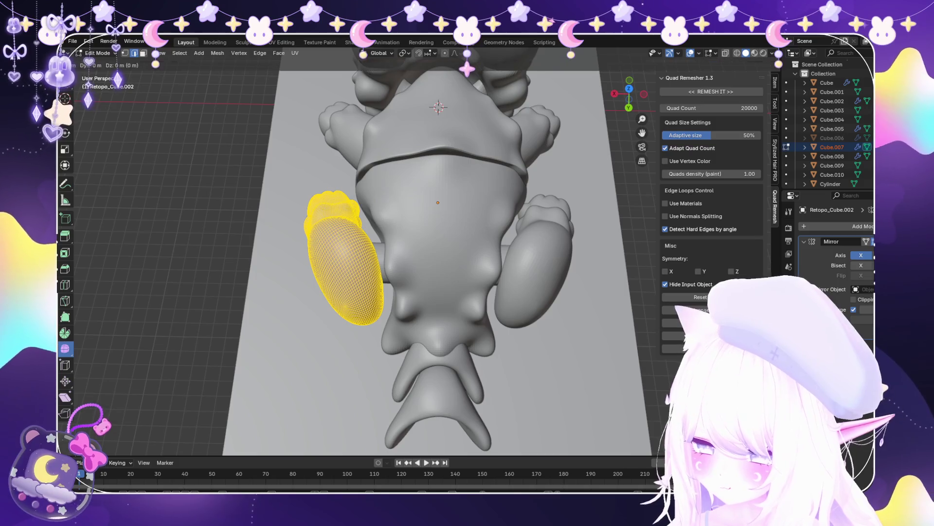
pyautogui.press('Return')
pyautogui.scroll(1, 438, 243)
pyautogui.scroll(1, 452, 243)
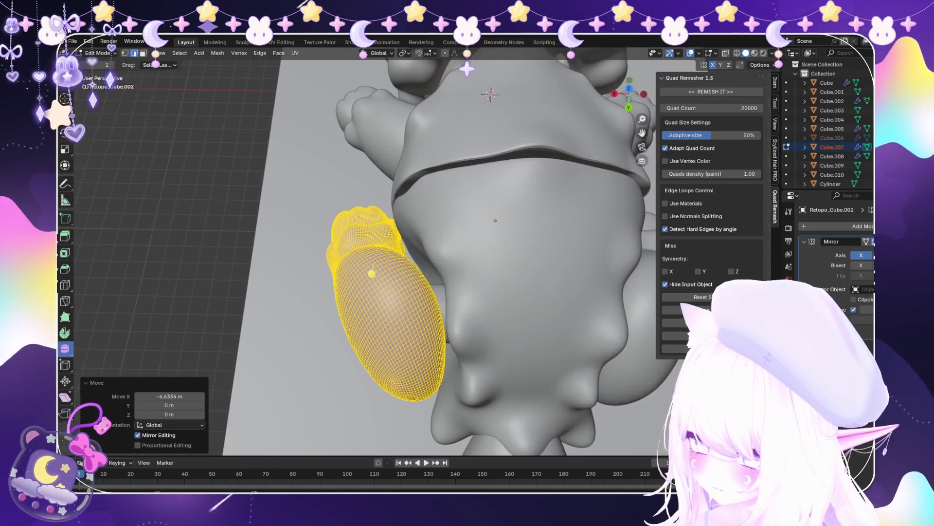
pyautogui.press('g')
pyautogui.press('x')
pyautogui.press('Return')
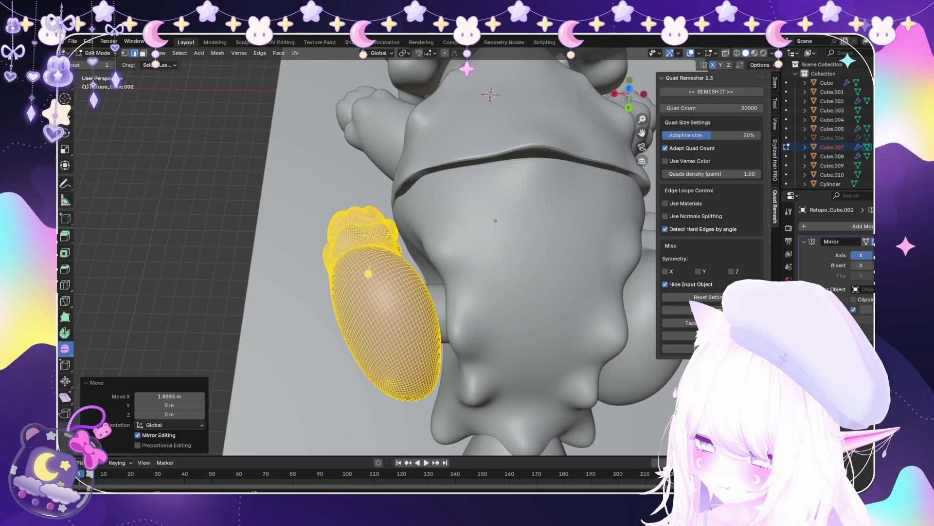
pyautogui.hotkey('alt', 'q')
pyautogui.press('Tab')
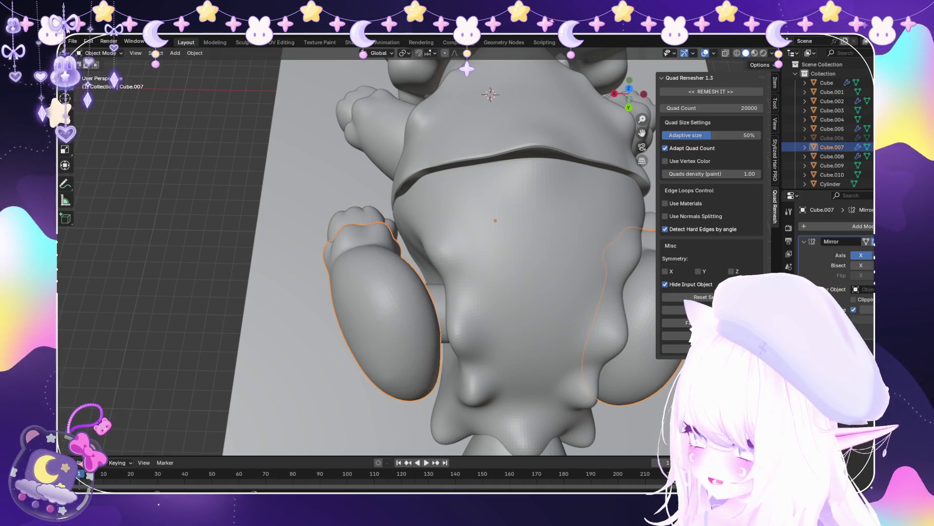
# Move the paw along X by 0.74087 m and return to Object Mode
pyautogui.click(363, 238)
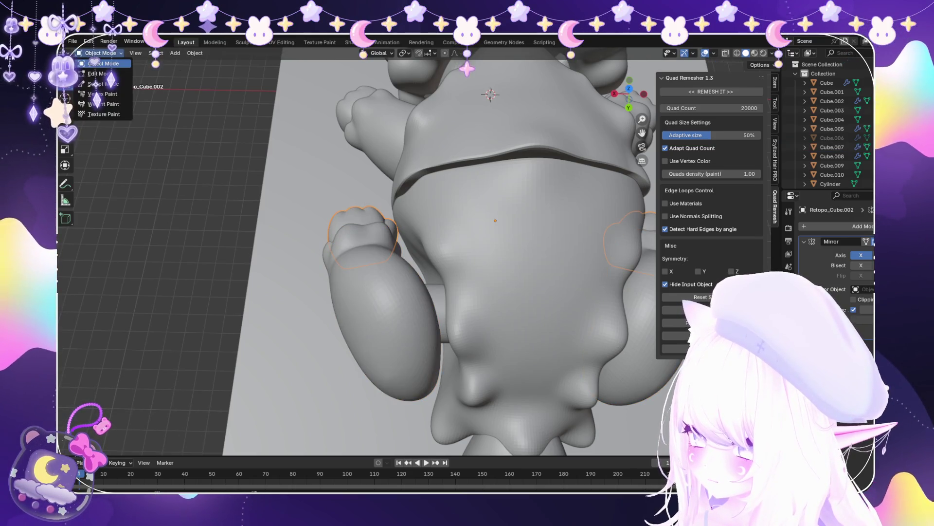
pyautogui.click(100, 74)
pyautogui.press('g')
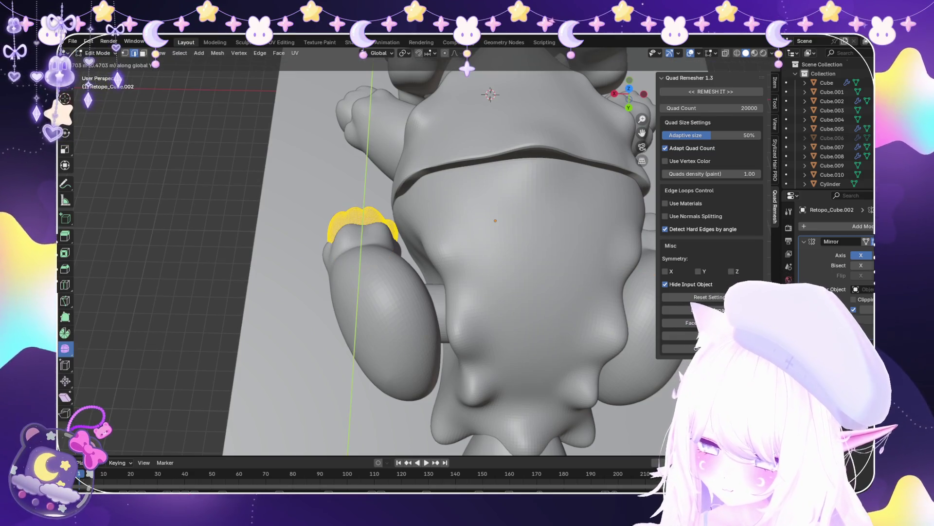
pyautogui.press('x')
pyautogui.press('Return')
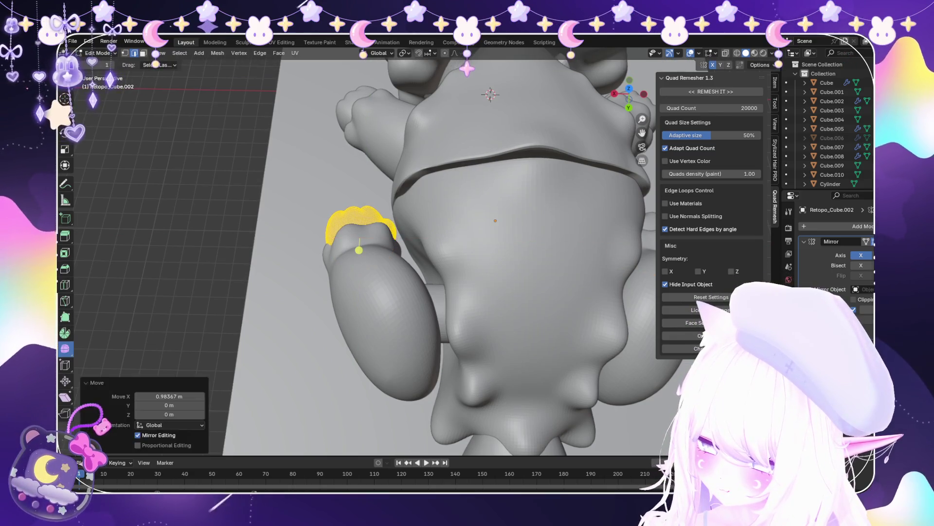
pyautogui.press('g')
pyautogui.press('x')
pyautogui.click(360, 229)
pyautogui.moveTo(360, 229); pyautogui.dragTo(345, 273, button='middle')
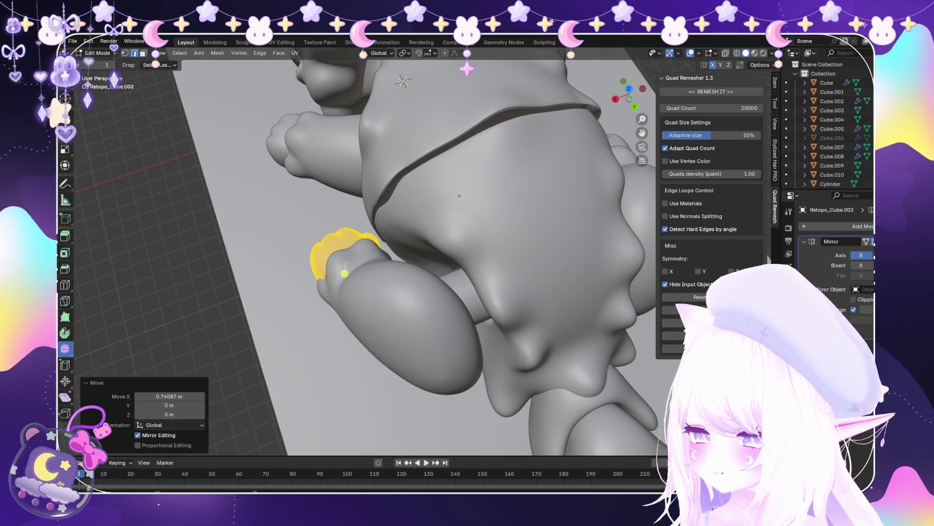
pyautogui.click(104, 64)
# Frame the whole model from above and select the Cube.007 leg piece
pyautogui.press('Home')
pyautogui.moveTo(340, 243); pyautogui.dragTo(306, 219, button='middle')
pyautogui.moveTo(418, 262)
pyautogui.mouseDown(button='middle')
pyautogui.moveTo(419, 204)
pyautogui.moveTo(428, 195)
pyautogui.mouseUp(button='middle')
pyautogui.scroll(3, 467, 253)
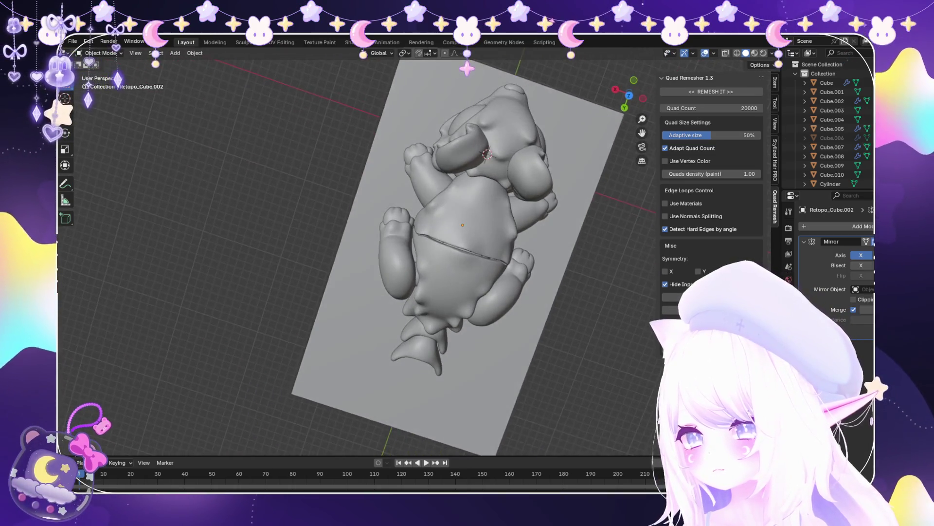
pyautogui.scroll(2, 467, 253)
pyautogui.scroll(2, 357, 256)
pyautogui.click(389, 291)
pyautogui.scroll(2, 358, 257)
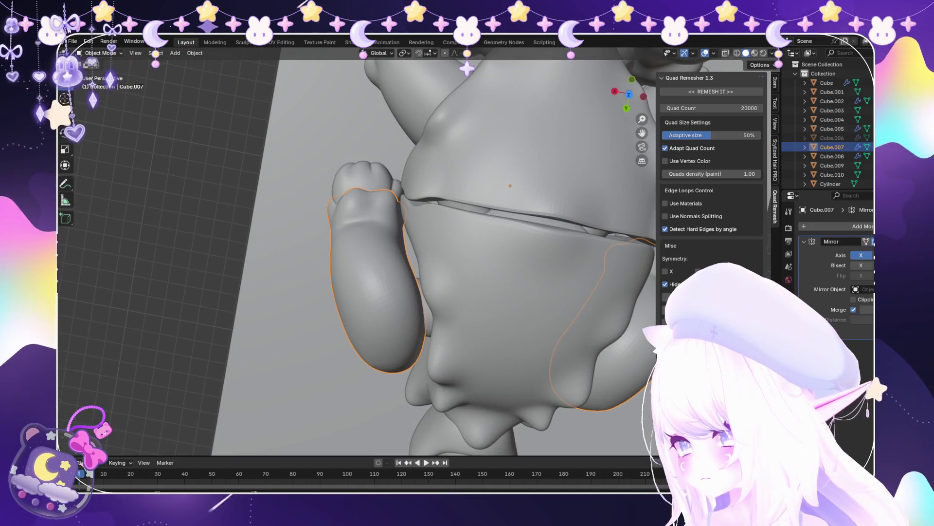
# Enter Sculpt Mode on the leg and orbit to inspect it from below
pyautogui.click(100, 84)
pyautogui.scroll(2, 409, 259)
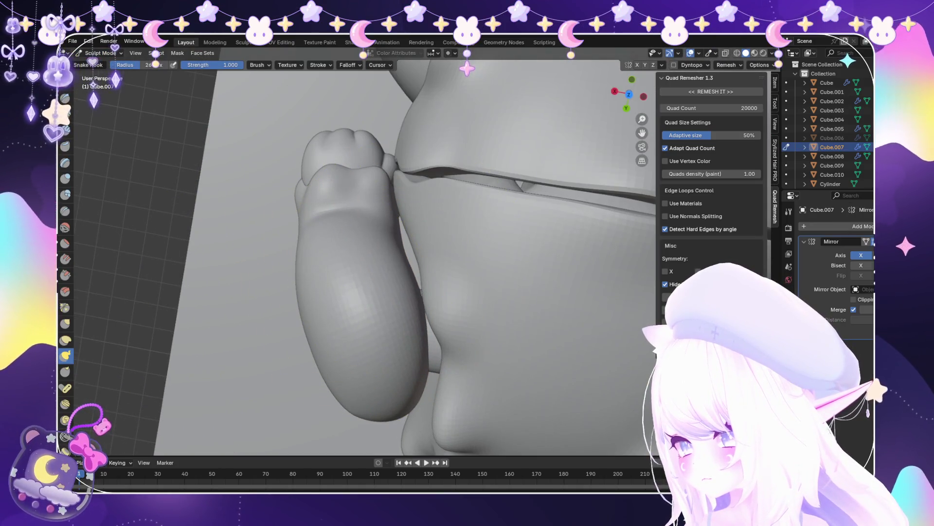
pyautogui.scroll(2, 404, 260)
pyautogui.moveTo(405, 262)
pyautogui.mouseDown(button='middle')
pyautogui.moveTo(365, 246)
pyautogui.moveTo(370, 233)
pyautogui.moveTo(344, 278)
pyautogui.mouseUp(button='middle')
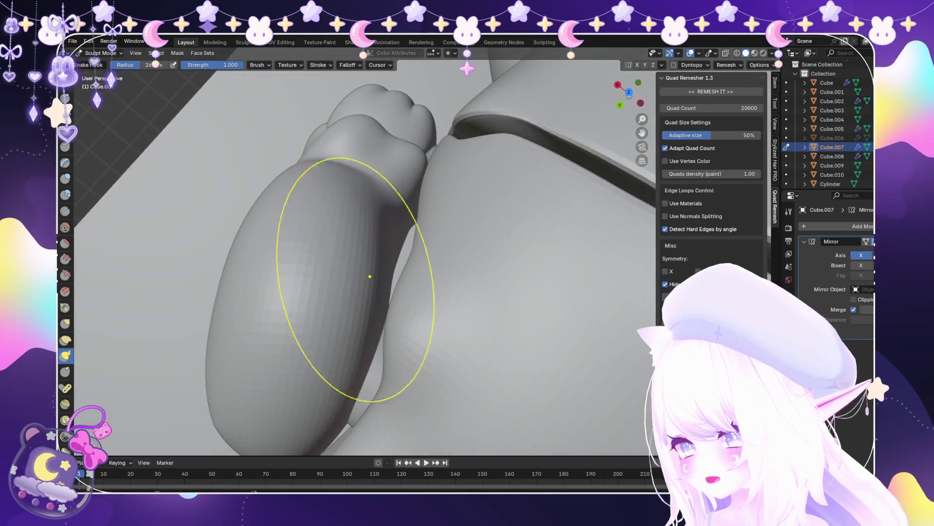
pyautogui.moveTo(396, 302)
pyautogui.mouseDown(button='middle')
pyautogui.moveTo(387, 271)
pyautogui.moveTo(397, 240)
pyautogui.moveTo(394, 282)
pyautogui.moveTo(439, 215)
pyautogui.moveTo(414, 204)
pyautogui.moveTo(423, 223)
pyautogui.moveTo(448, 218)
pyautogui.mouseUp(button='middle')
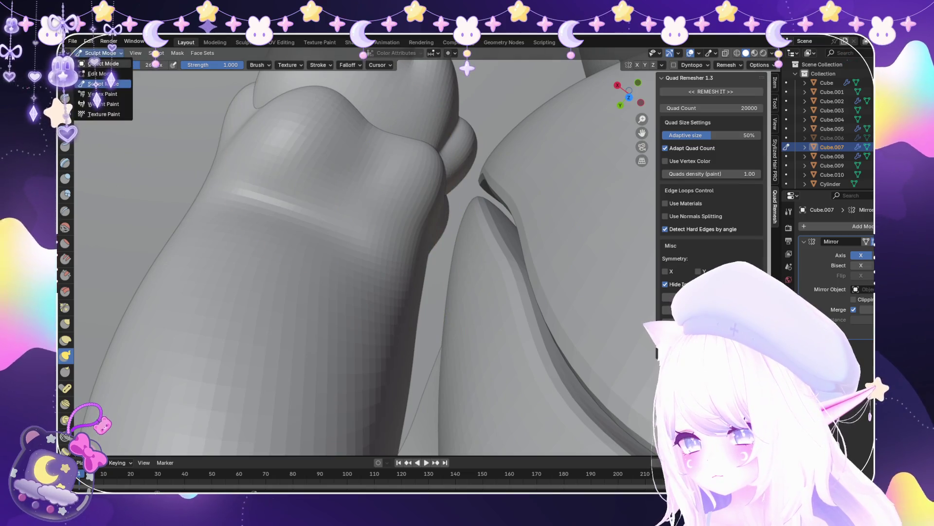
# Return to Object Mode, select and frame Cube.007, then sculpt it instead
pyautogui.hotkey('ctrl', 'Tab')
pyautogui.scroll(-10, 356, 253)
pyautogui.scroll(5, 453, 253)
pyautogui.moveTo(453, 253); pyautogui.dragTo(419, 209, button='middle')
pyautogui.click(832, 147)
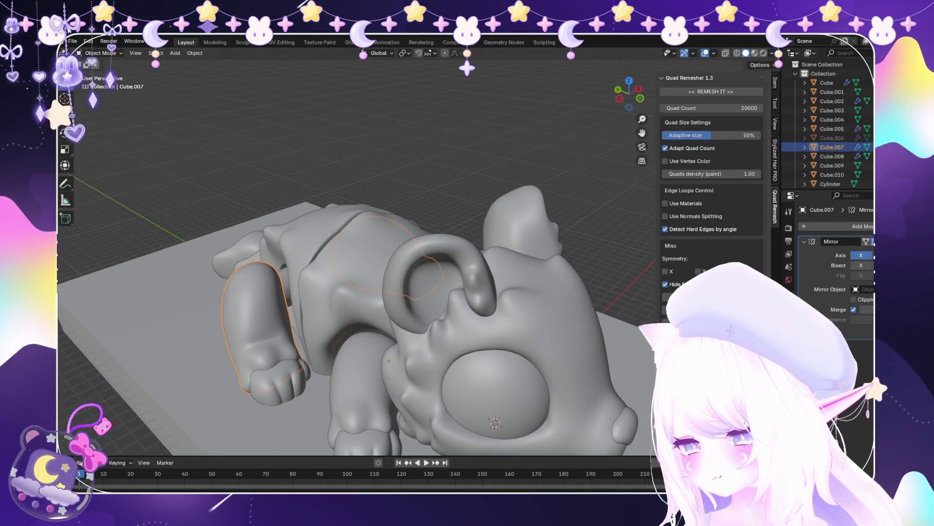
pyautogui.press('KP_Decimal')
pyautogui.click(103, 84)
pyautogui.moveTo(340, 253)
pyautogui.mouseDown(button='middle')
pyautogui.moveTo(363, 268)
pyautogui.moveTo(463, 229)
pyautogui.mouseUp(button='middle')
pyautogui.scroll(3, 364, 268)
pyautogui.scroll(-3, 418, 247)
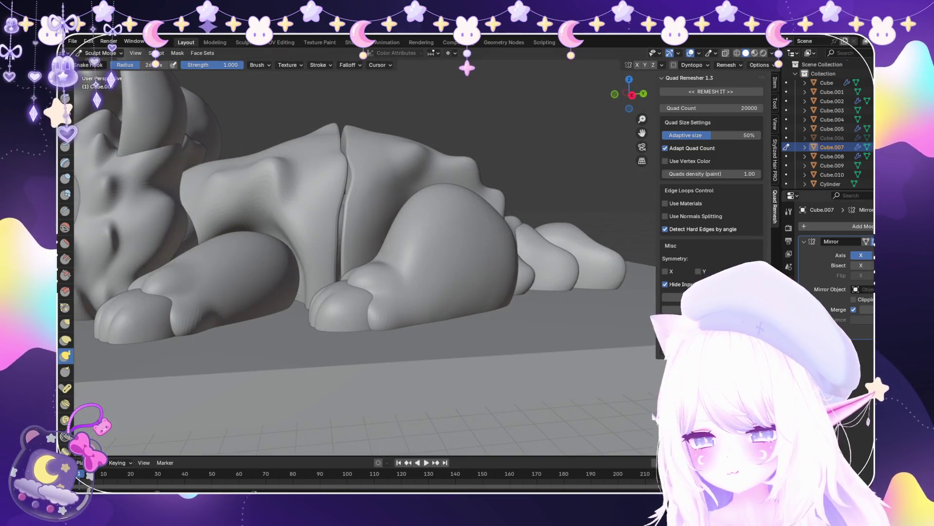
# With Snake Hook, pull the bulging body edge beside the paw inward
pyautogui.click(873, 242)
pyautogui.moveTo(555, 284)
pyautogui.mouseDown(button='middle')
pyautogui.moveTo(478, 262)
pyautogui.moveTo(460, 194)
pyautogui.moveTo(460, 288)
pyautogui.moveTo(471, 281)
pyautogui.moveTo(417, 293)
pyautogui.moveTo(359, 371)
pyautogui.mouseUp(button='middle')
pyautogui.scroll(-5, 359, 372)
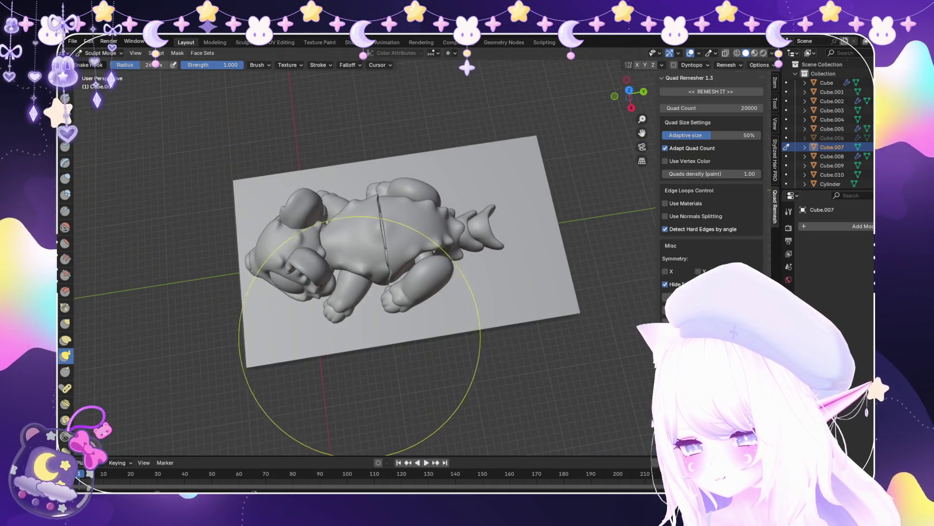
pyautogui.scroll(3, 408, 324)
pyautogui.scroll(2, 408, 325)
pyautogui.moveTo(408, 324)
pyautogui.mouseDown(button='middle')
pyautogui.moveTo(428, 229)
pyautogui.moveTo(440, 286)
pyautogui.mouseUp(button='middle')
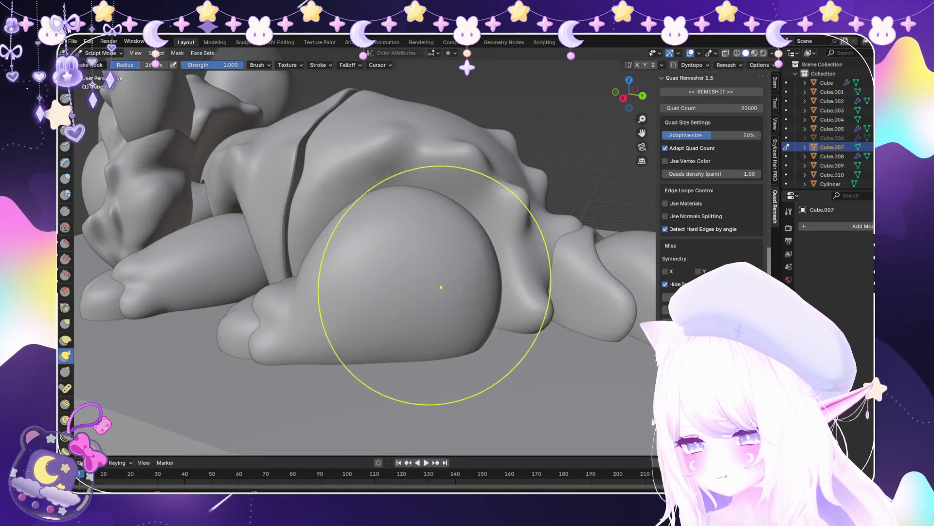
pyautogui.scroll(4, 371, 267)
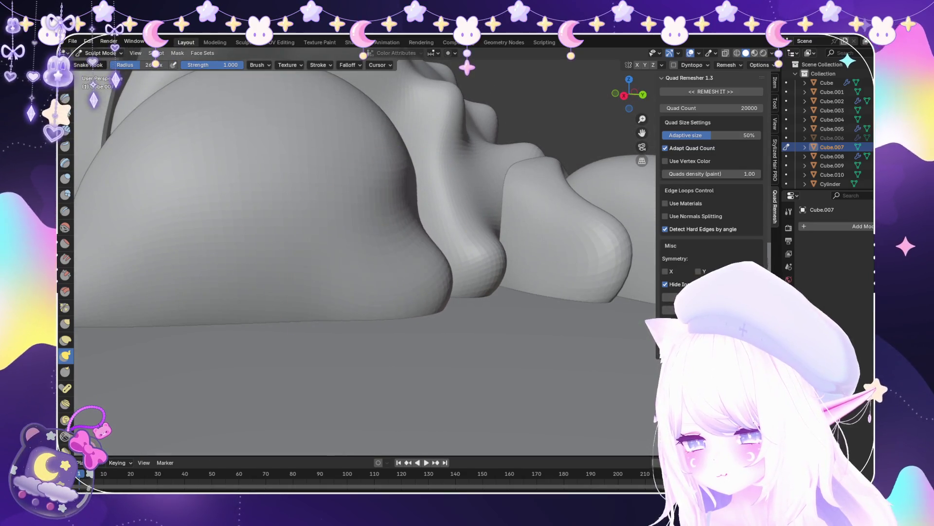
pyautogui.moveTo(438, 228); pyautogui.dragTo(404, 273)
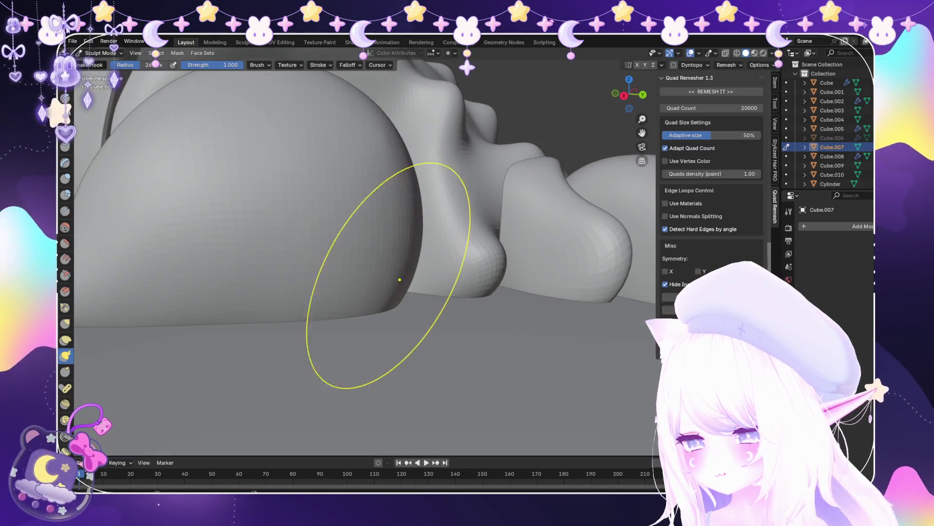
# Show the list of modifiers that can be added to Cube.007
pyautogui.moveTo(466, 250); pyautogui.dragTo(402, 230, button='middle')
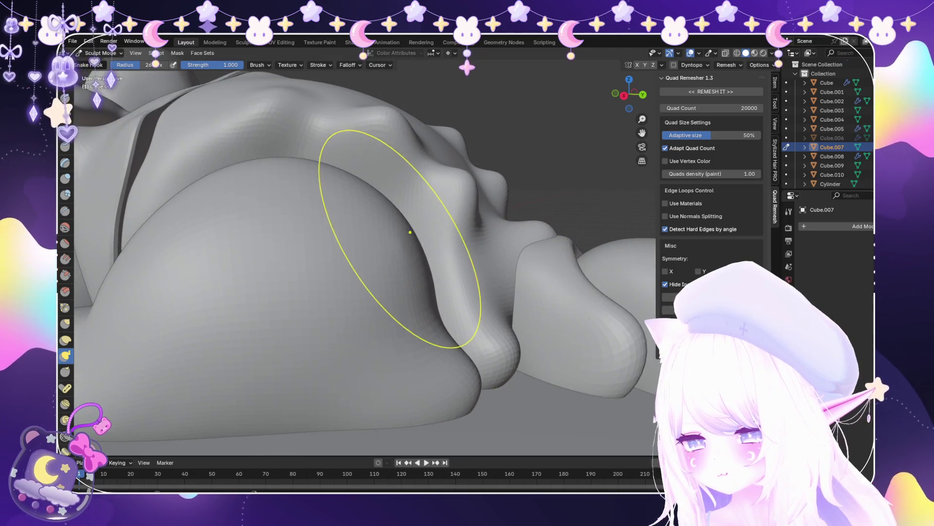
pyautogui.scroll(-6, 448, 271)
pyautogui.moveTo(448, 282)
pyautogui.mouseDown(button='middle')
pyautogui.moveTo(452, 350)
pyautogui.moveTo(438, 370)
pyautogui.moveTo(365, 375)
pyautogui.mouseUp(button='middle')
pyautogui.scroll(2, 438, 369)
pyautogui.scroll(2, 355, 323)
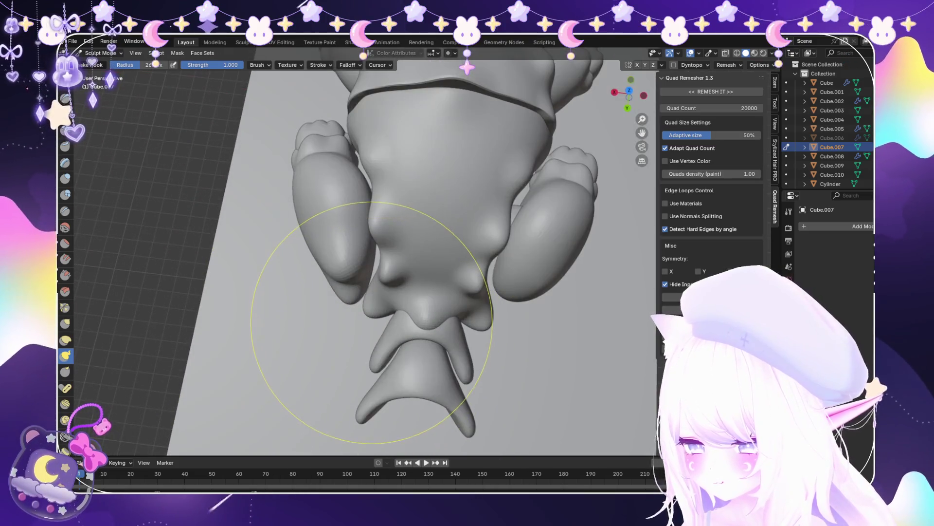
pyautogui.moveTo(354, 324)
pyautogui.mouseDown(button='middle')
pyautogui.moveTo(355, 243)
pyautogui.moveTo(370, 209)
pyautogui.mouseUp(button='middle')
pyautogui.click(856, 226)
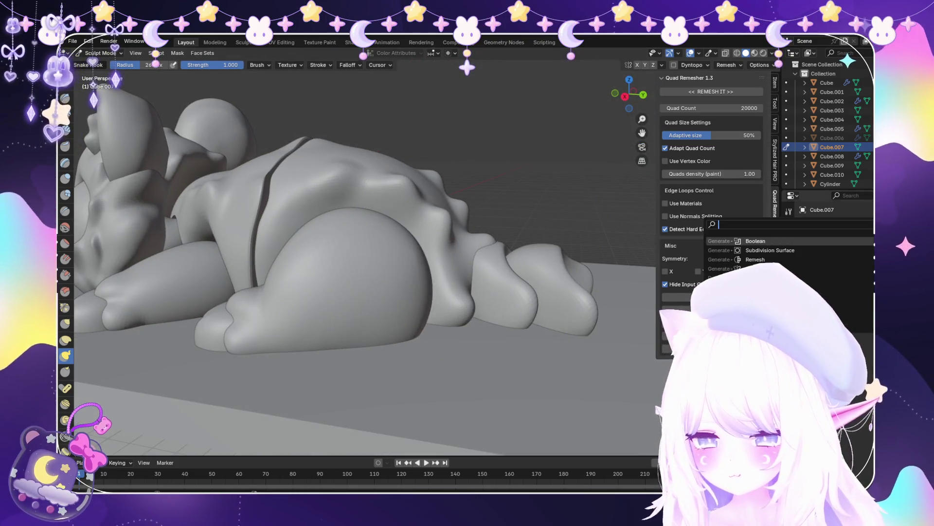
# Add a Catmull-Clark Subdivision Surface modifier to Cube.007 and pull the body bulge left
pyautogui.click(770, 250)
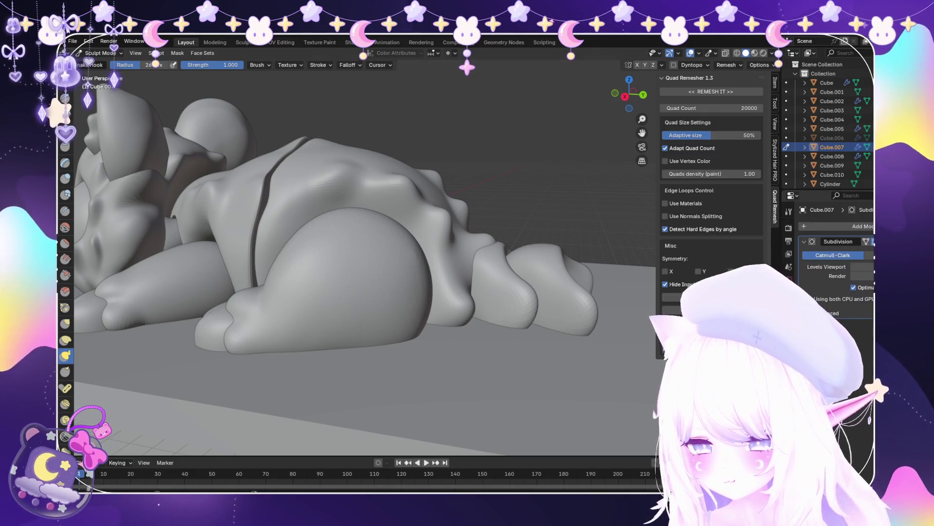
pyautogui.scroll(3, 526, 292)
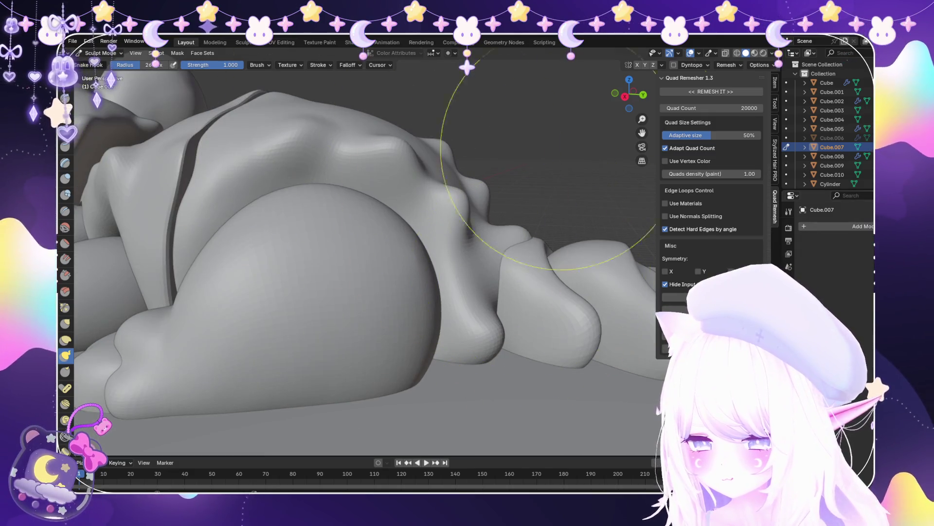
pyautogui.scroll(3, 417, 229)
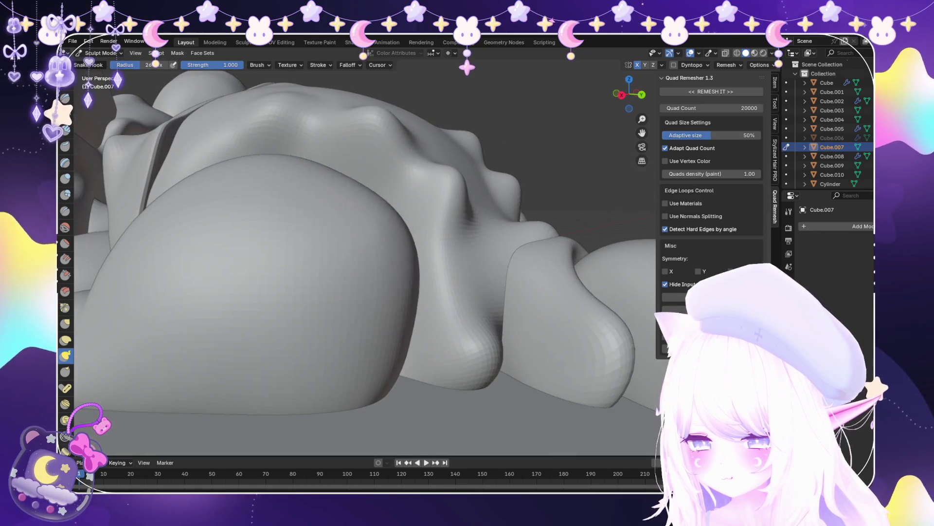
pyautogui.scroll(4, 417, 190)
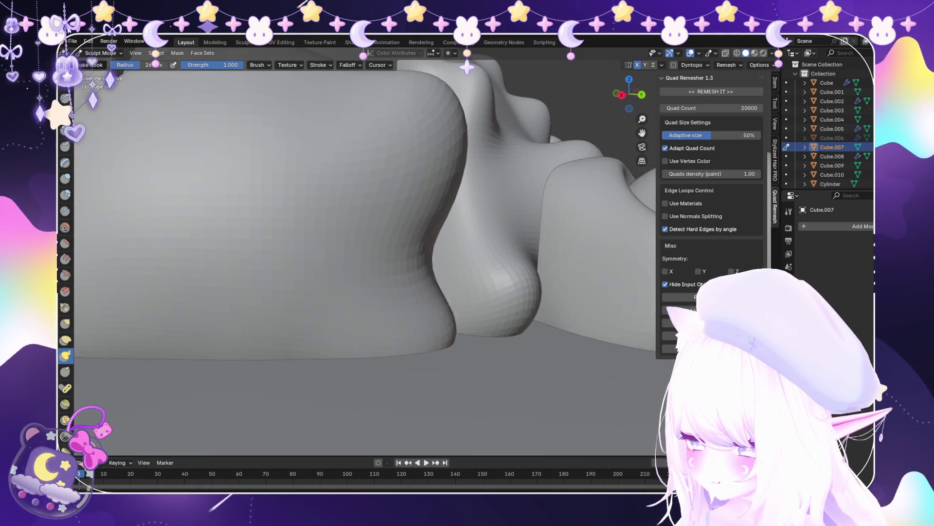
pyautogui.moveTo(464, 312); pyautogui.dragTo(403, 300)
pyautogui.moveTo(483, 286)
pyautogui.mouseDown(button='middle')
pyautogui.moveTo(463, 261)
pyautogui.moveTo(361, 318)
pyautogui.mouseUp(button='middle')
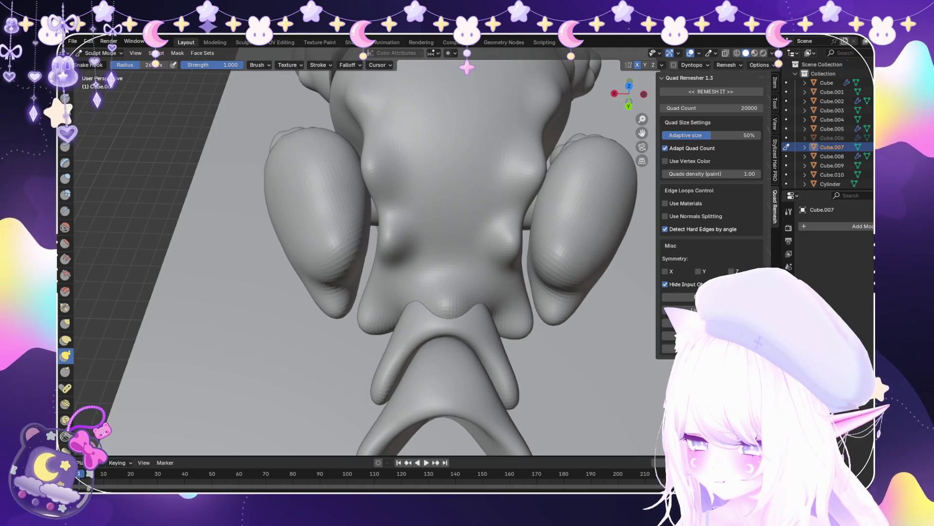
pyautogui.scroll(-3, 433, 308)
pyautogui.moveTo(459, 219); pyautogui.dragTo(467, 136, button='middle')
pyautogui.scroll(3, 433, 204)
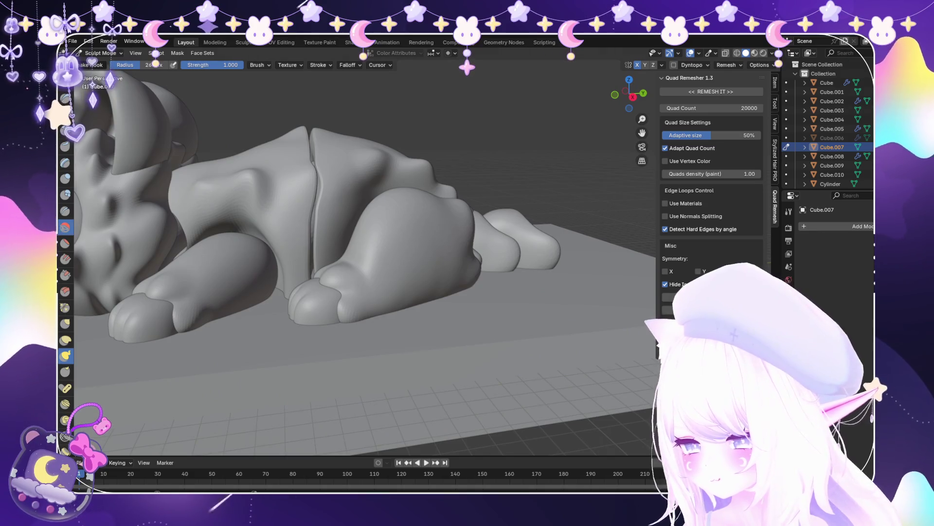
# Smooth the sculpted area with the Smooth brush, then return to Object Mode
pyautogui.hotkey('shift', 's')
pyautogui.scroll(4, 441, 289)
pyautogui.scroll(-3, 301, 292)
pyautogui.moveTo(302, 292); pyautogui.dragTo(428, 233, button='middle')
pyautogui.moveTo(370, 272); pyautogui.dragTo(278, 311, button='middle')
pyautogui.moveTo(484, 306)
pyautogui.mouseDown(button='middle')
pyautogui.moveTo(438, 278)
pyautogui.moveTo(402, 233)
pyautogui.mouseUp(button='middle')
pyautogui.click(100, 64)
# Select and frame the front leg Cube.007, then resume sculpting it
pyautogui.moveTo(341, 219); pyautogui.dragTo(318, 280, button='middle')
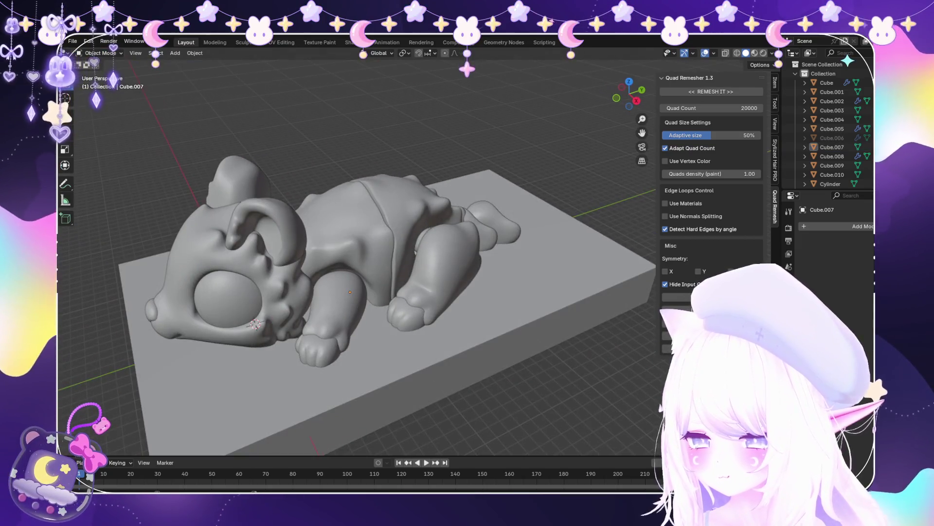
pyautogui.scroll(1, 406, 260)
pyautogui.moveTo(404, 243); pyautogui.dragTo(380, 228, button='middle')
pyautogui.click(832, 147)
pyautogui.press('KP_Decimal')
pyautogui.click(103, 84)
pyautogui.moveTo(312, 243)
pyautogui.mouseDown(button='middle')
pyautogui.moveTo(375, 250)
pyautogui.moveTo(331, 219)
pyautogui.moveTo(425, 285)
pyautogui.mouseUp(button='middle')
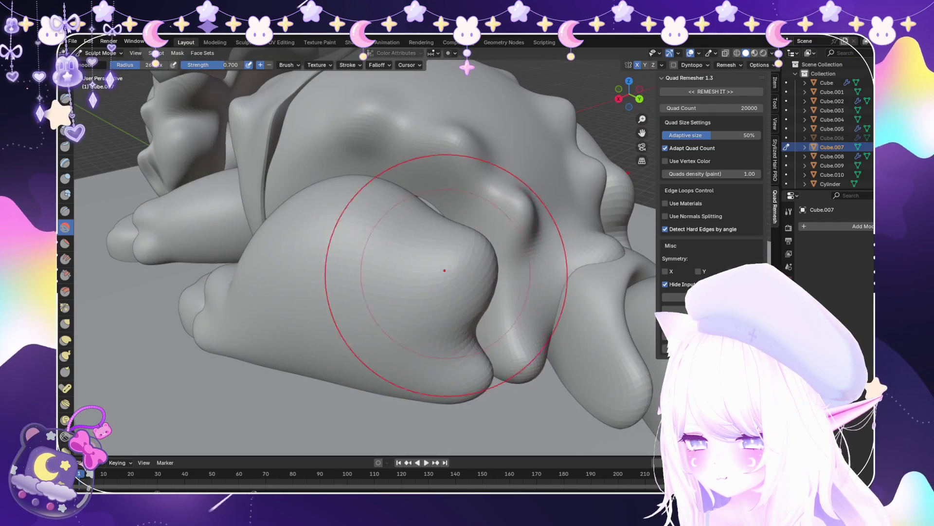
# With Snake Hook, shrink the protruding leg lobe and pull the rounded lump outward
pyautogui.press('k')
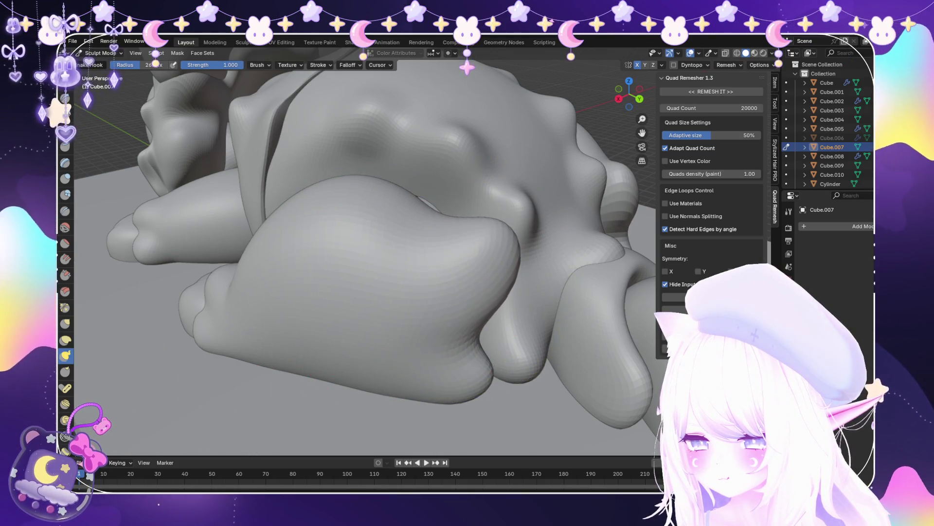
pyautogui.moveTo(480, 271)
pyautogui.mouseDown(button='middle')
pyautogui.moveTo(454, 236)
pyautogui.moveTo(419, 270)
pyautogui.moveTo(402, 243)
pyautogui.mouseUp(button='middle')
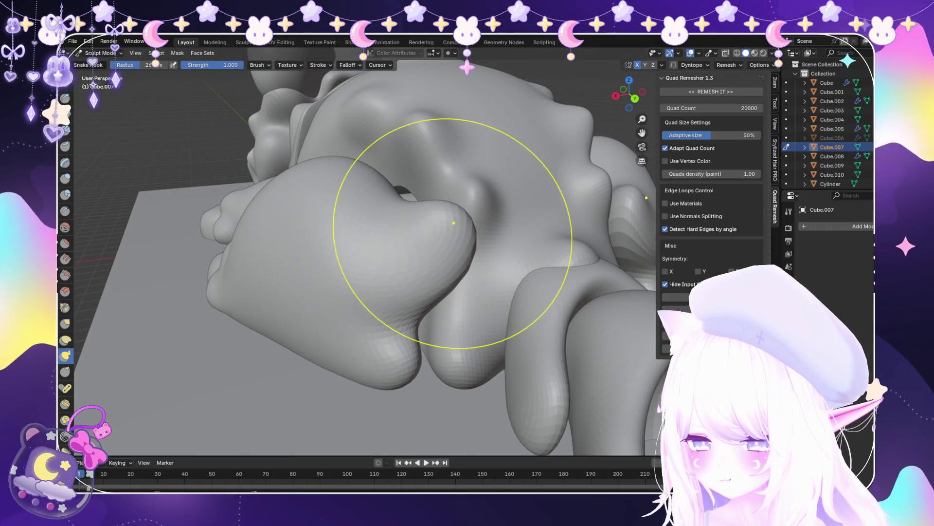
pyautogui.moveTo(453, 223); pyautogui.dragTo(450, 230)
pyautogui.moveTo(436, 260)
pyautogui.mouseDown(button='middle')
pyautogui.moveTo(422, 311)
pyautogui.moveTo(425, 288)
pyautogui.moveTo(354, 240)
pyautogui.moveTo(408, 300)
pyautogui.moveTo(411, 212)
pyautogui.moveTo(419, 246)
pyautogui.mouseUp(button='middle')
pyautogui.moveTo(210, 384)
pyautogui.mouseDown(button='middle')
pyautogui.moveTo(344, 371)
pyautogui.moveTo(405, 315)
pyautogui.moveTo(345, 392)
pyautogui.moveTo(372, 392)
pyautogui.moveTo(428, 316)
pyautogui.mouseUp(button='middle')
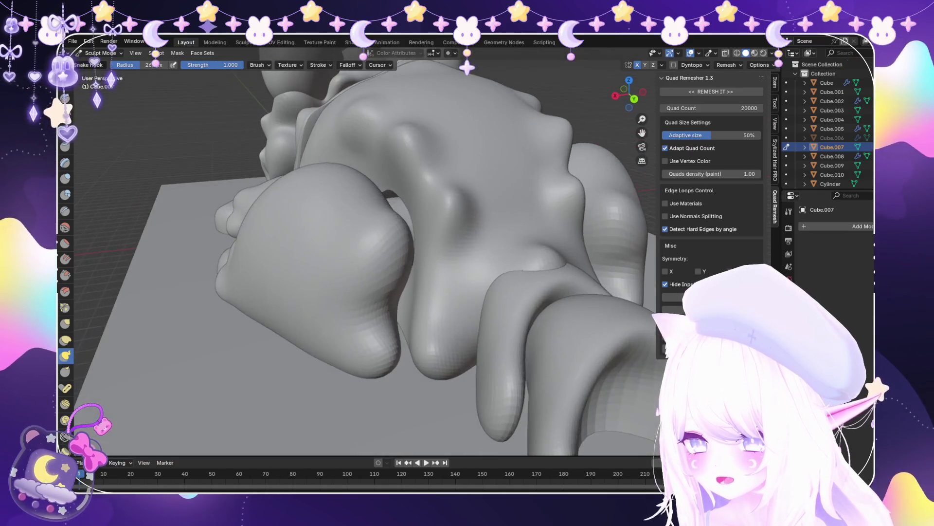
pyautogui.scroll(3, 418, 305)
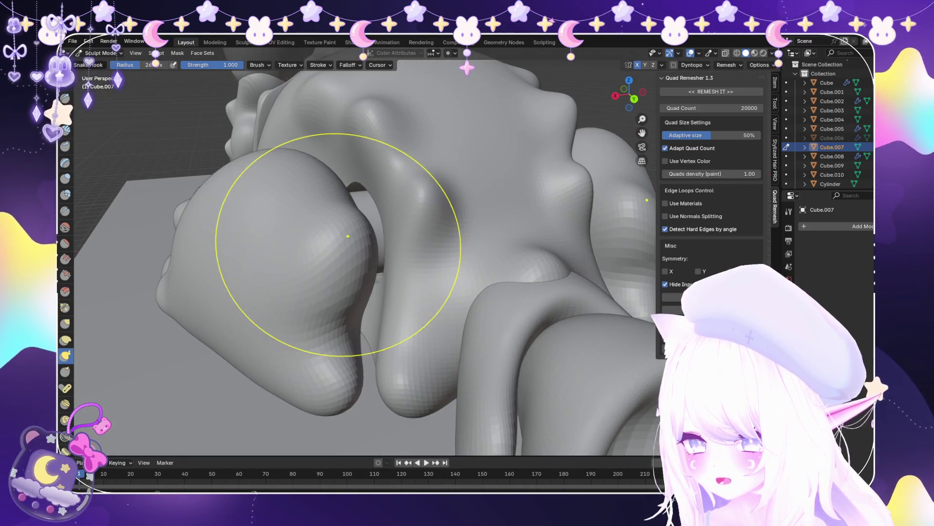
pyautogui.moveTo(367, 247)
pyautogui.mouseDown(button='middle')
pyautogui.moveTo(559, 184)
pyautogui.moveTo(403, 253)
pyautogui.mouseUp(button='middle')
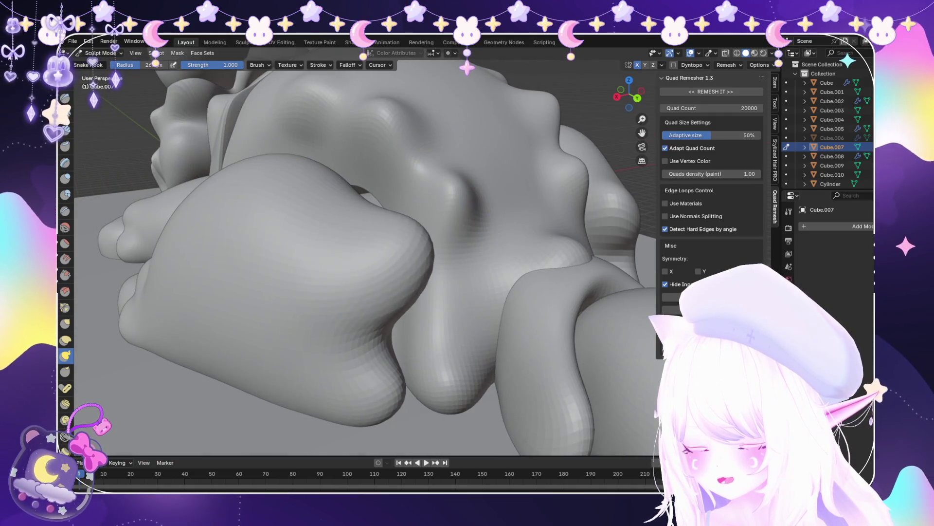
pyautogui.moveTo(445, 245); pyautogui.dragTo(459, 243)
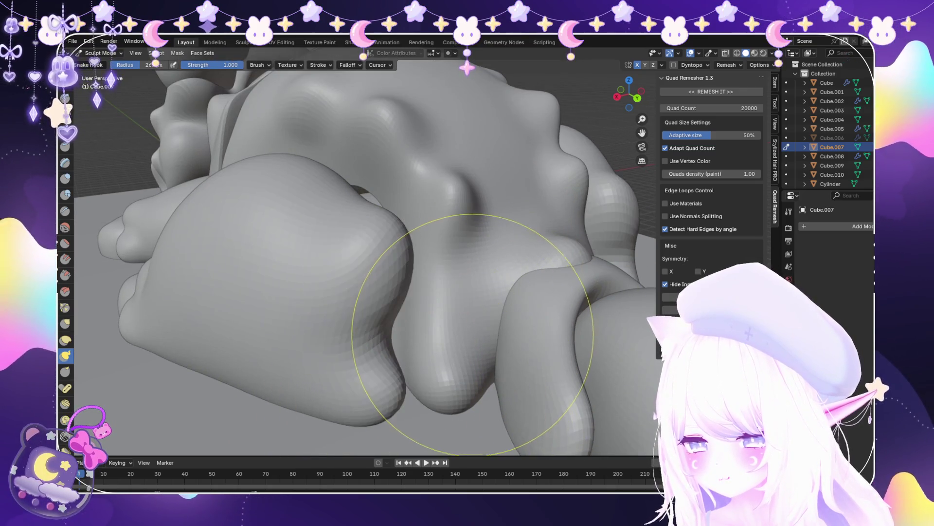
# Review the head and paws from a low side view and switch to Object Mode
pyautogui.moveTo(450, 317); pyautogui.dragTo(418, 344, button='middle')
pyautogui.scroll(5, 419, 339)
pyautogui.moveTo(359, 334)
pyautogui.mouseDown(button='middle')
pyautogui.moveTo(411, 290)
pyautogui.moveTo(375, 275)
pyautogui.mouseUp(button='middle')
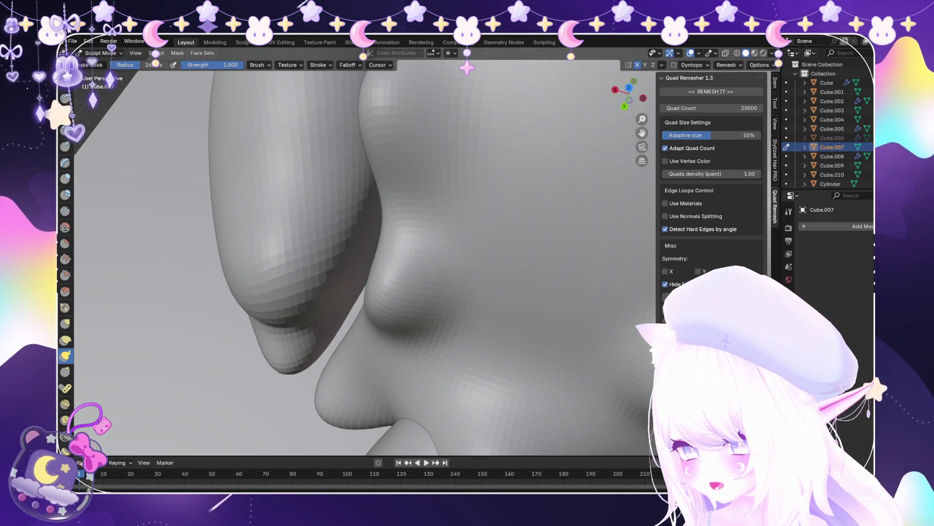
pyautogui.scroll(3, 352, 293)
pyautogui.scroll(-10, 316, 292)
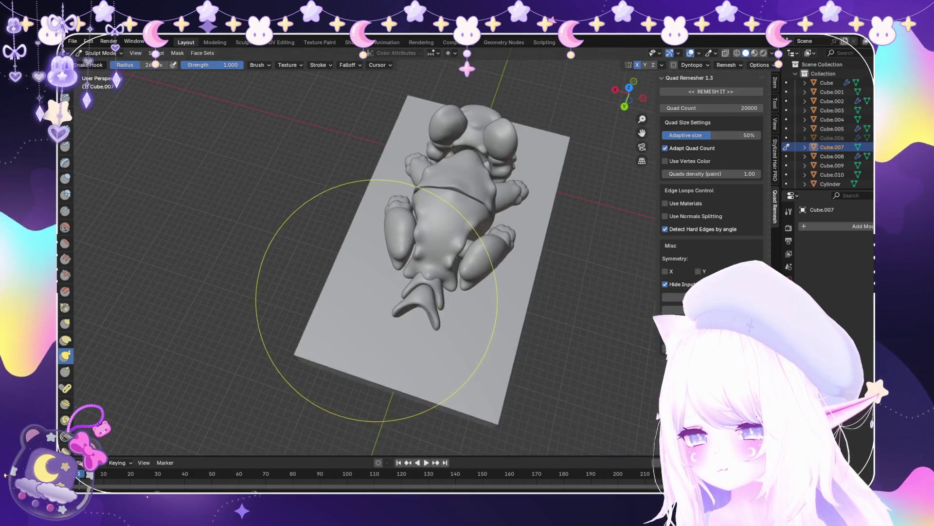
pyautogui.moveTo(376, 301)
pyautogui.mouseDown(button='middle')
pyautogui.moveTo(457, 195)
pyautogui.moveTo(483, 177)
pyautogui.mouseUp(button='middle')
pyautogui.scroll(6, 484, 177)
pyautogui.scroll(3, 481, 263)
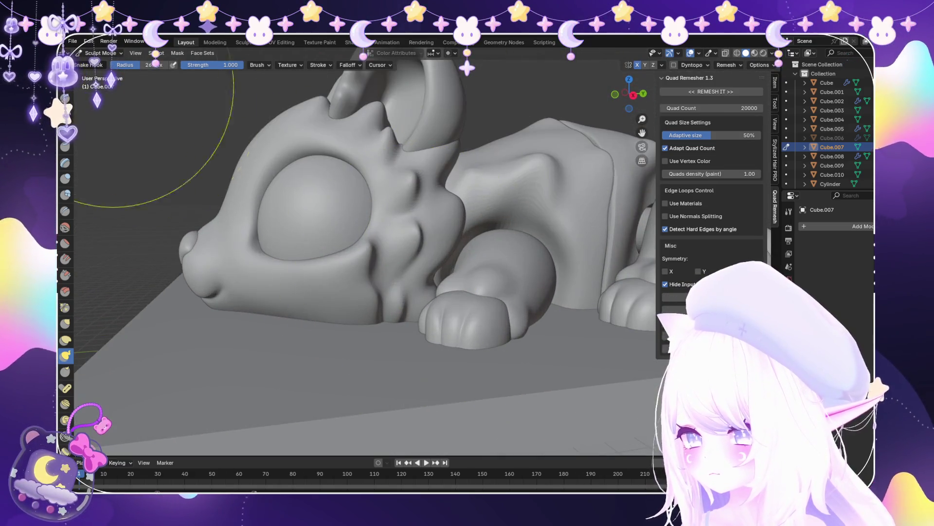
pyautogui.click(104, 64)
pyautogui.click(73, 41)
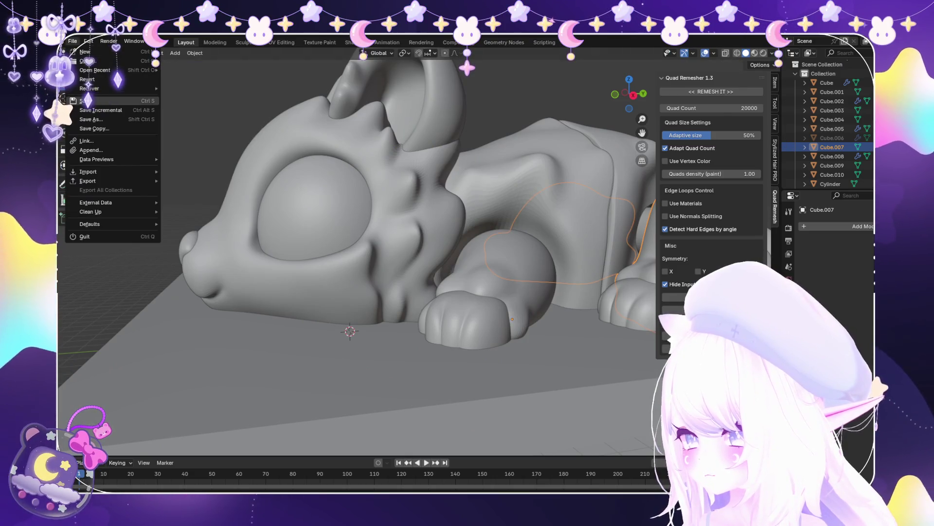
# Select the head, enter Sculpt Mode and frame a top-down view of the face
pyautogui.click(302, 273)
pyautogui.click(103, 83)
pyautogui.scroll(6, 365, 302)
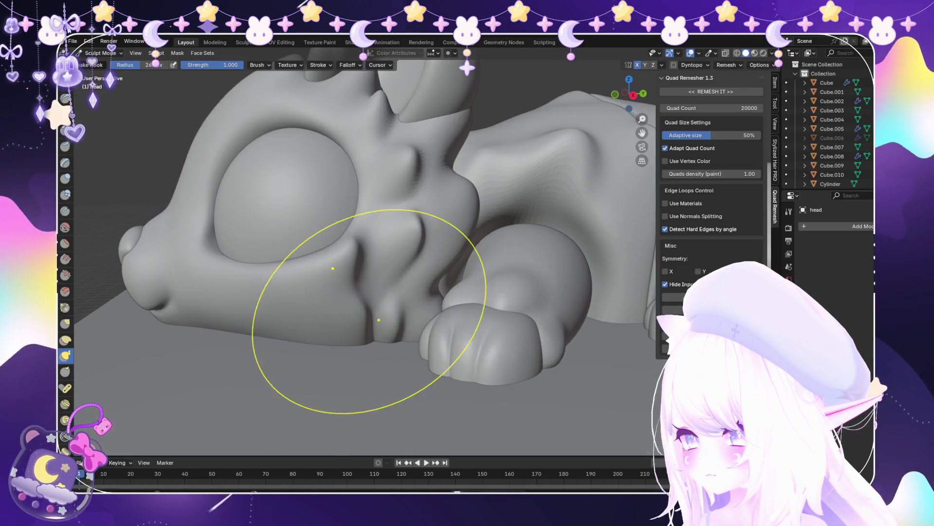
pyautogui.scroll(4, 466, 316)
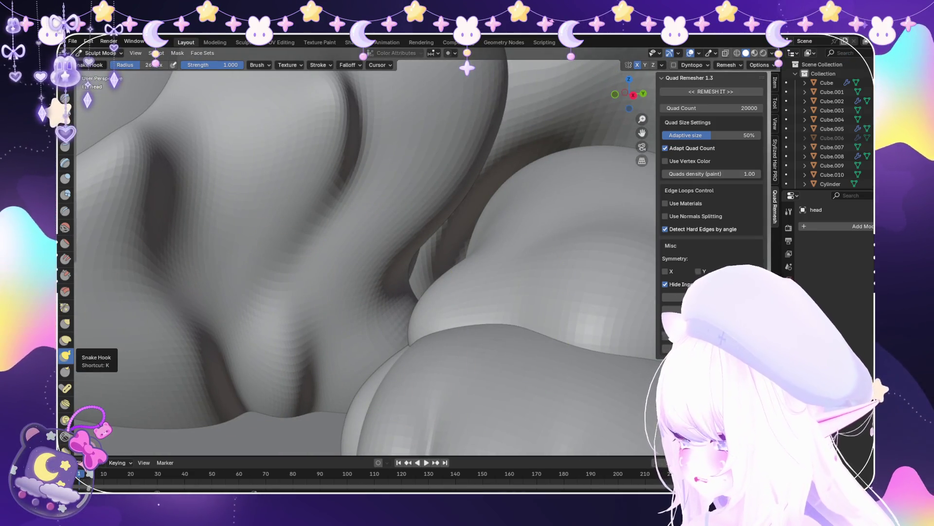
pyautogui.scroll(-2, 429, 368)
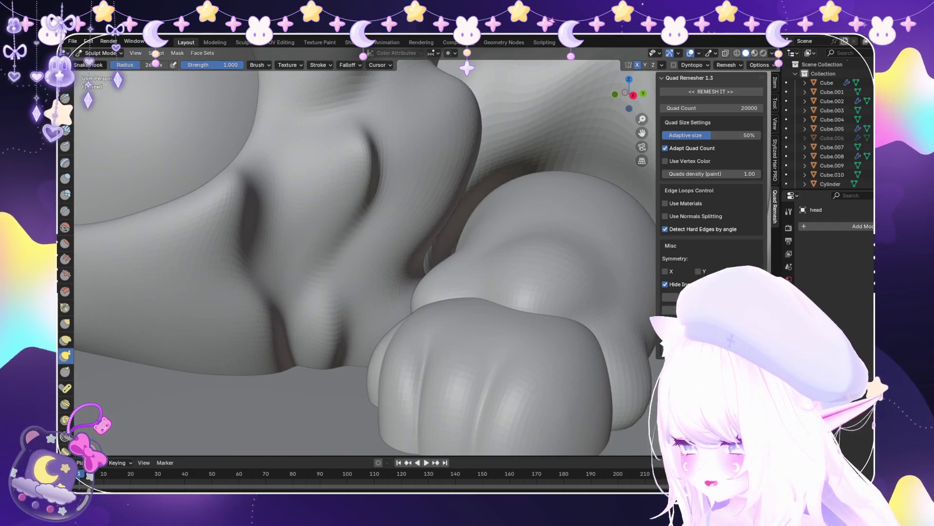
pyautogui.scroll(-5, 411, 327)
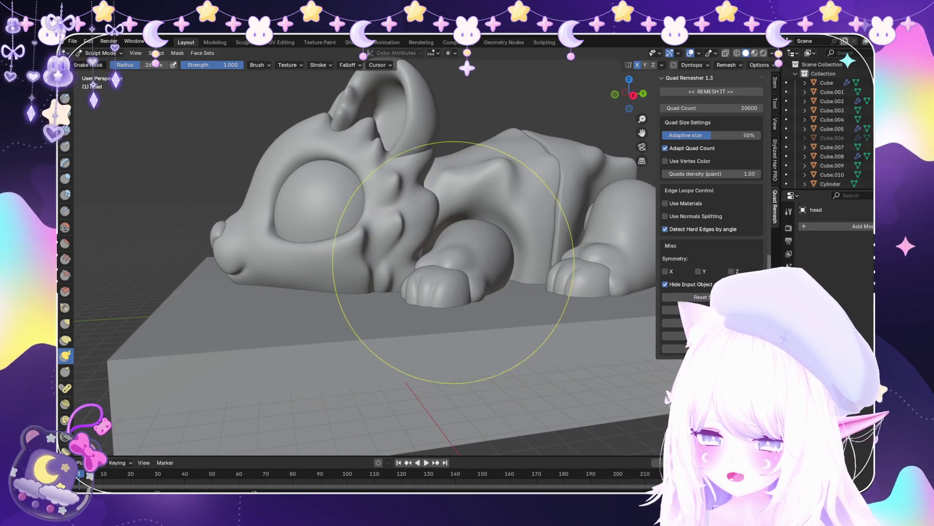
pyautogui.moveTo(334, 281)
pyautogui.mouseDown(button='middle')
pyautogui.moveTo(345, 380)
pyautogui.moveTo(417, 313)
pyautogui.moveTo(276, 305)
pyautogui.mouseUp(button='middle')
pyautogui.scroll(5, 463, 327)
pyautogui.scroll(-5, 365, 292)
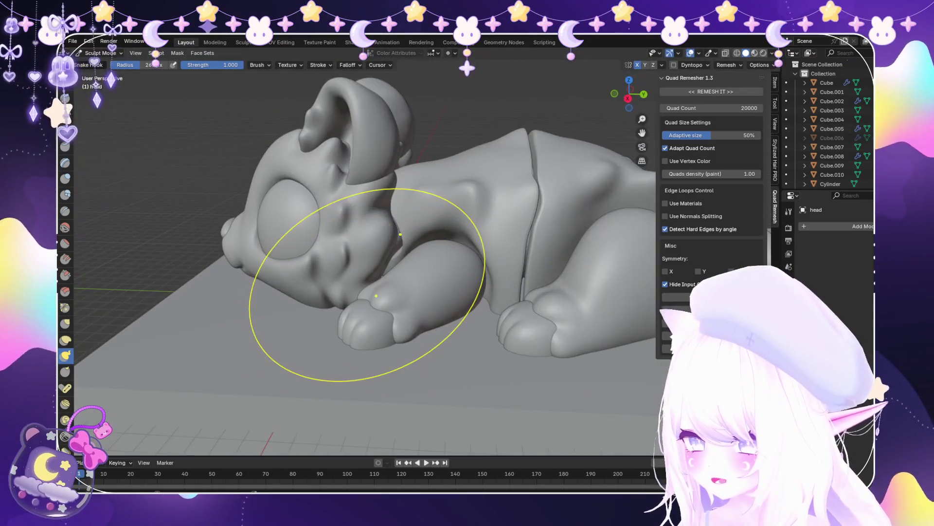
pyautogui.scroll(5, 381, 296)
pyautogui.moveTo(381, 296)
pyautogui.mouseDown(button='middle')
pyautogui.moveTo(387, 273)
pyautogui.moveTo(396, 292)
pyautogui.mouseUp(button='middle')
pyautogui.scroll(5, 396, 292)
# Smooth the cheek beside the front paw and return to Object Mode
pyautogui.hotkey('shift', 's')
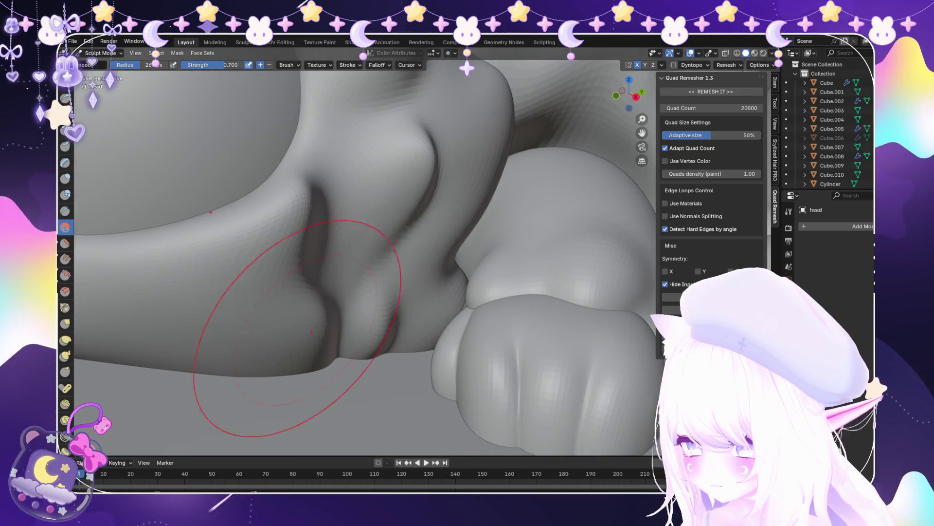
pyautogui.scroll(3, 488, 360)
pyautogui.scroll(-2, 502, 396)
pyautogui.moveTo(502, 397); pyautogui.dragTo(376, 394, button='middle')
pyautogui.scroll(-5, 366, 390)
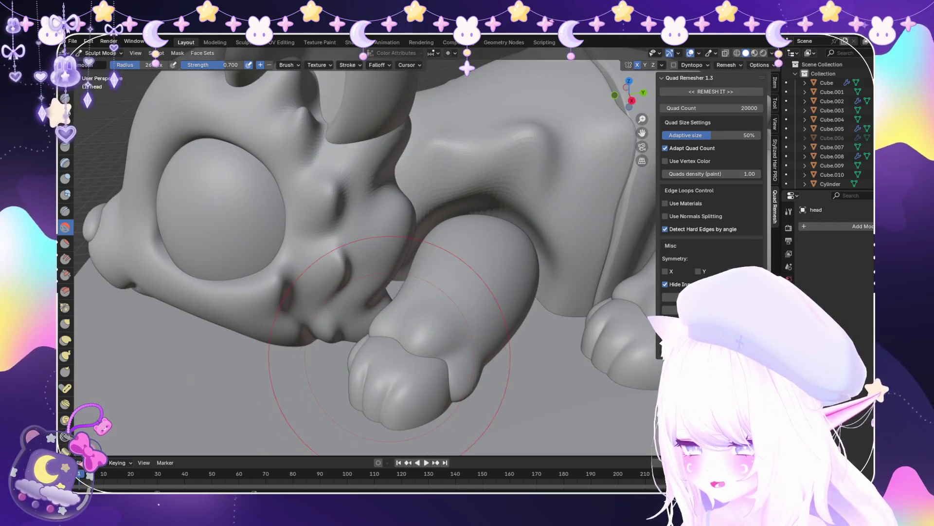
pyautogui.hotkey('ctrl', 'Tab')
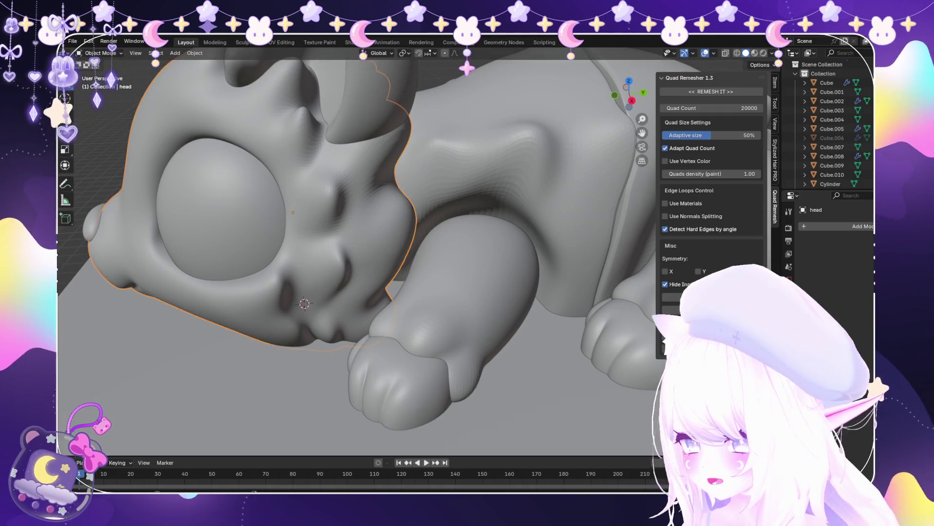
pyautogui.scroll(-10, 367, 389)
pyautogui.moveTo(366, 292); pyautogui.dragTo(367, 195, button='middle')
pyautogui.scroll(-3, 367, 292)
pyautogui.moveTo(366, 292)
pyautogui.mouseDown(button='middle')
pyautogui.moveTo(369, 185)
pyautogui.moveTo(389, 219)
pyautogui.moveTo(350, 243)
pyautogui.moveTo(244, 244)
pyautogui.moveTo(243, 205)
pyautogui.moveTo(243, 233)
pyautogui.mouseUp(button='middle')
pyautogui.scroll(5, 367, 243)
pyautogui.moveTo(366, 243)
pyautogui.mouseDown(button='middle')
pyautogui.moveTo(317, 243)
pyautogui.moveTo(316, 195)
pyautogui.moveTo(292, 204)
pyautogui.moveTo(292, 273)
pyautogui.moveTo(316, 243)
pyautogui.moveTo(292, 218)
pyautogui.mouseUp(button='middle')
pyautogui.scroll(-4, 366, 243)
pyautogui.moveTo(367, 243); pyautogui.dragTo(414, 234, button='middle')
pyautogui.scroll(4, 366, 243)
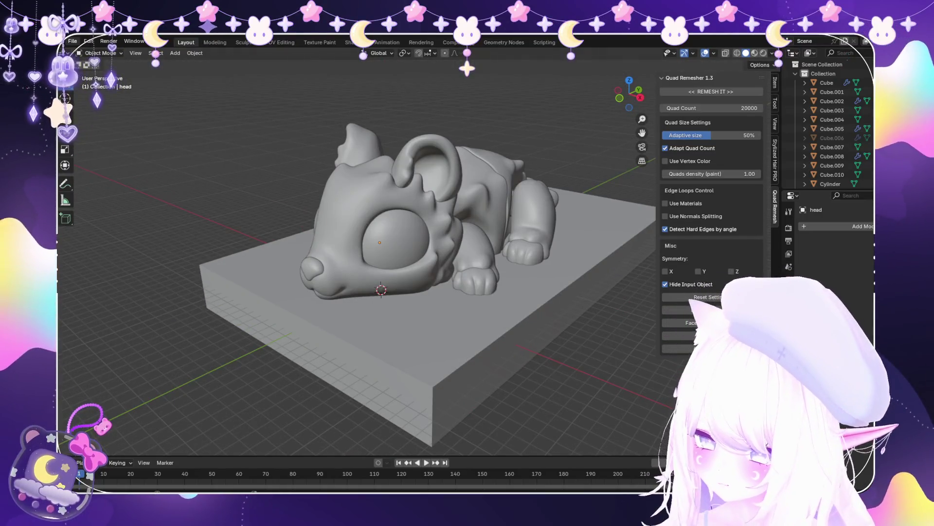
pyautogui.hotkey('shift', 'a')
pyautogui.press('Escape')
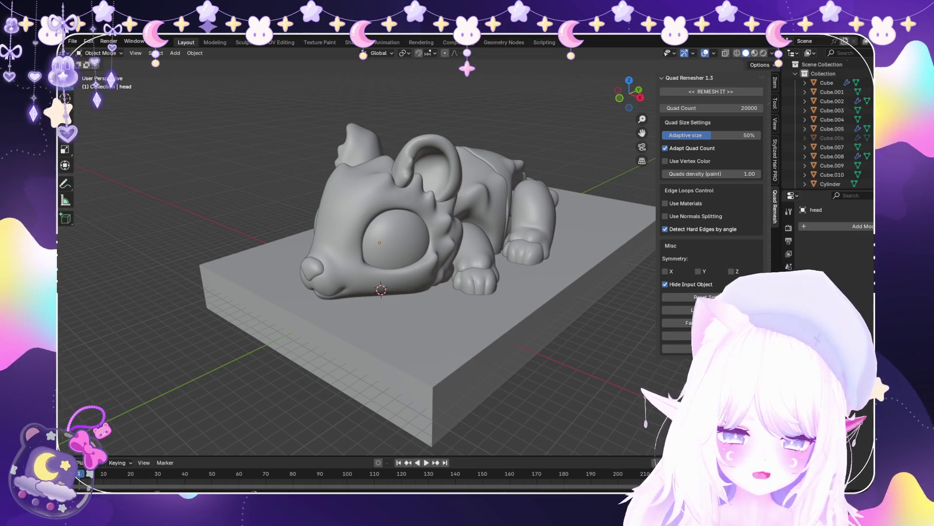
pyautogui.scroll(-2, 358, 253)
pyautogui.moveTo(358, 253); pyautogui.dragTo(552, 234, button='middle')
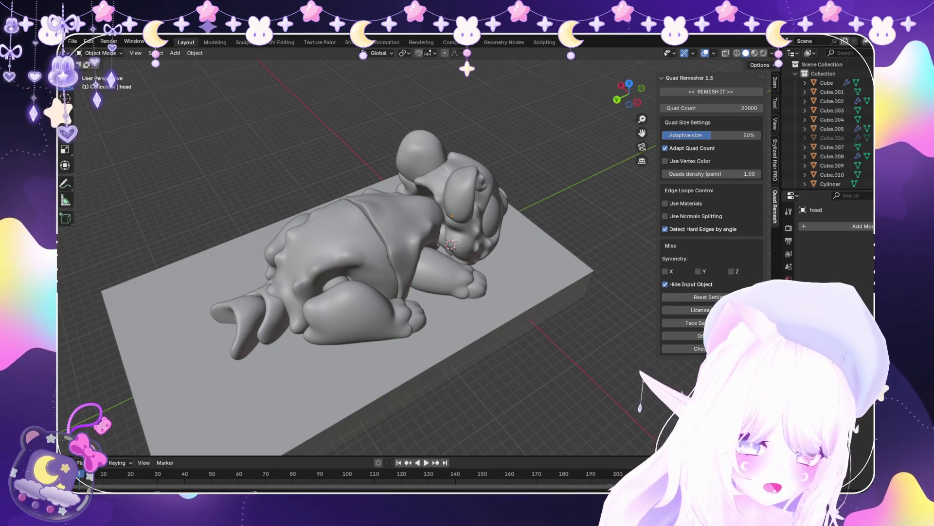
pyautogui.scroll(1, 358, 255)
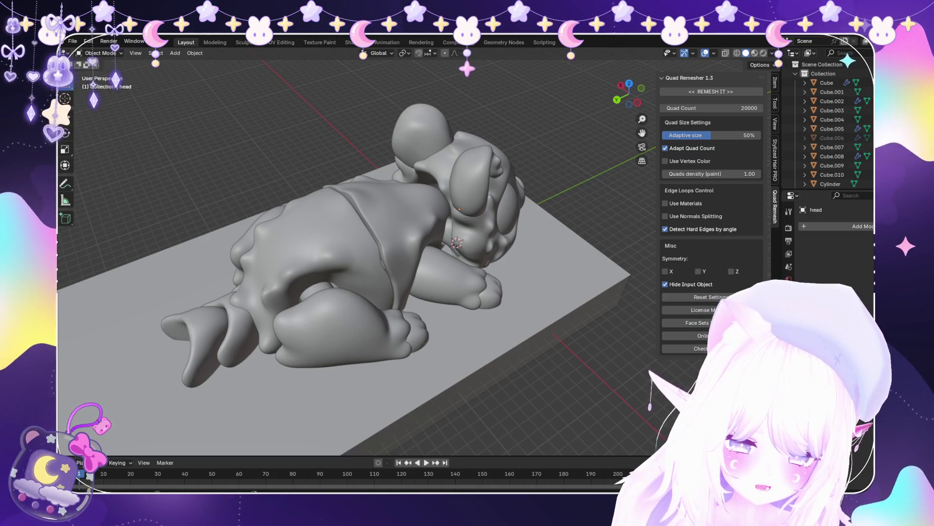
pyautogui.scroll(-2, 358, 255)
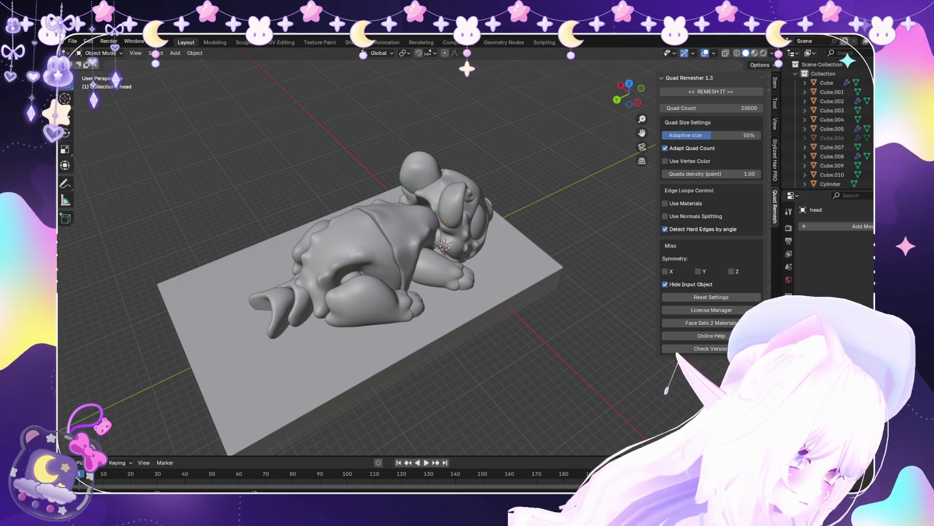
pyautogui.scroll(3, 416, 239)
pyautogui.moveTo(416, 239); pyautogui.dragTo(569, 244, button='middle')
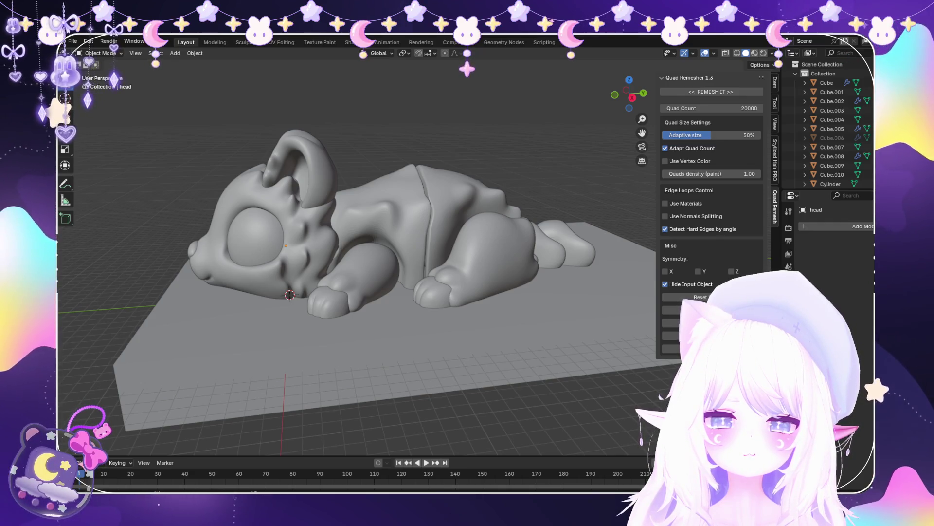
pyautogui.moveTo(369, 234); pyautogui.dragTo(409, 331, button='middle')
pyautogui.moveTo(389, 292)
pyautogui.mouseDown(button='middle')
pyautogui.moveTo(374, 199)
pyautogui.moveTo(384, 292)
pyautogui.moveTo(382, 214)
pyautogui.moveTo(387, 282)
pyautogui.mouseUp(button='middle')
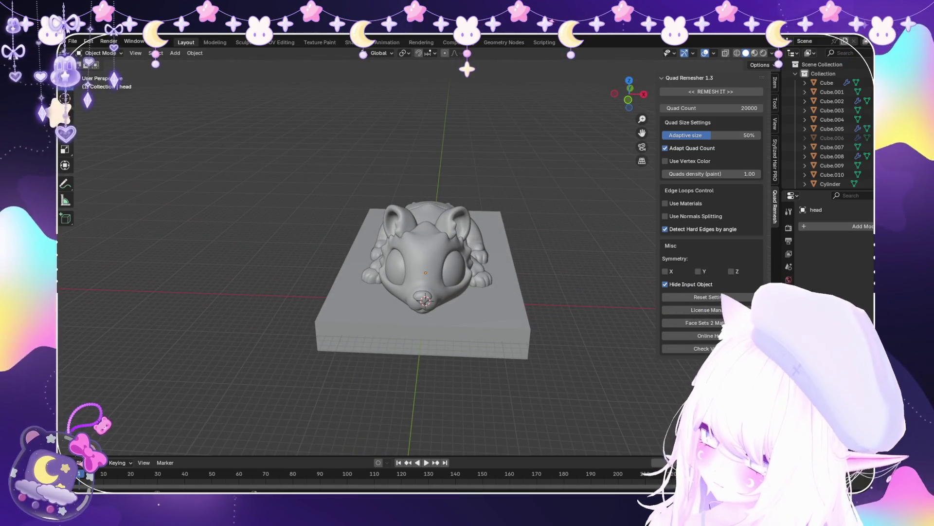
pyautogui.click(72, 41)
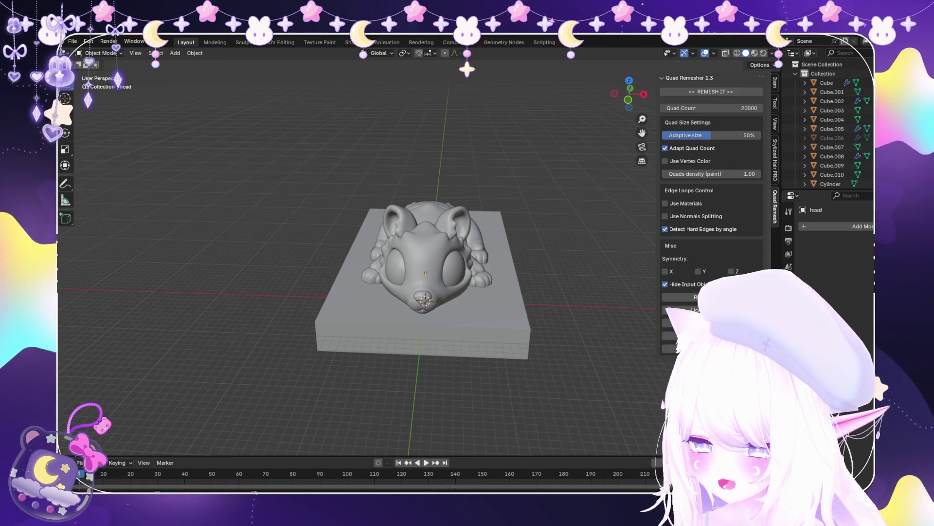
pyautogui.moveTo(357, 257); pyautogui.dragTo(419, 234, button='middle')
pyautogui.scroll(3, 419, 233)
pyautogui.moveTo(358, 263)
pyautogui.mouseDown(button='middle')
pyautogui.moveTo(350, 214)
pyautogui.moveTo(374, 204)
pyautogui.moveTo(399, 219)
pyautogui.moveTo(409, 253)
pyautogui.mouseUp(button='middle')
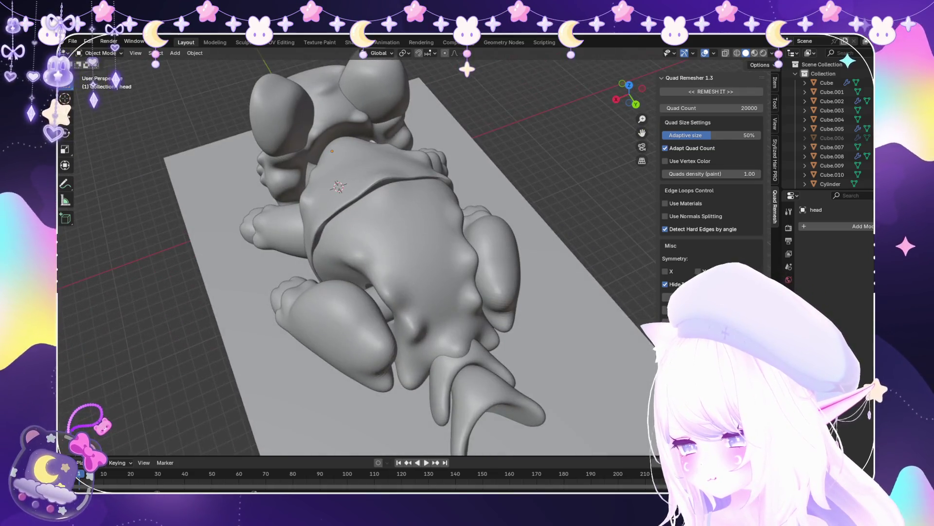
pyautogui.click(830, 184)
# Duplicate the cylinder peg and scale all its geometry down to 0.396
pyautogui.hotkey('shift', 'd')
pyautogui.press('Escape')
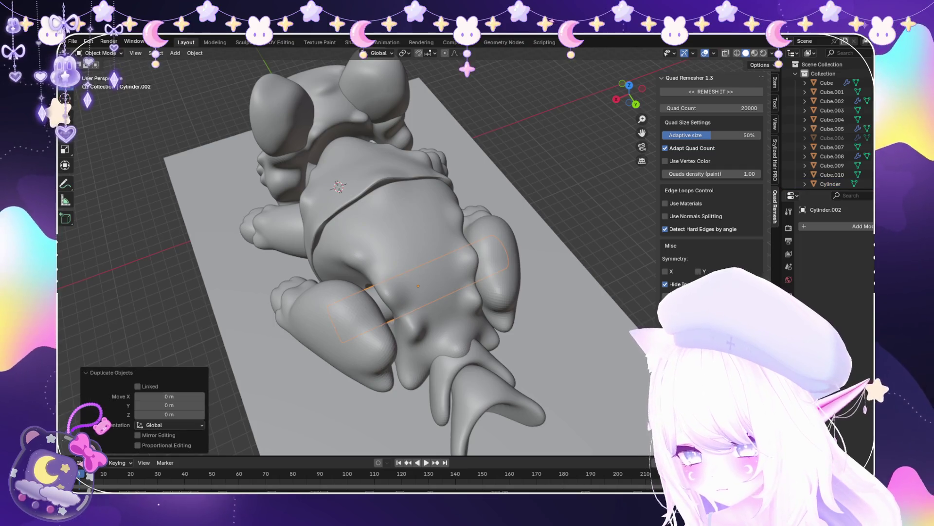
pyautogui.press('g')
pyautogui.press('Tab')
pyautogui.press('s')
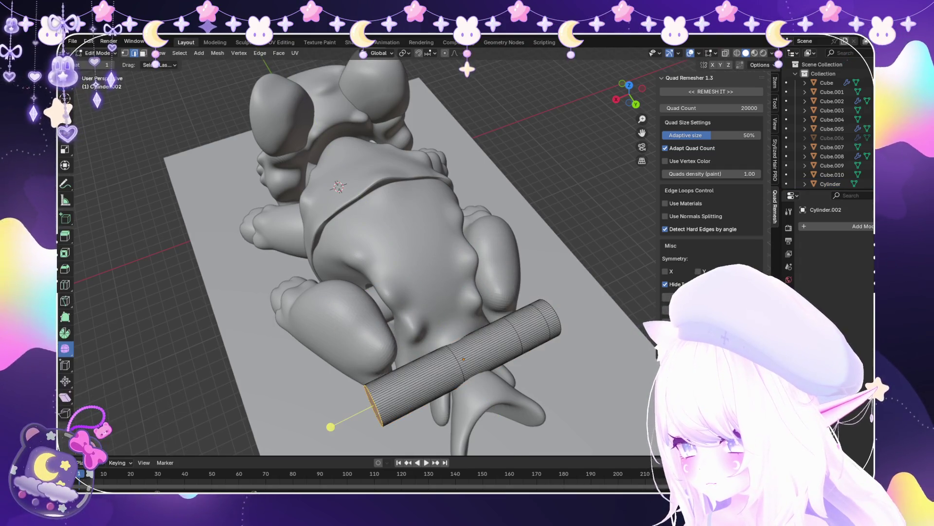
pyautogui.click(330, 426)
pyautogui.press('a')
pyautogui.press('s')
pyautogui.click(521, 340)
# Check the copy from side, front and back views and enable X-ray
pyautogui.moveTo(521, 340); pyautogui.dragTo(455, 254, button='middle')
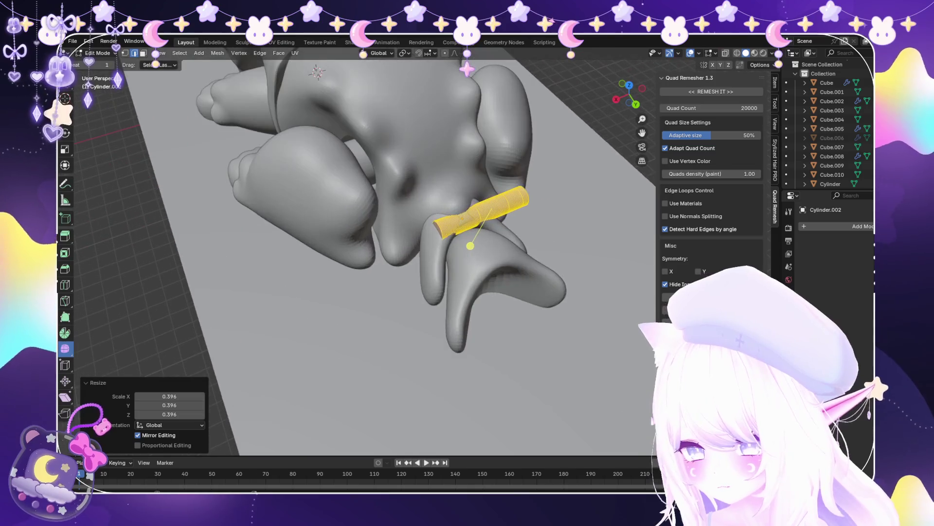
pyautogui.press('KP_3')
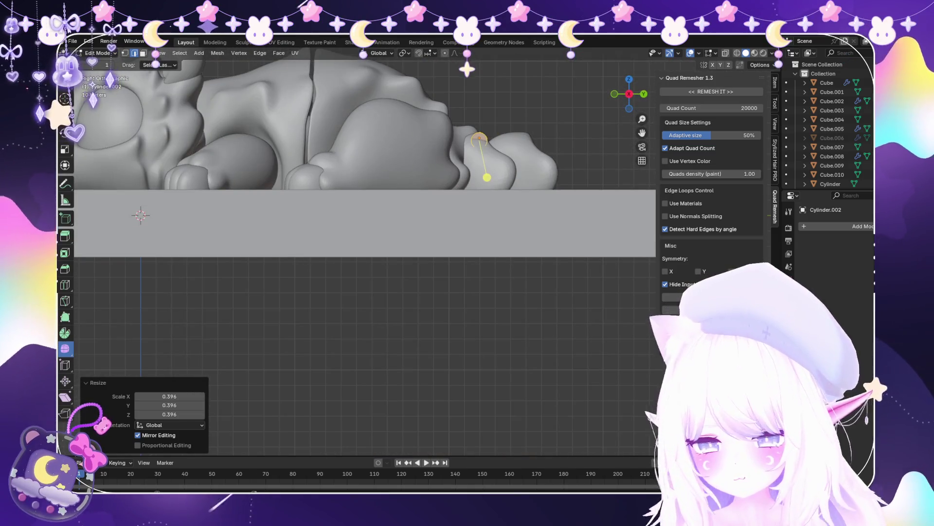
pyautogui.press('KP_1')
pyautogui.press('KP_3')
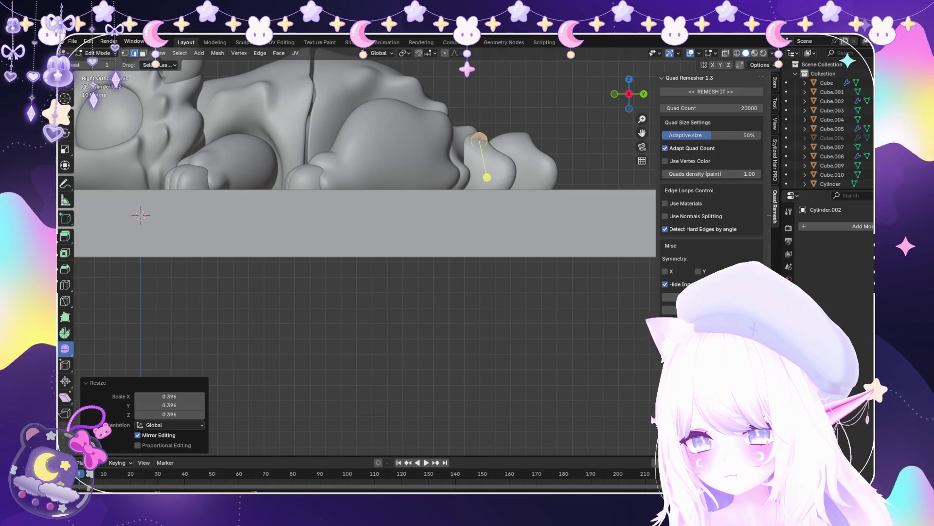
pyautogui.click(629, 93)
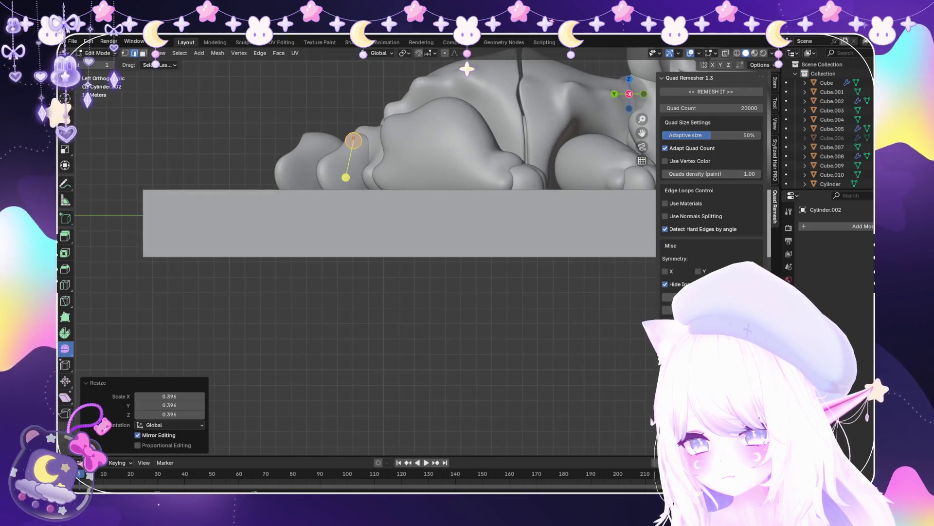
pyautogui.scroll(-3, 417, 251)
pyautogui.press('KP_1')
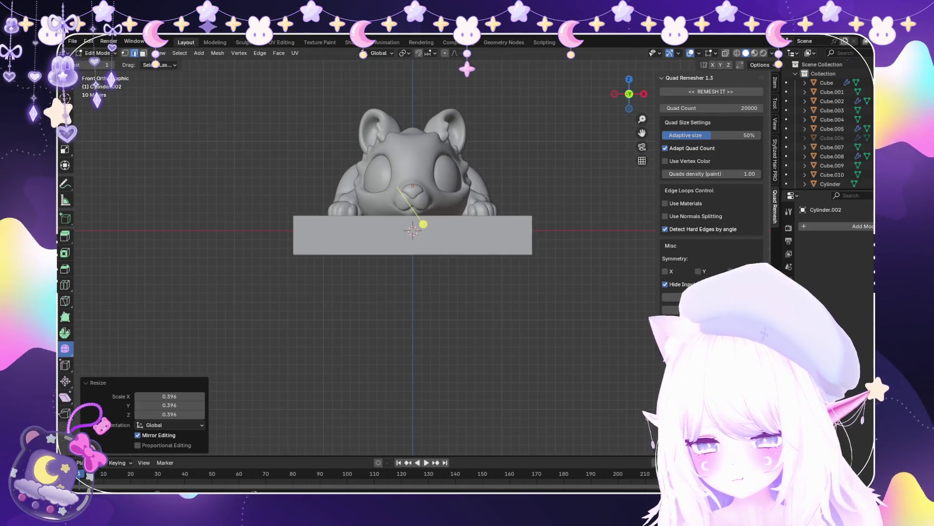
pyautogui.click(629, 93)
pyautogui.scroll(6, 438, 167)
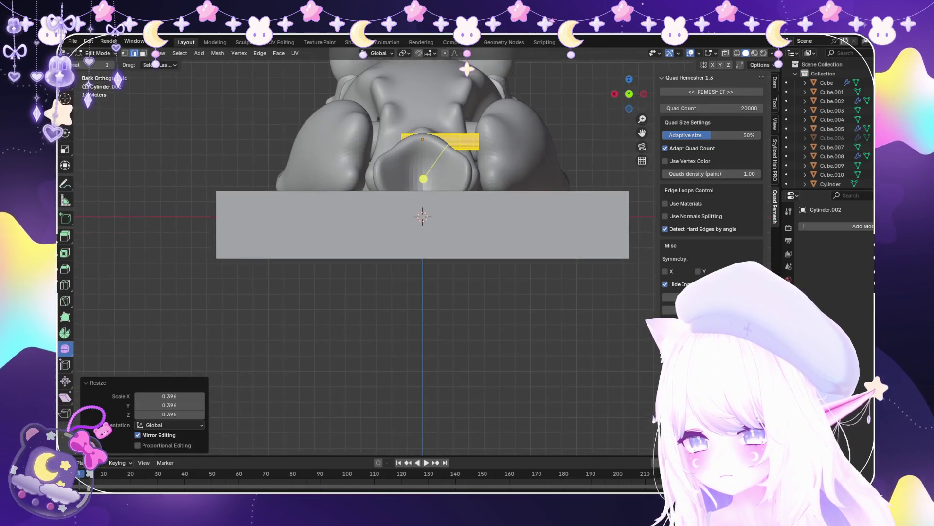
pyautogui.hotkey('alt', 'z')
pyautogui.moveTo(438, 292)
pyautogui.mouseDown(button='middle')
pyautogui.moveTo(433, 263)
pyautogui.moveTo(350, 248)
pyautogui.mouseUp(button='middle')
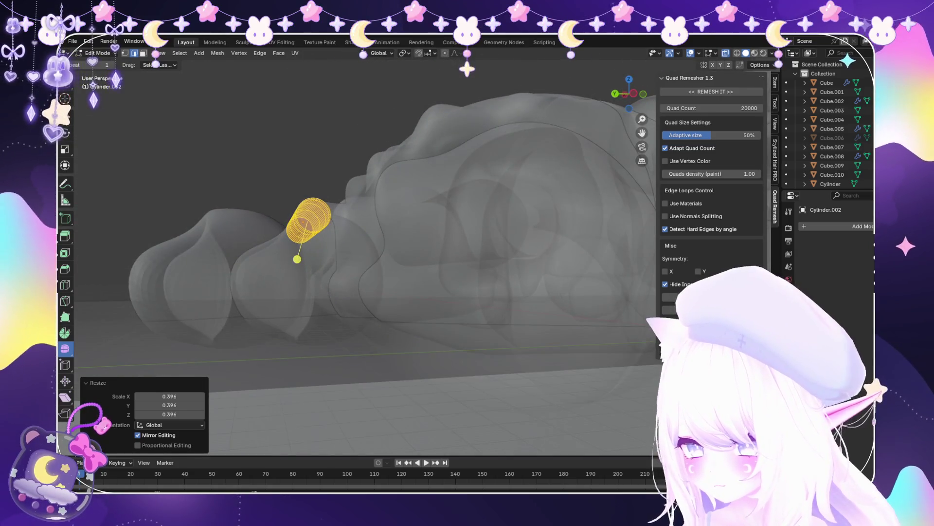
# Move the peg along Z and X to sit across the tail joint
pyautogui.press('g')
pyautogui.press('z')
pyautogui.press('Return')
pyautogui.press('g')
pyautogui.press('z')
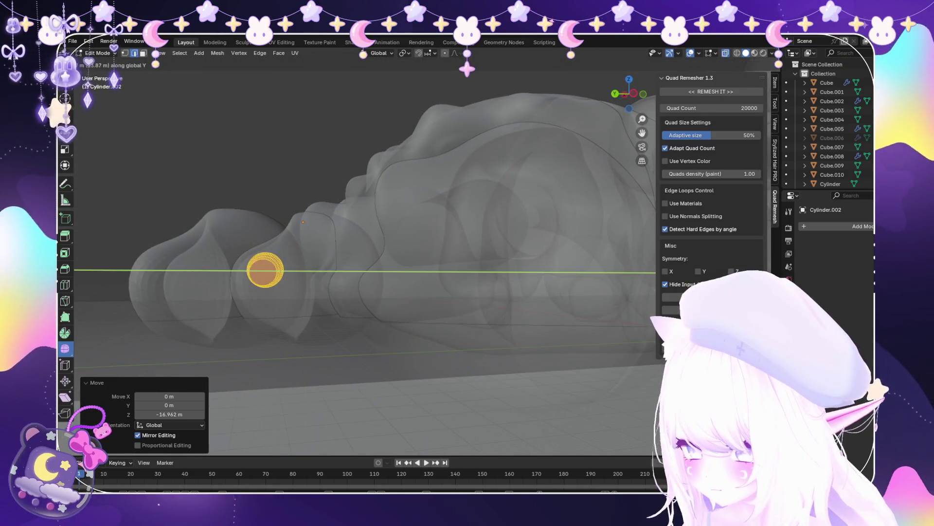
pyautogui.press('Return')
pyautogui.moveTo(365, 268); pyautogui.dragTo(380, 166, button='middle')
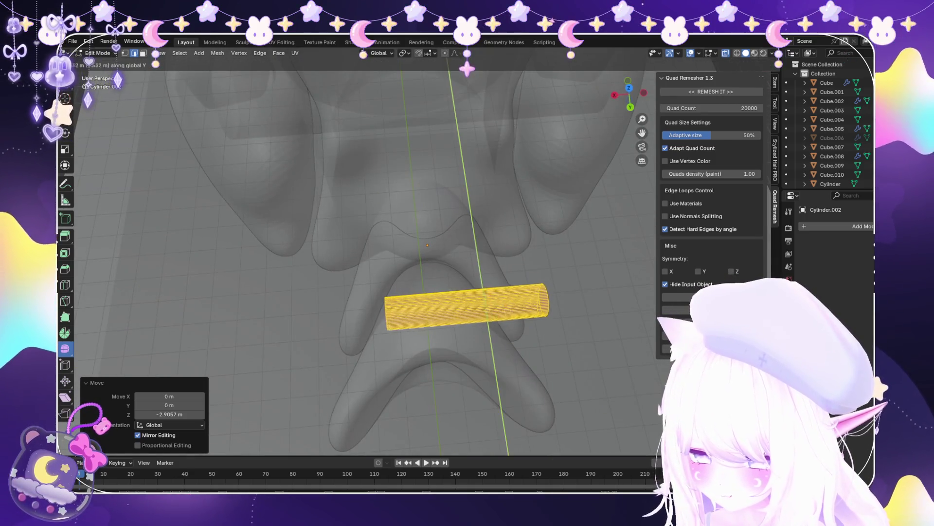
pyautogui.press('g')
pyautogui.press('x')
pyautogui.press('Return')
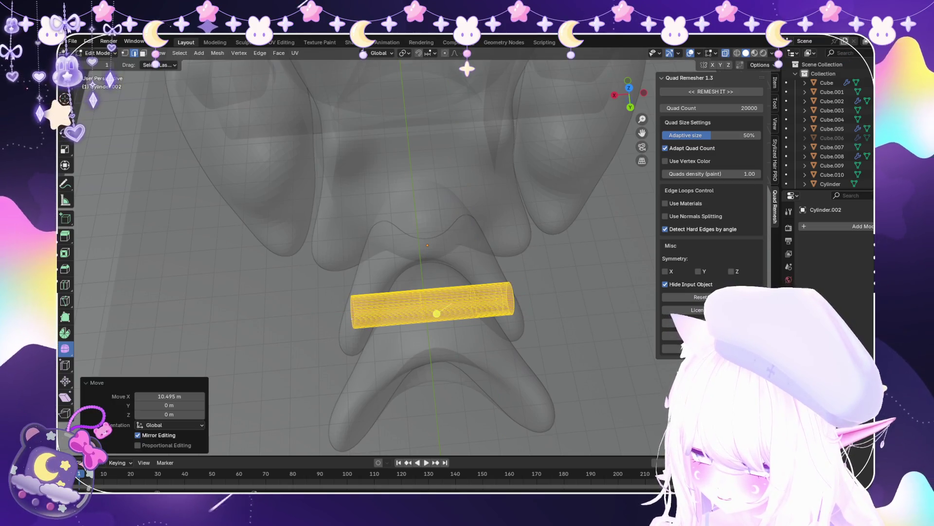
# Scale the peg's length along X to 0.864
pyautogui.press('g')
pyautogui.press('x')
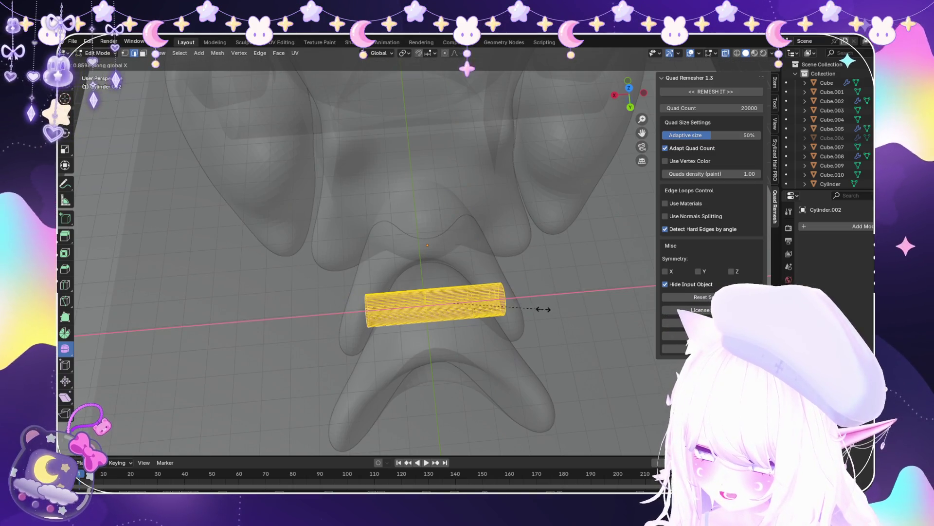
pyautogui.click(542, 309)
pyautogui.moveTo(543, 308); pyautogui.dragTo(535, 292, button='middle')
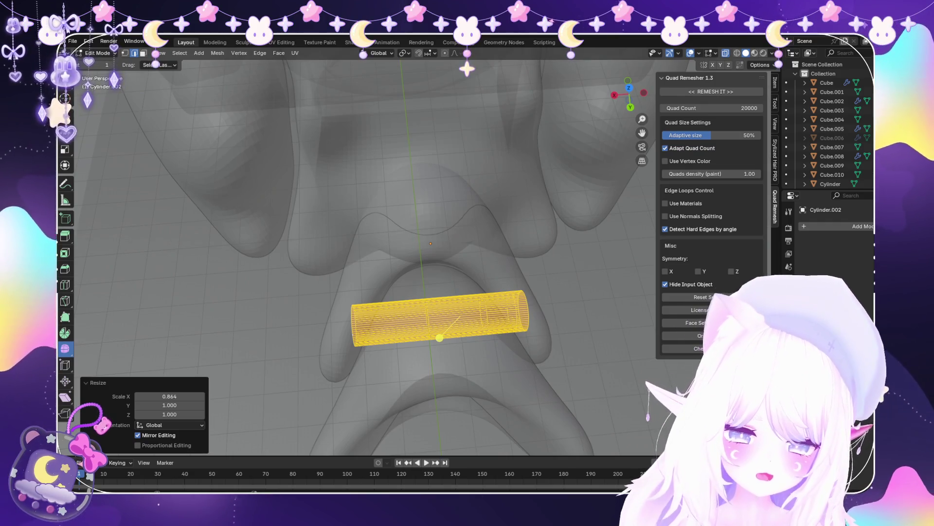
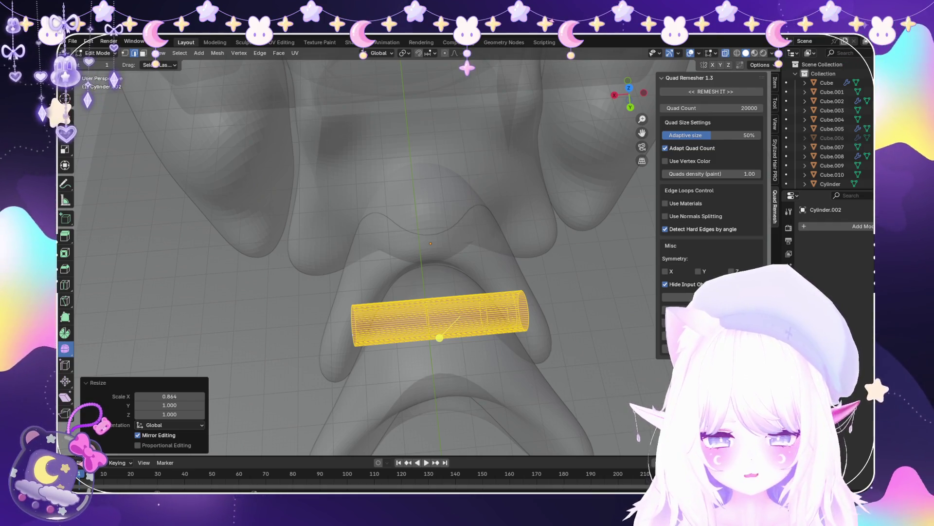
# Stretch the peg cylinder along X and shift it along X in Edit Mode
pyautogui.moveTo(439, 337); pyautogui.dragTo(487, 302, button='middle')
pyautogui.press('s')
pyautogui.press('x')
pyautogui.click(501, 296)
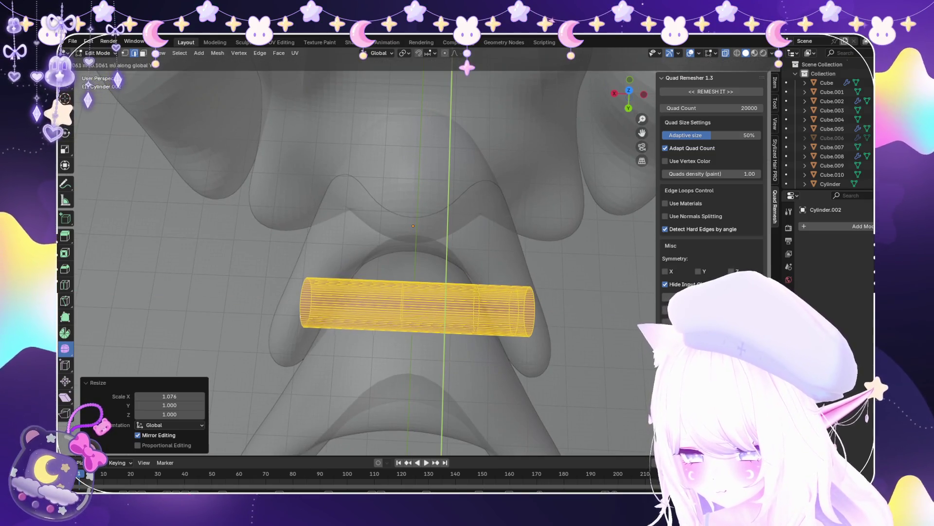
pyautogui.press('g')
pyautogui.hotkey('shift', 'x')
pyautogui.click(426, 319)
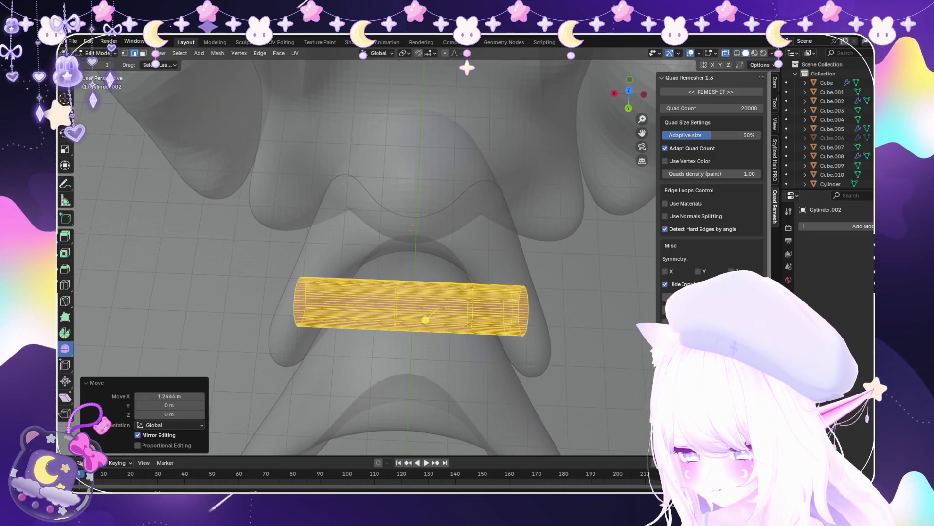
# Put leg piece Cube.009 into Sculpt Mode with the Snake Hook brush, then return to Object Mode
pyautogui.click(99, 63)
pyautogui.moveTo(369, 253); pyautogui.dragTo(294, 171, button='middle')
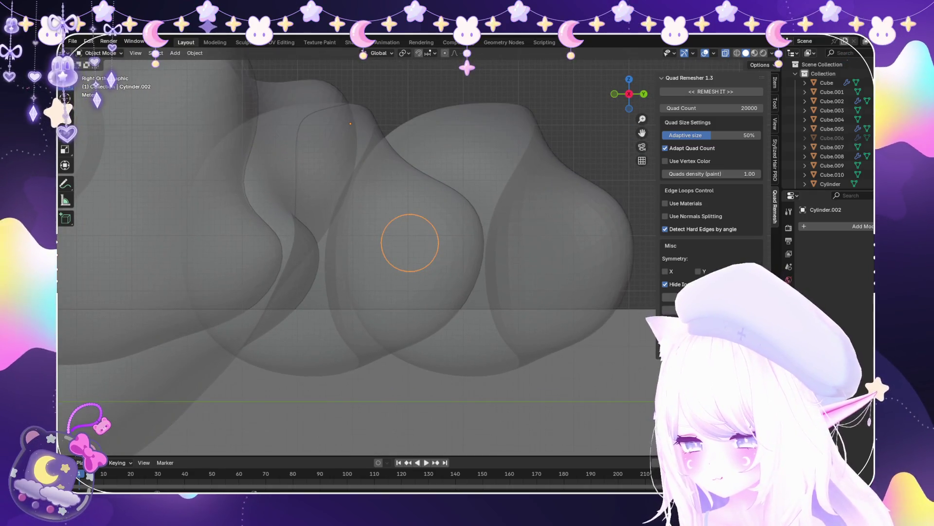
pyautogui.click(409, 241)
pyautogui.click(100, 53)
pyautogui.click(100, 85)
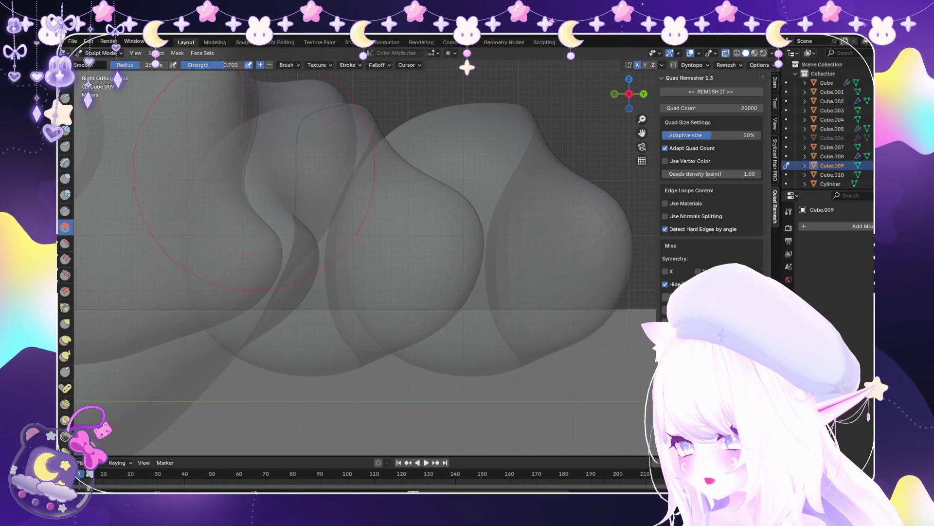
pyautogui.click(65, 355)
pyautogui.scroll(2, 360, 175)
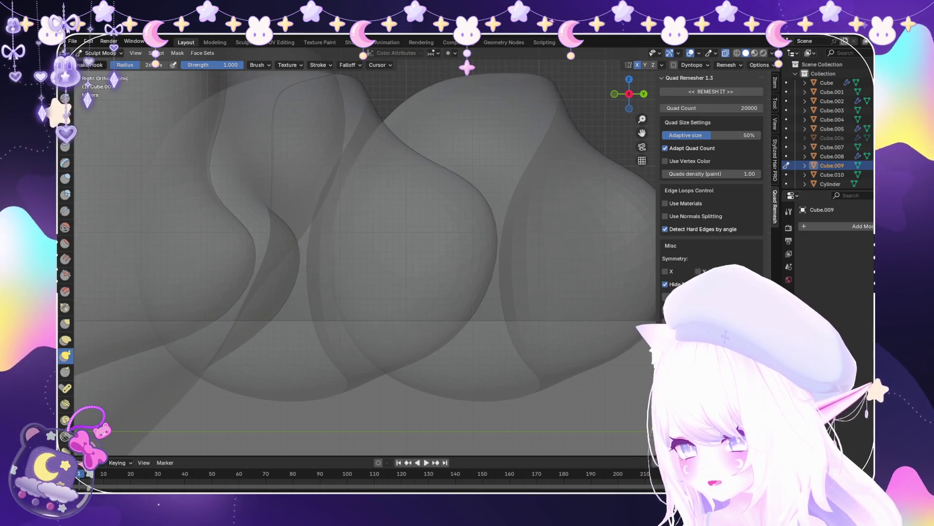
pyautogui.click(101, 52)
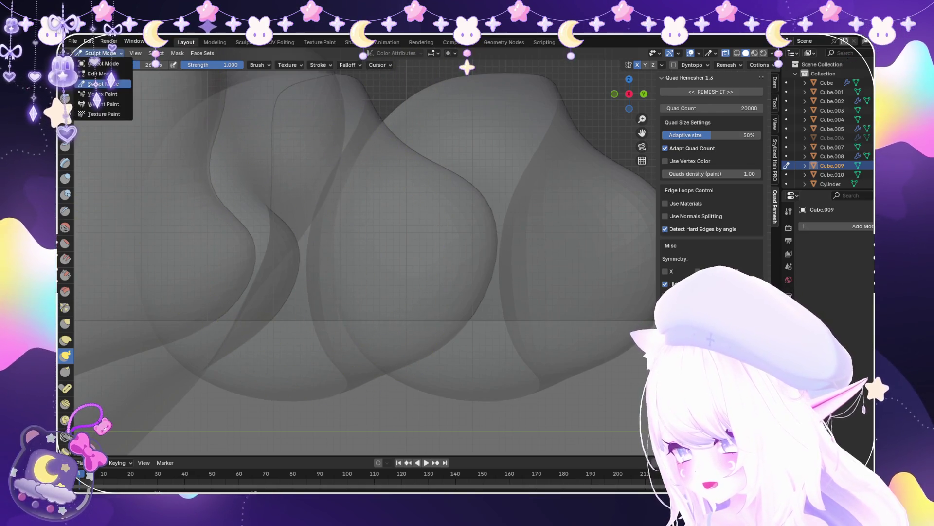
pyautogui.click(103, 63)
# Select Cylinder.002 and nudge it slightly along Y
pyautogui.click(243, 219)
pyautogui.click(409, 241)
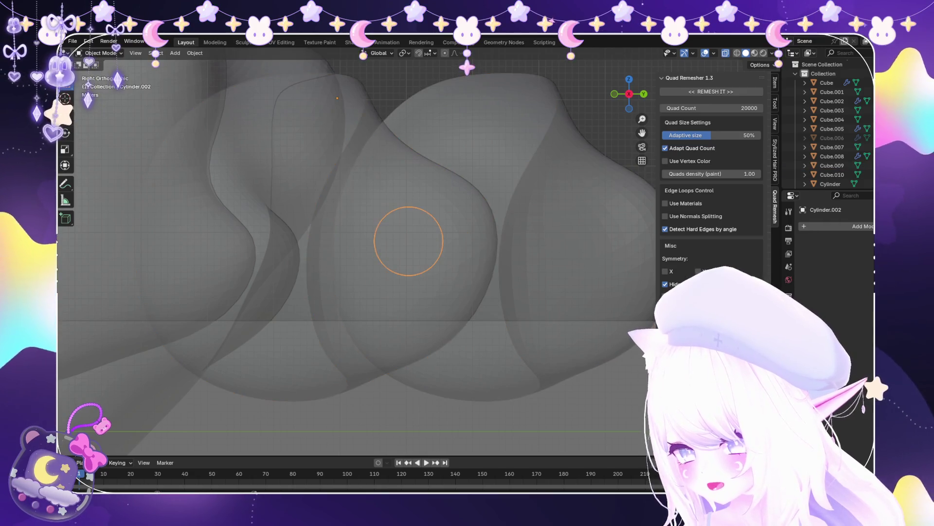
pyautogui.scroll(1, 418, 251)
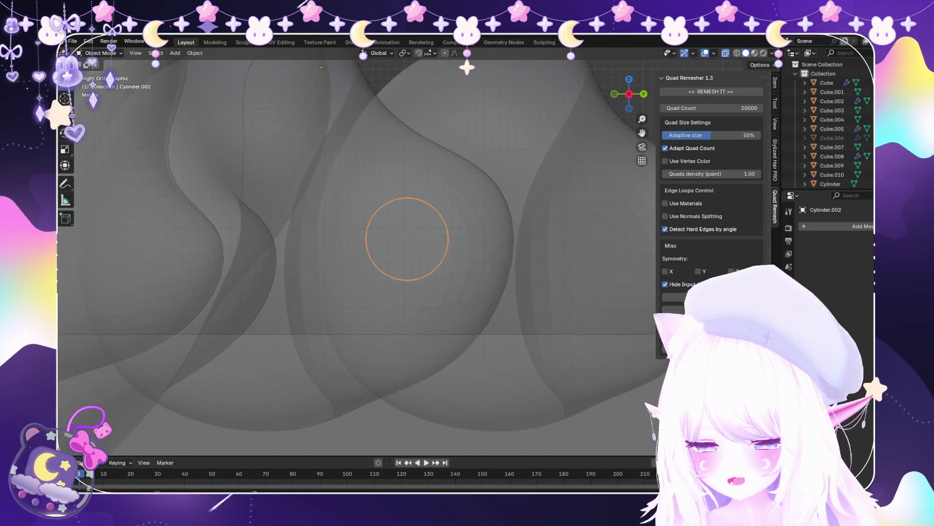
pyautogui.scroll(-1, 409, 241)
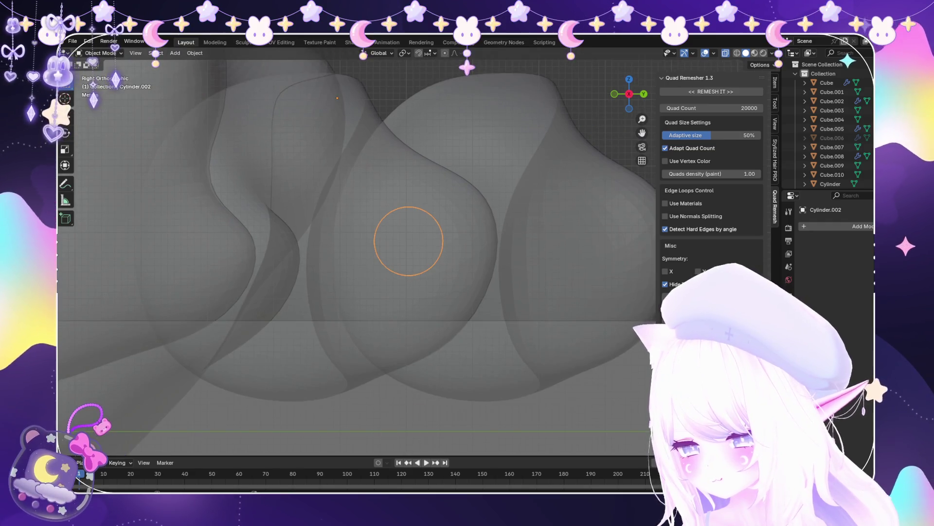
pyautogui.press('g')
pyautogui.press('Return')
# Duplicate the round cylinder in place as Cylinder.003 and scale its mesh up by 1.119
pyautogui.click(438, 233)
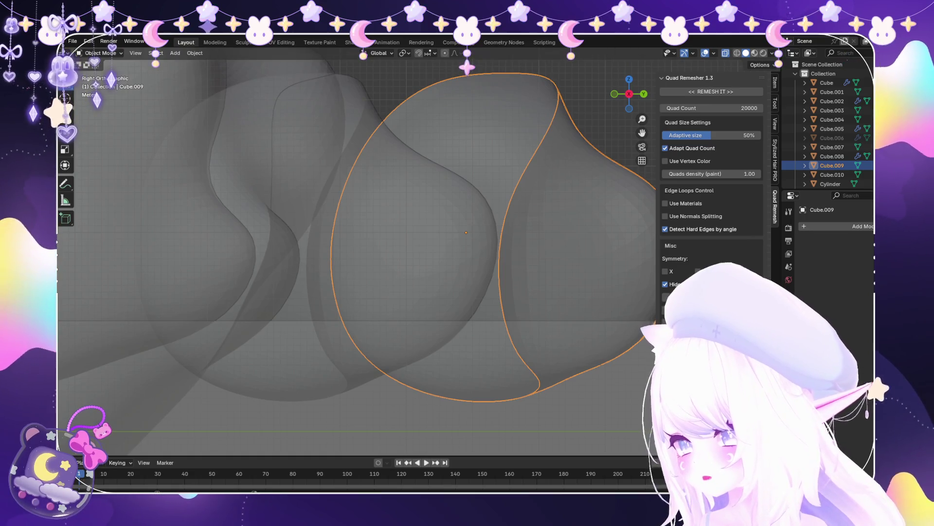
pyautogui.click(412, 241)
pyautogui.click(412, 241)
pyautogui.hotkey('shift', 'd')
pyautogui.press('Escape')
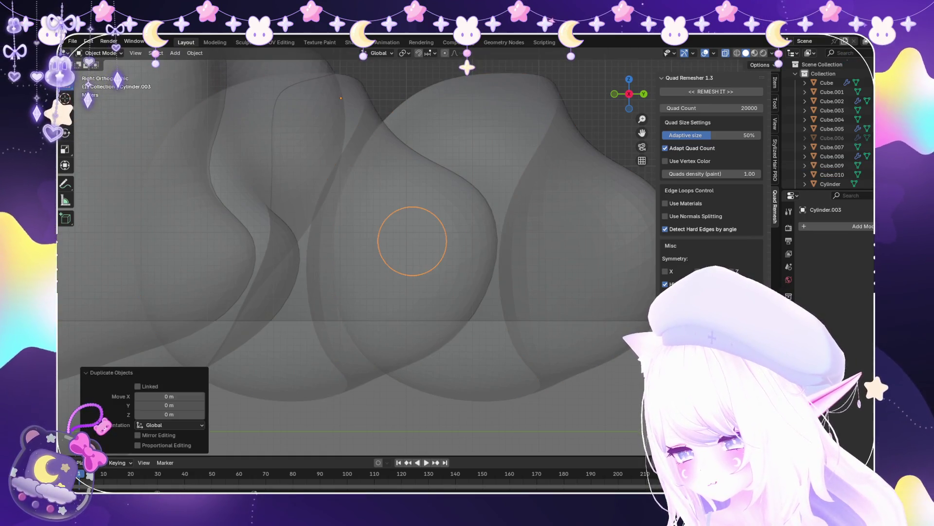
pyautogui.click(99, 74)
pyautogui.press('s')
pyautogui.click(421, 283)
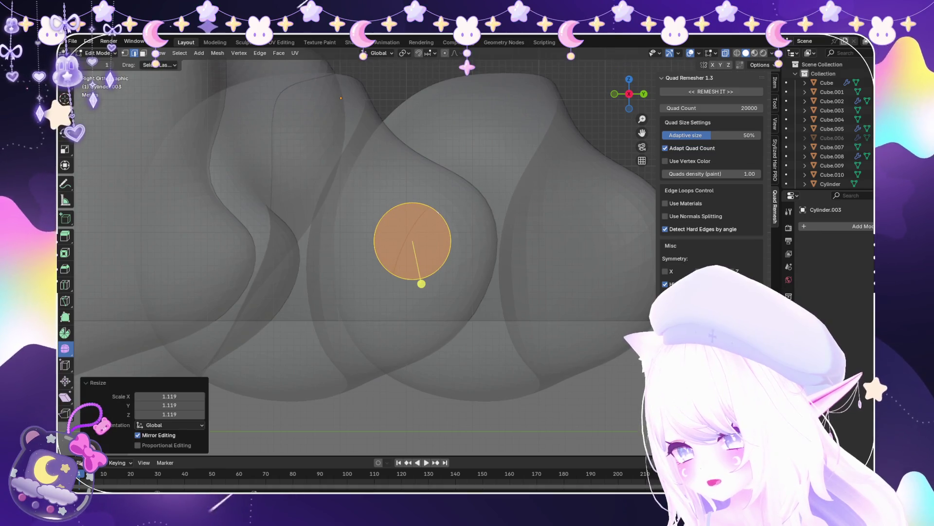
pyautogui.press('Tab')
# Select the leg piece Cube.009 in the outliner
pyautogui.moveTo(422, 283)
pyautogui.mouseDown(button='middle')
pyautogui.moveTo(392, 361)
pyautogui.moveTo(392, 331)
pyautogui.moveTo(438, 291)
pyautogui.mouseUp(button='middle')
pyautogui.scroll(3, 392, 331)
pyautogui.click(832, 91)
pyautogui.click(832, 175)
pyautogui.click(832, 166)
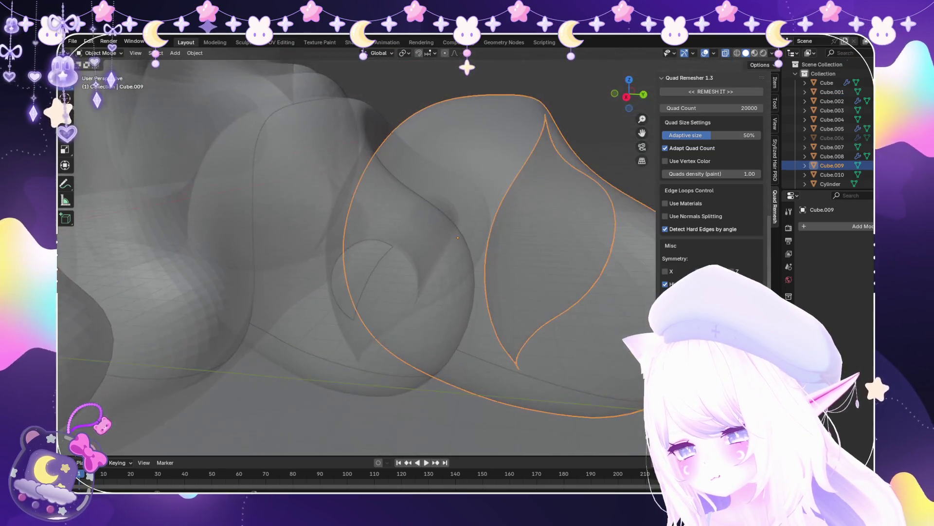
# Add a Boolean modifier to Cube.009 with the cylinder as its cutting object
pyautogui.click(857, 226)
pyautogui.click(730, 253)
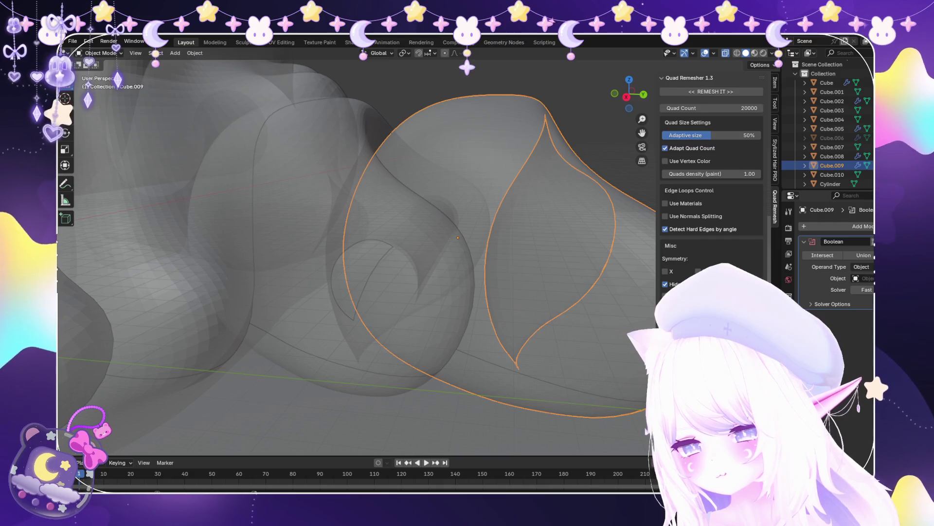
pyautogui.click(869, 278)
pyautogui.click(377, 229)
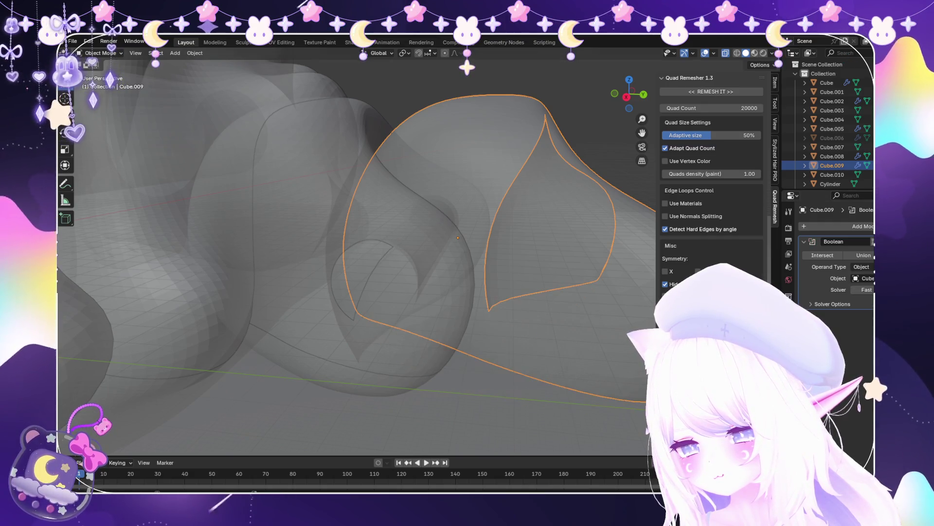
# Hide Cylinder.003 and turn off X-ray to inspect the round hole in the leg
pyautogui.click(832, 92)
pyautogui.click(389, 262)
pyautogui.press('h')
pyautogui.moveTo(355, 253); pyautogui.dragTo(263, 243, button='middle')
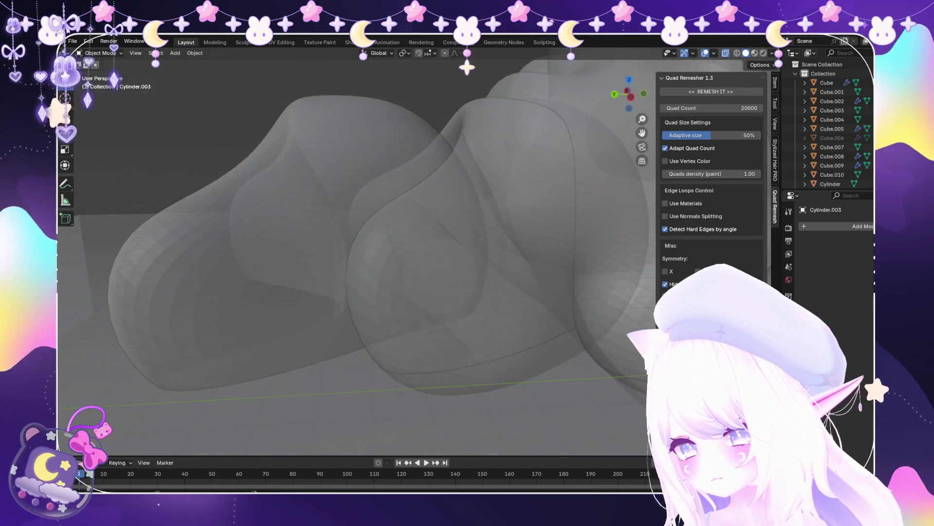
pyautogui.click(380, 258)
pyautogui.moveTo(340, 253)
pyautogui.mouseDown(button='middle')
pyautogui.moveTo(355, 243)
pyautogui.moveTo(301, 246)
pyautogui.mouseUp(button='middle')
pyautogui.hotkey('alt', 'z')
pyautogui.scroll(3, 379, 258)
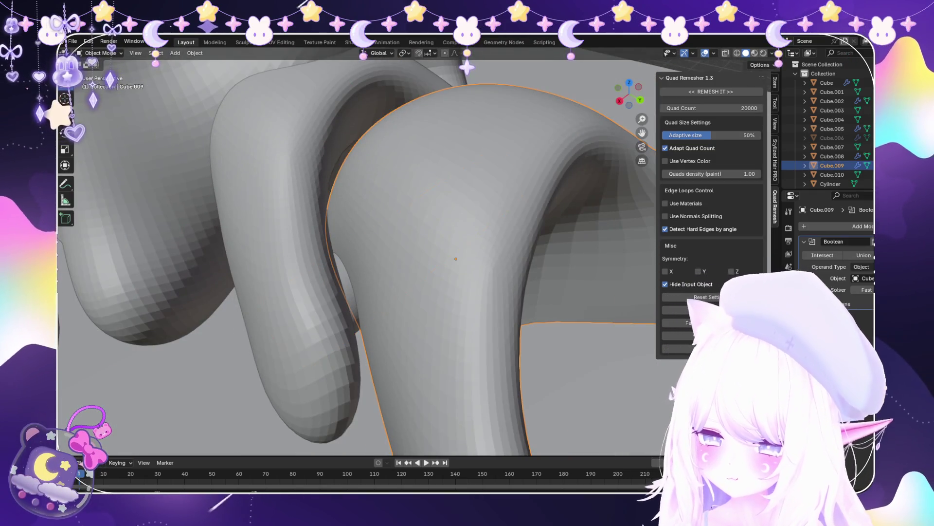
# Undo and redo the Boolean to compare the leg with and without the hole
pyautogui.hotkey('ctrl', 'x')
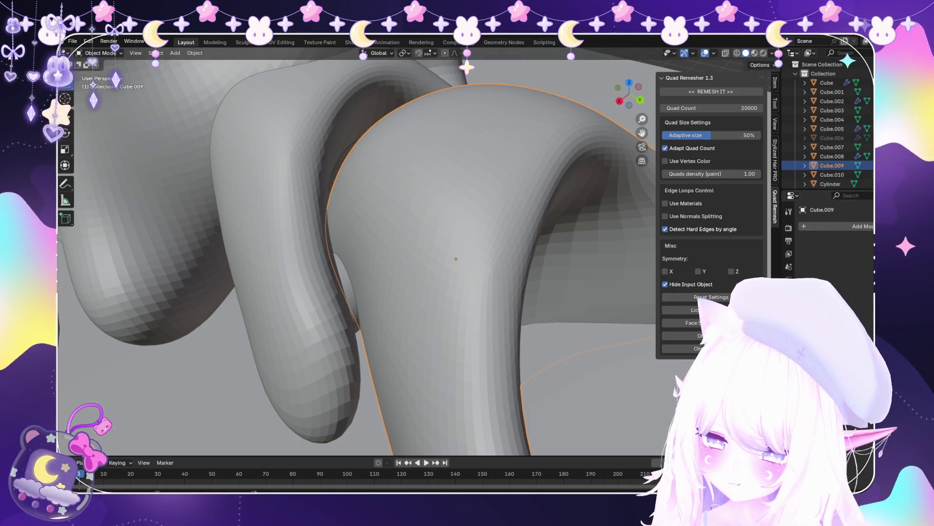
pyautogui.scroll(-5, 832, 126)
pyautogui.click(836, 110)
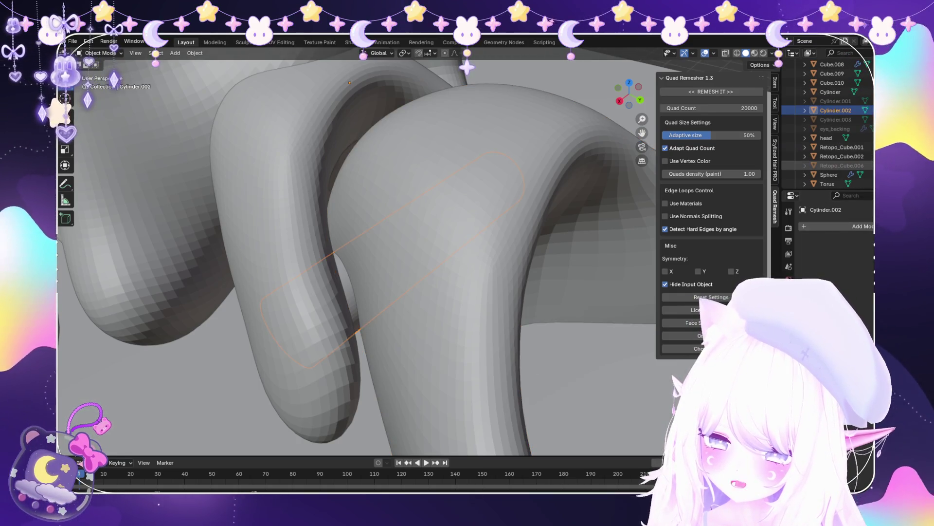
pyautogui.hotkey('ctrl', 'z')
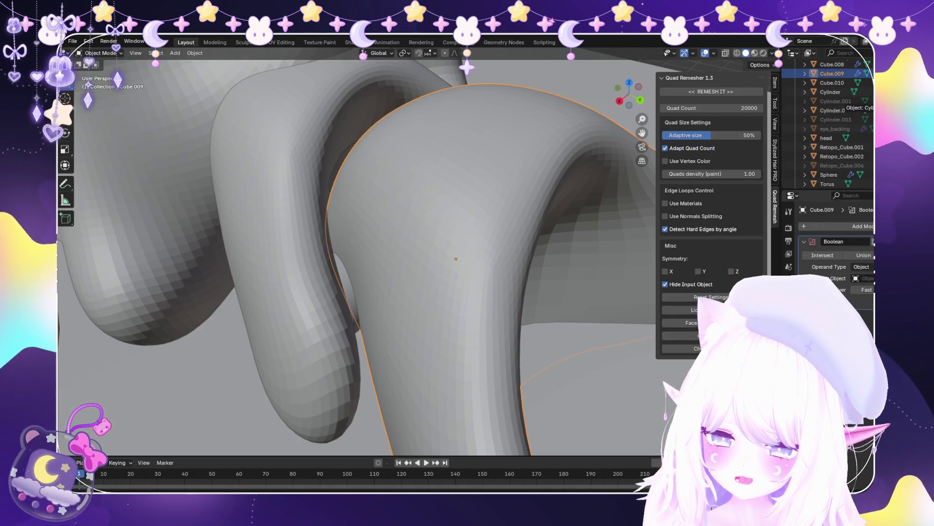
# Select Cylinder.003 and switch to Right Orthographic view
pyautogui.moveTo(438, 243); pyautogui.dragTo(574, 219, button='middle')
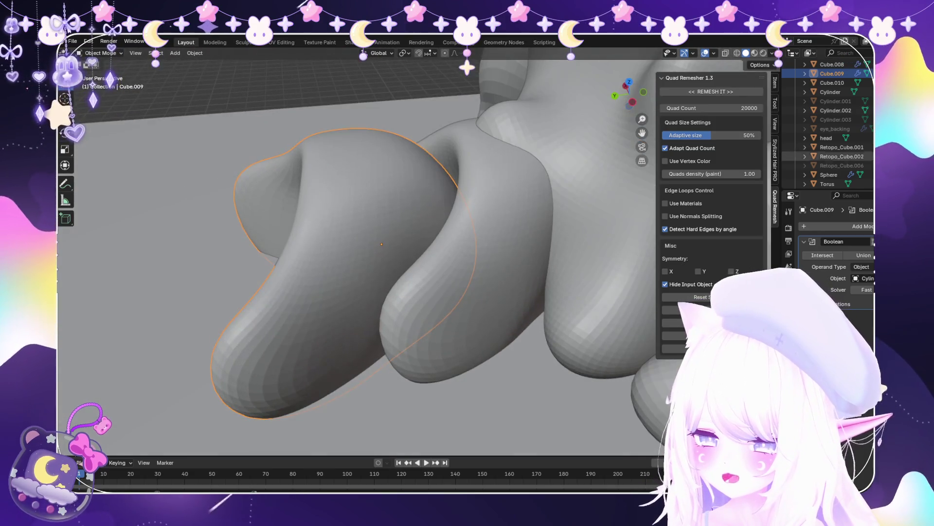
pyautogui.scroll(2, 832, 136)
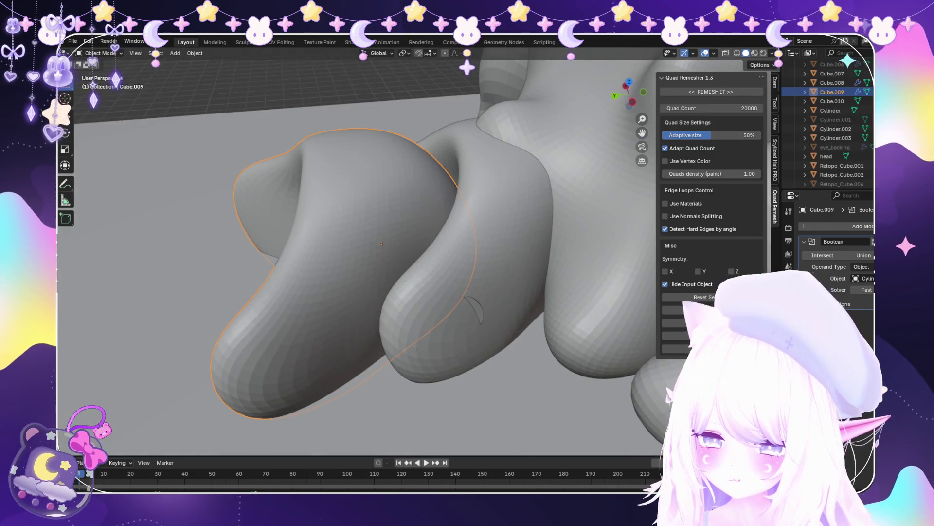
pyautogui.click(835, 137)
pyautogui.press('KP_3')
pyautogui.scroll(4, 358, 250)
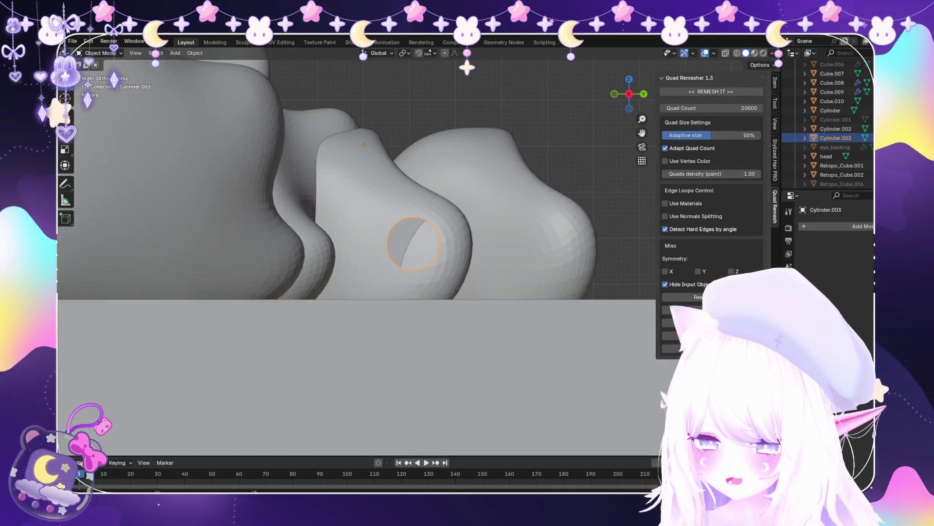
# With X-ray on, scale Cylinder.003's mesh up in two passes to 1.144 in Right view
pyautogui.hotkey('alt', 'z')
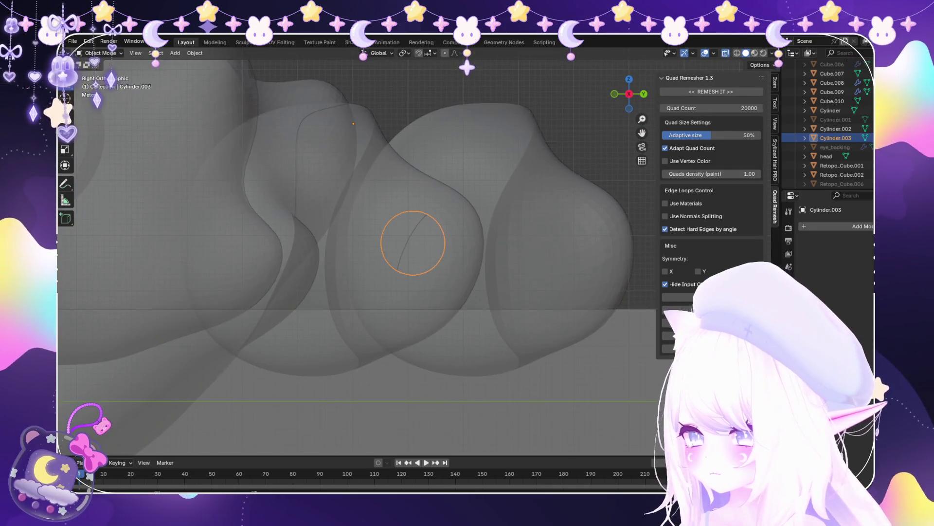
pyautogui.press('Tab')
pyautogui.press('s')
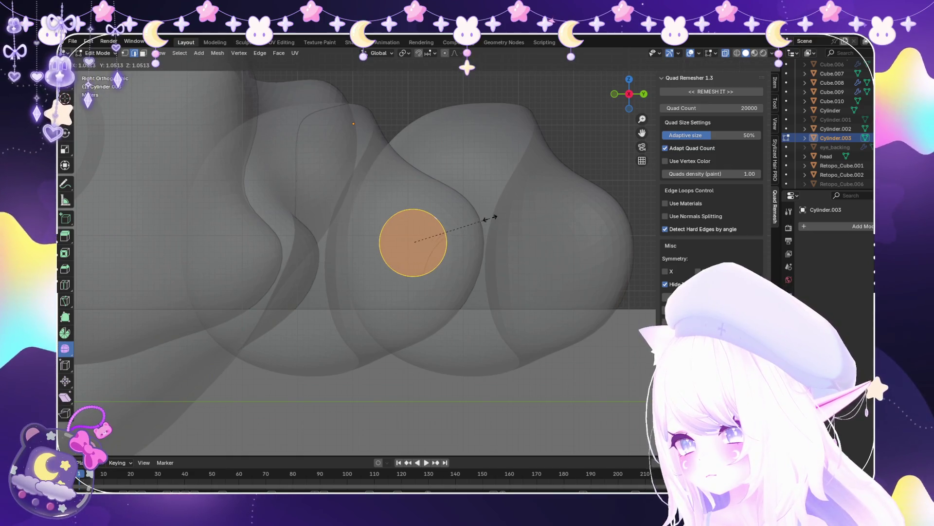
pyautogui.click(490, 217)
pyautogui.press('Tab')
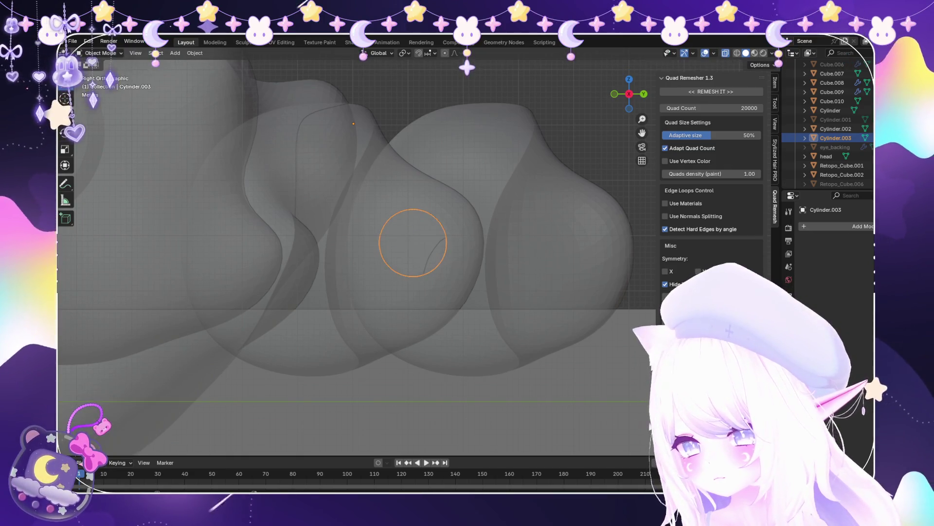
pyautogui.scroll(3, 414, 249)
pyautogui.click(100, 53)
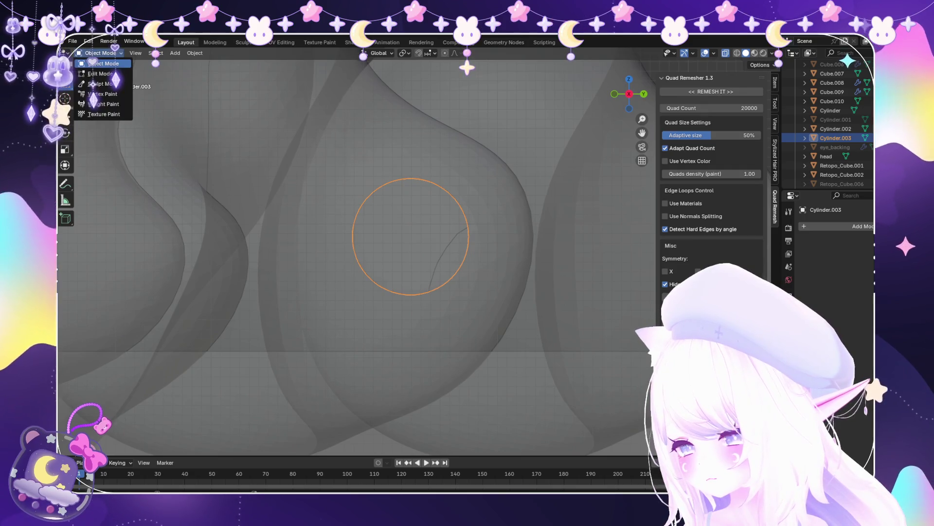
pyautogui.click(100, 73)
pyautogui.press('s')
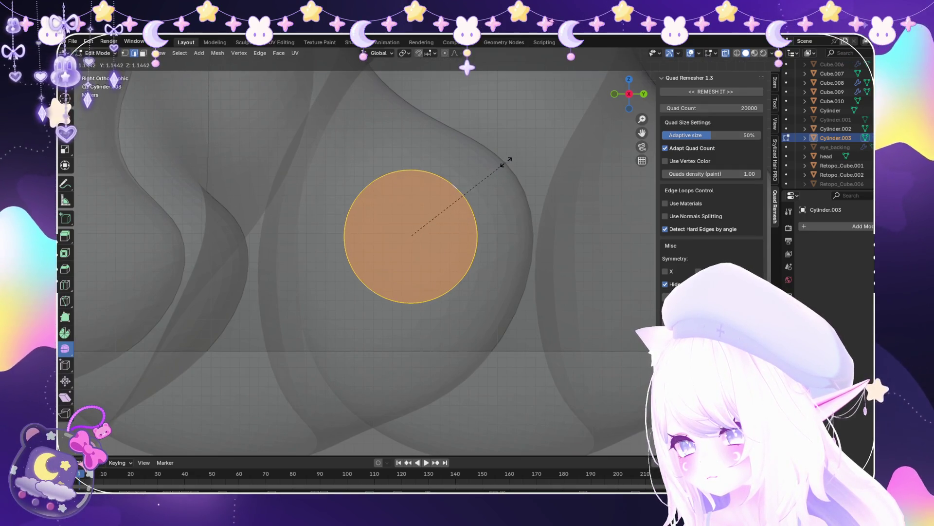
pyautogui.click(507, 160)
pyautogui.press('Tab')
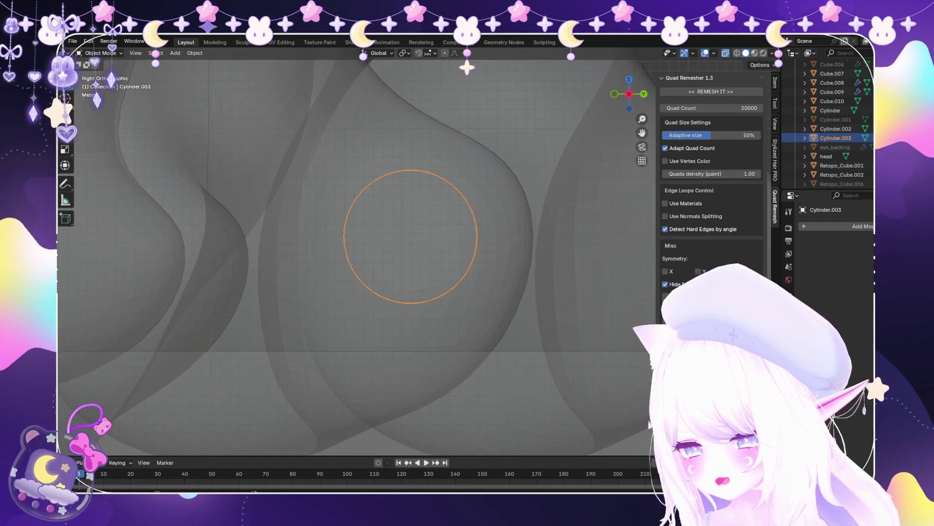
pyautogui.press('KP_3')
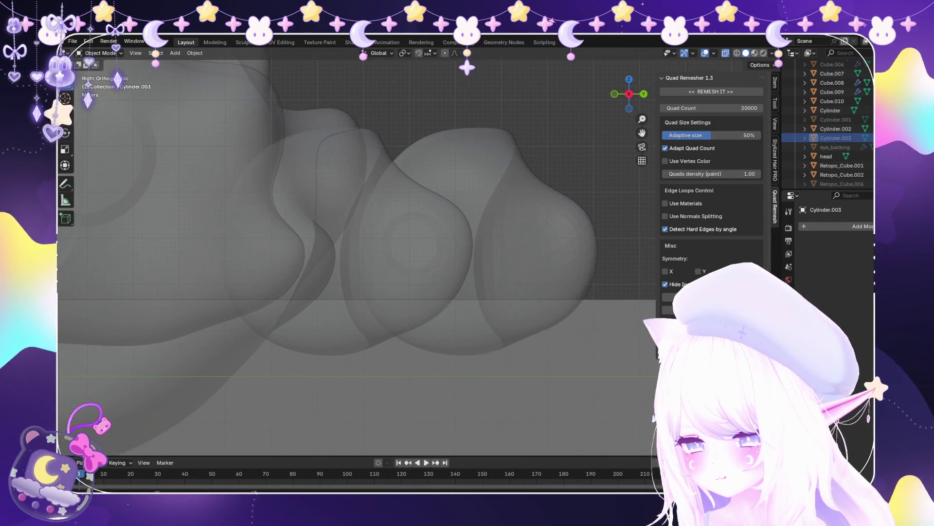
# Turn X-ray off and orbit to check the wider hole and whole creature on its base
pyautogui.hotkey('alt', 'z')
pyautogui.moveTo(355, 253)
pyautogui.mouseDown(button='middle')
pyautogui.moveTo(389, 204)
pyautogui.moveTo(369, 185)
pyautogui.mouseUp(button='middle')
pyautogui.scroll(3, 369, 243)
pyautogui.scroll(-5, 355, 253)
pyautogui.moveTo(355, 253); pyautogui.dragTo(370, 160, button='middle')
pyautogui.scroll(3, 370, 161)
pyautogui.scroll(3, 355, 253)
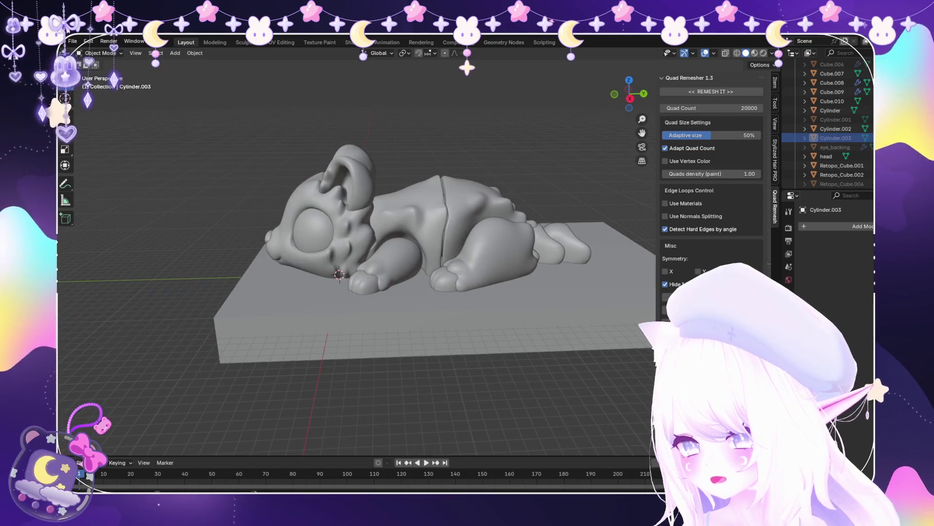
pyautogui.click(72, 41)
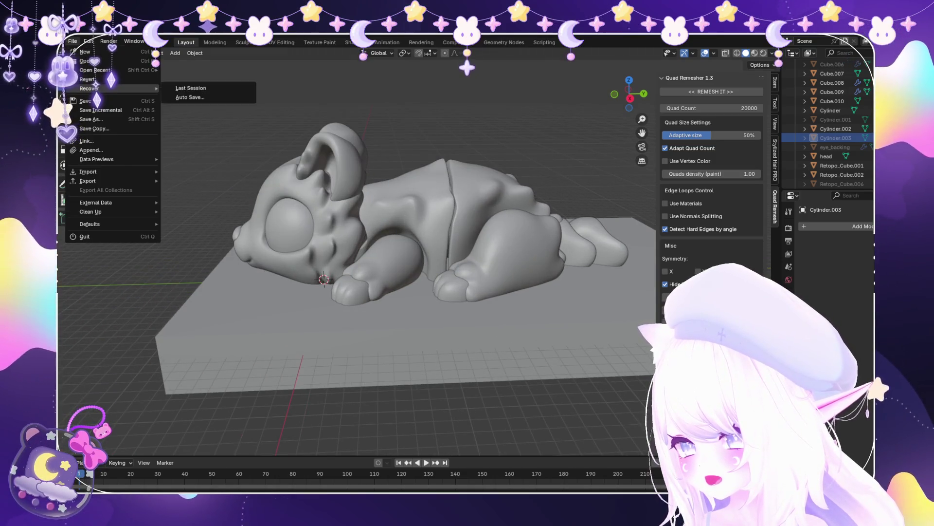
pyautogui.scroll(6, 370, 272)
pyautogui.scroll(-5, 355, 253)
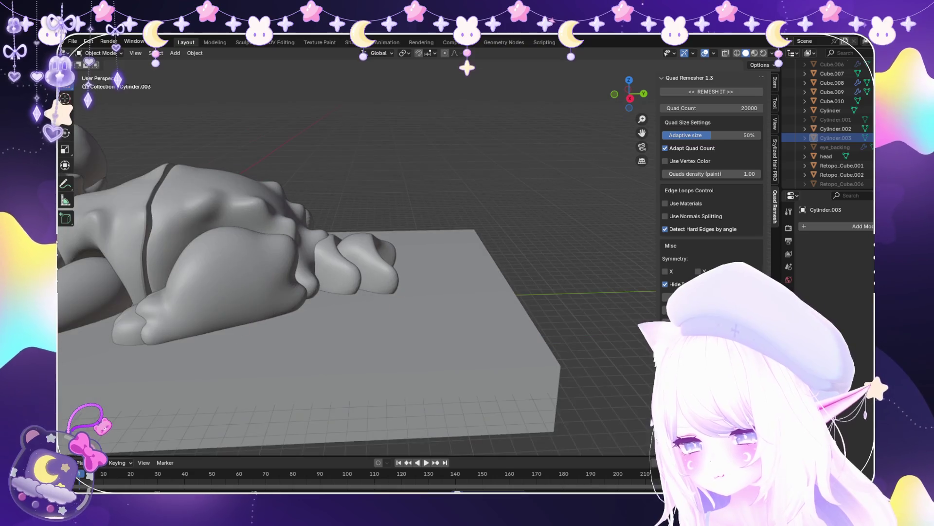
pyautogui.scroll(2, 355, 253)
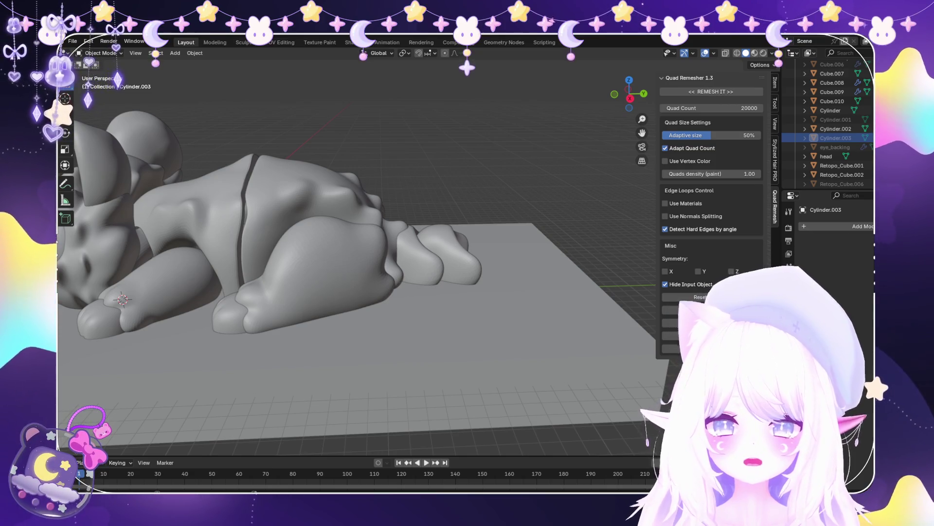
pyautogui.scroll(-3, 355, 253)
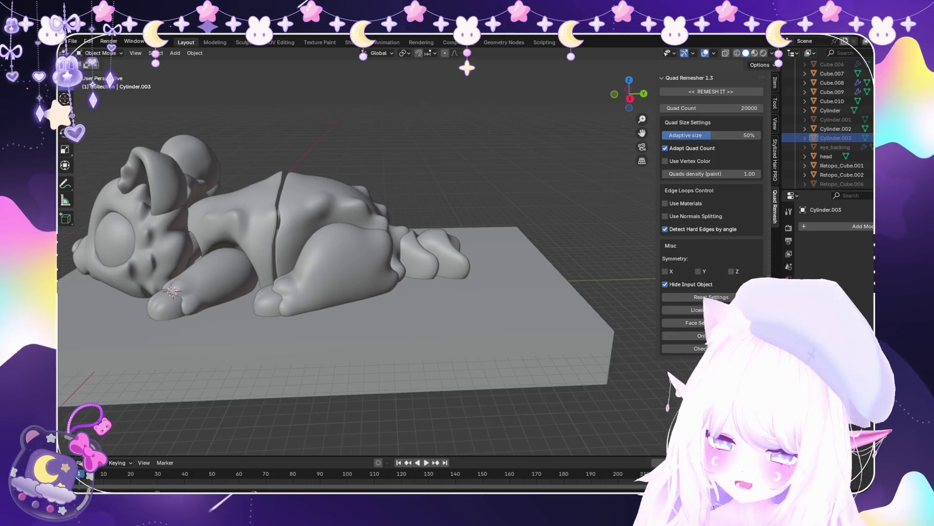
pyautogui.moveTo(341, 244)
pyautogui.mouseDown(button='middle')
pyautogui.moveTo(369, 234)
pyautogui.moveTo(228, 246)
pyautogui.moveTo(340, 243)
pyautogui.moveTo(340, 185)
pyautogui.mouseUp(button='middle')
pyautogui.scroll(5, 341, 244)
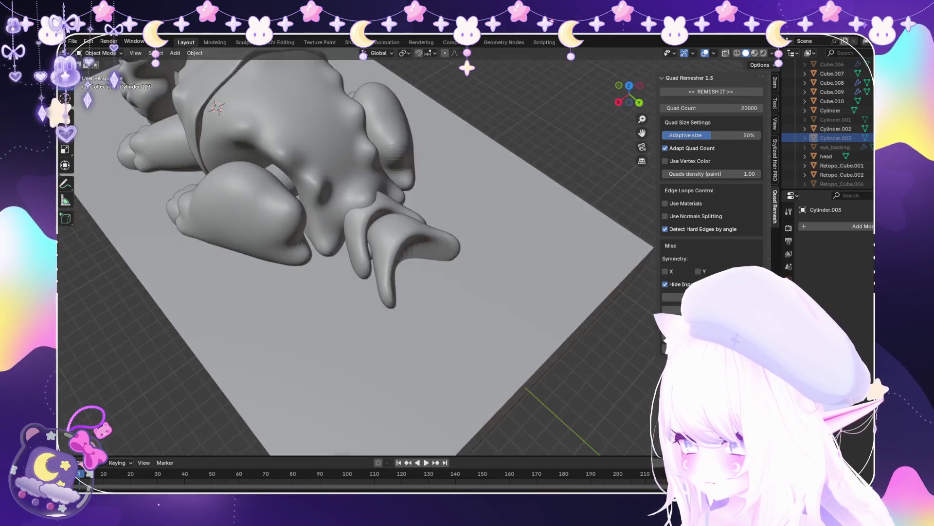
pyautogui.scroll(3, 340, 243)
pyautogui.moveTo(341, 244); pyautogui.dragTo(360, 248, button='middle')
pyautogui.press('KP_3')
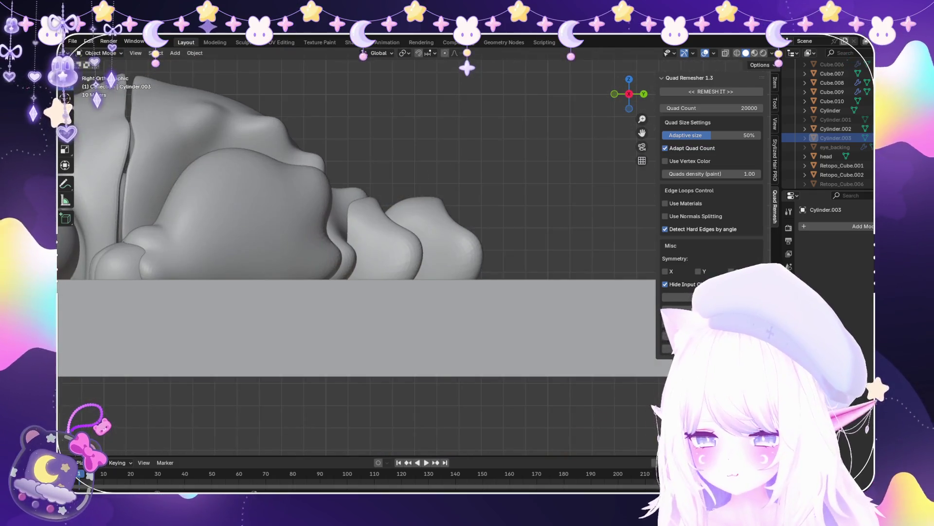
pyautogui.scroll(3, 340, 204)
pyautogui.click(292, 219)
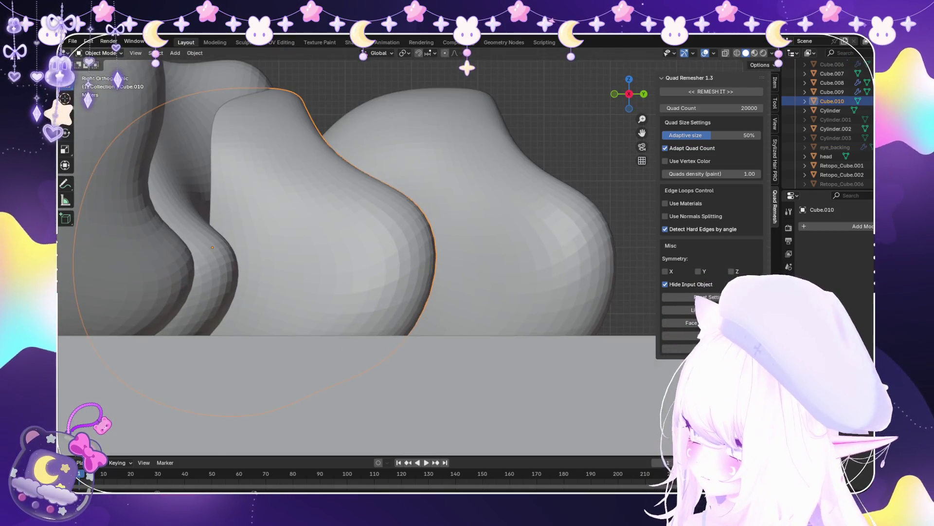
pyautogui.click(100, 84)
pyautogui.scroll(3, 355, 156)
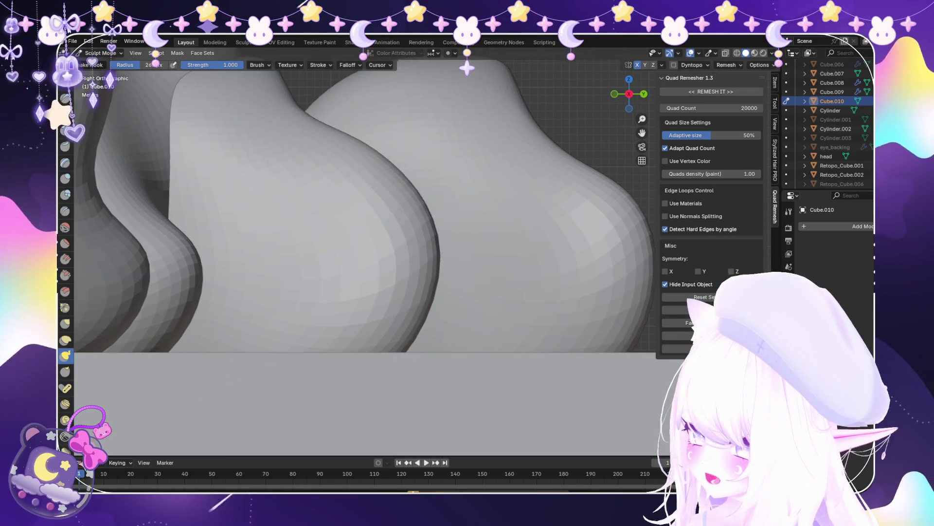
pyautogui.scroll(-4, 393, 194)
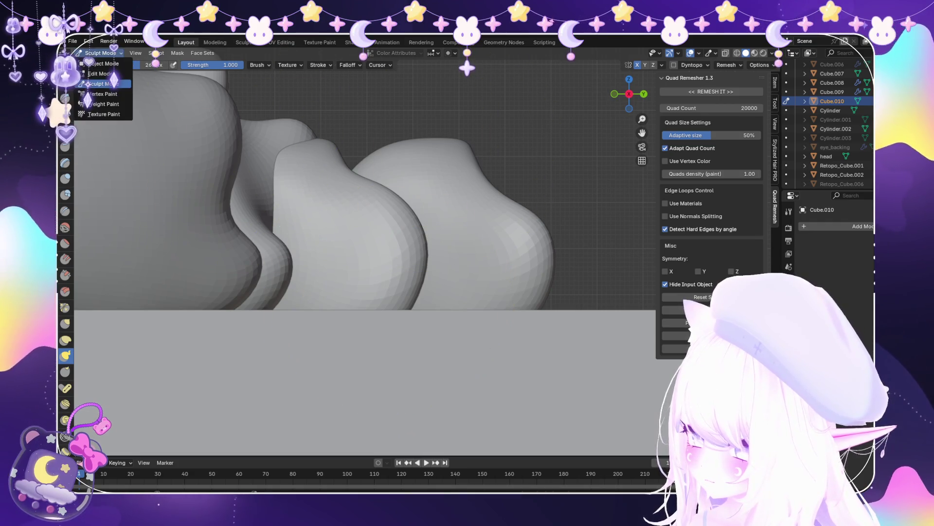
pyautogui.scroll(2, 307, 143)
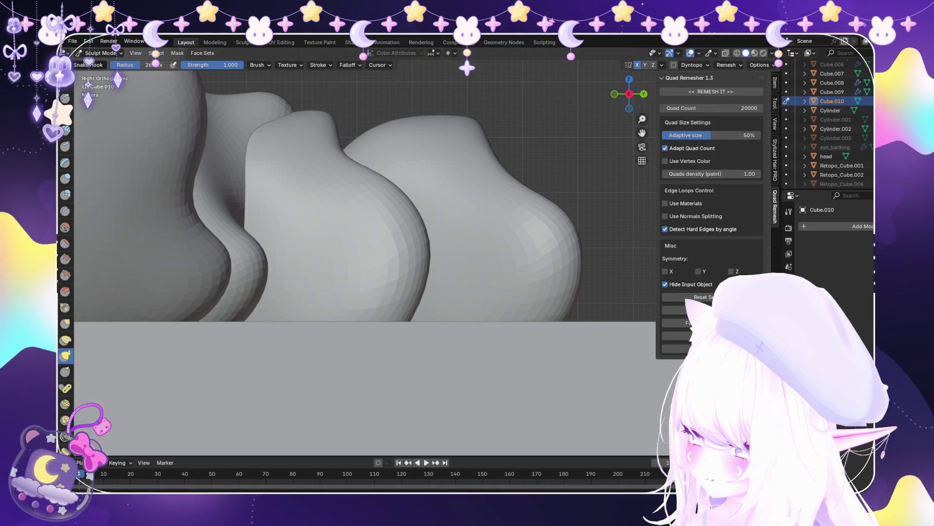
pyautogui.click(103, 64)
pyautogui.hotkey('alt', 'z')
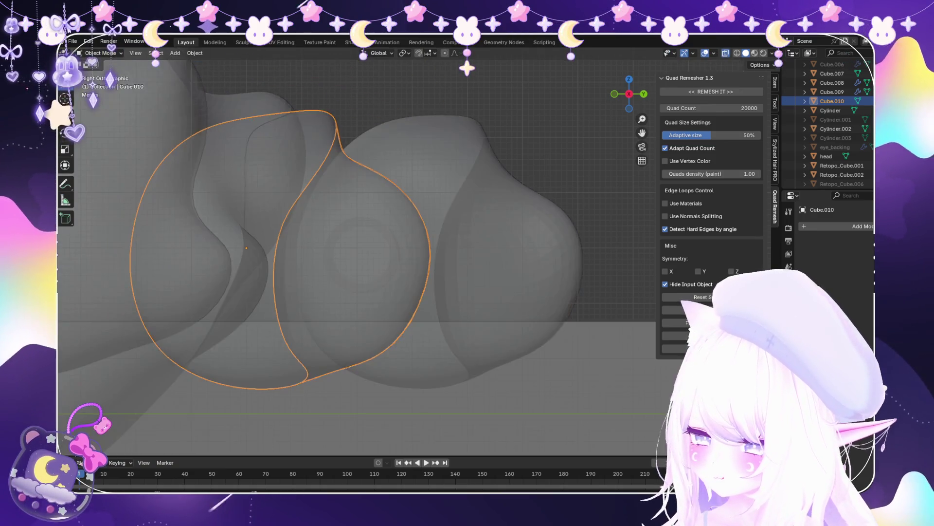
pyautogui.click(361, 252)
pyautogui.scroll(-2, 370, 253)
pyautogui.hotkey('alt', 'z')
pyautogui.moveTo(379, 254); pyautogui.dragTo(428, 233, button='middle')
pyautogui.click(429, 234)
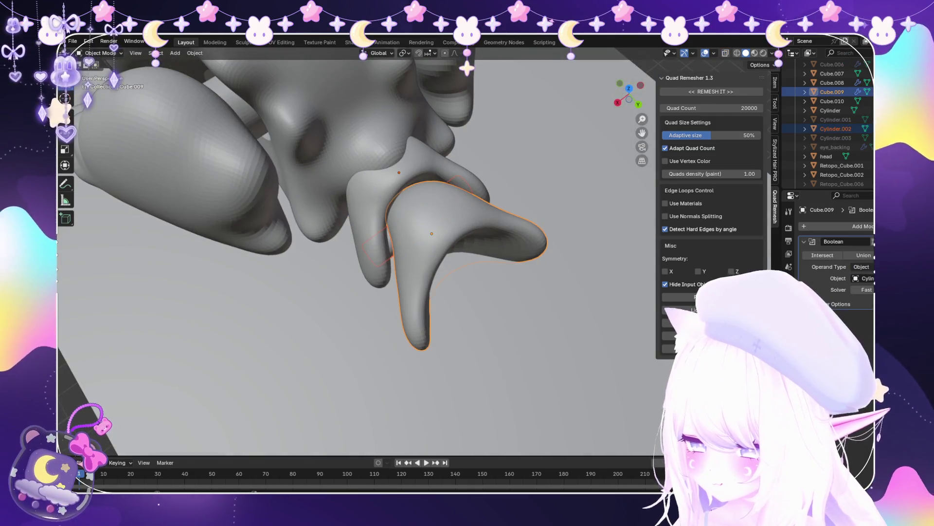
pyautogui.hotkey('shift', 'd')
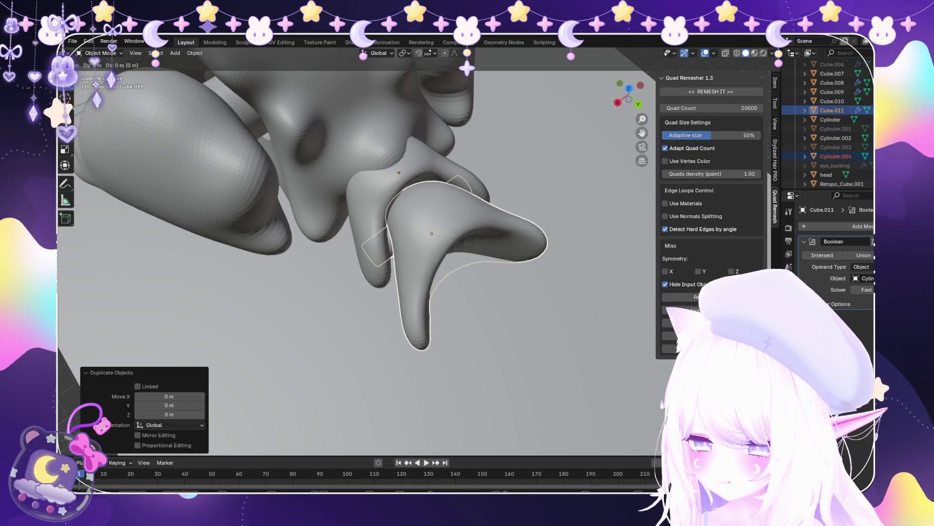
pyautogui.press('y')
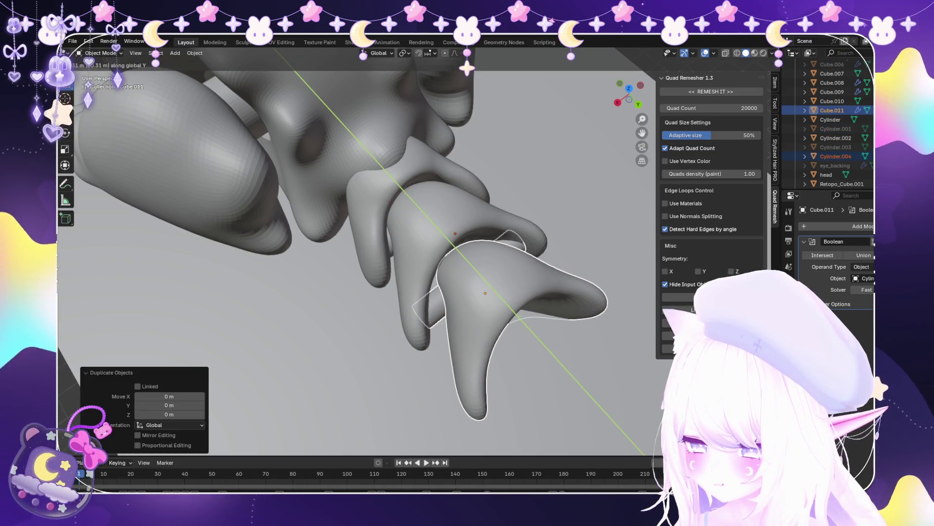
pyautogui.press('Return')
pyautogui.hotkey('alt', 'z')
pyautogui.moveTo(370, 243); pyautogui.dragTo(370, 292, button='middle')
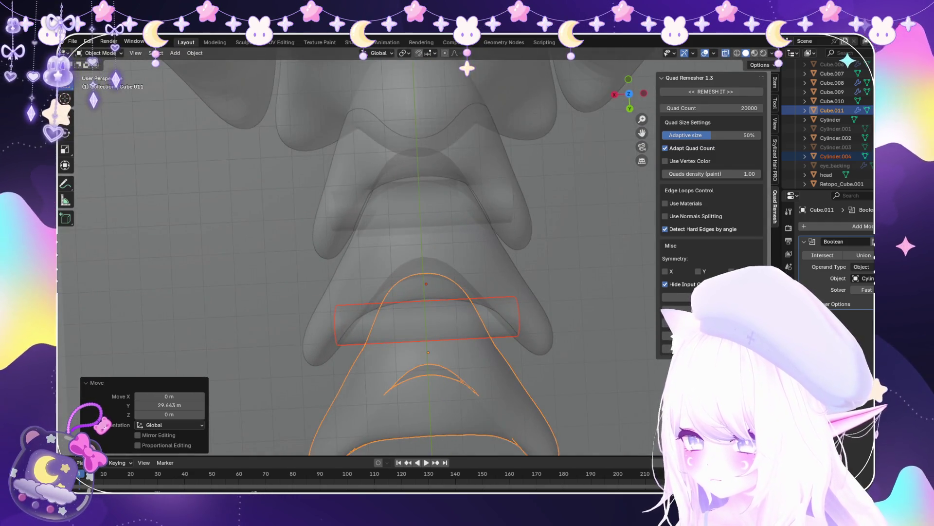
pyautogui.press('g')
pyautogui.press('y')
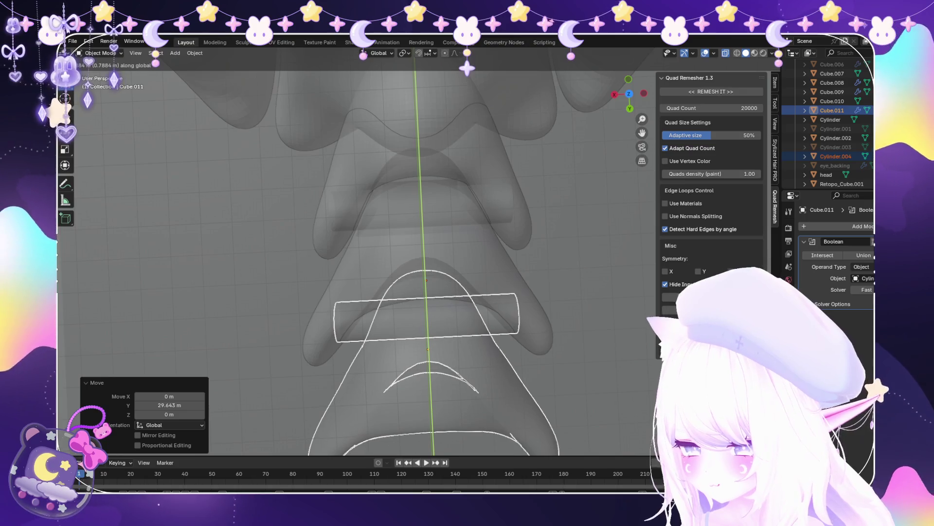
pyautogui.press('Return')
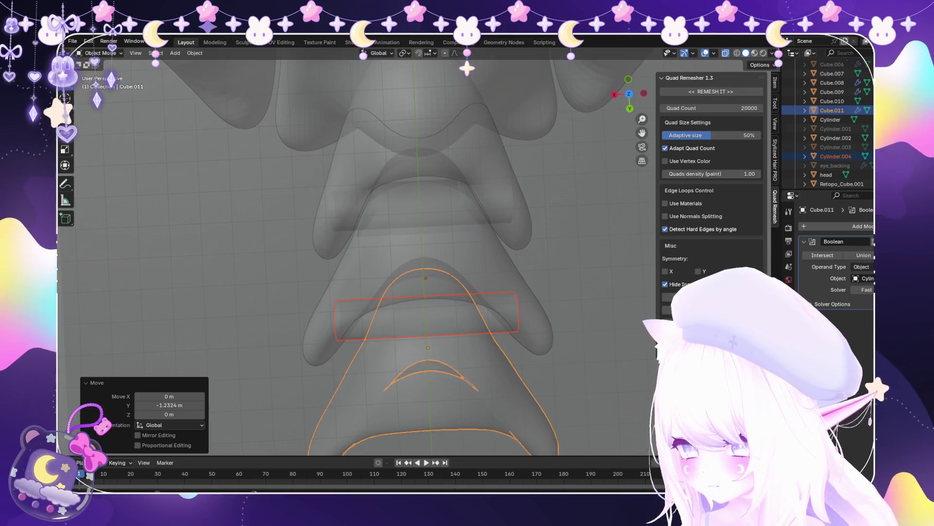
pyautogui.scroll(-3, 424, 292)
pyautogui.moveTo(370, 292)
pyautogui.mouseDown(button='middle')
pyautogui.moveTo(336, 204)
pyautogui.moveTo(302, 170)
pyautogui.moveTo(273, 160)
pyautogui.mouseUp(button='middle')
pyautogui.hotkey('alt', 'z')
pyautogui.press('Delete')
pyautogui.click(330, 219)
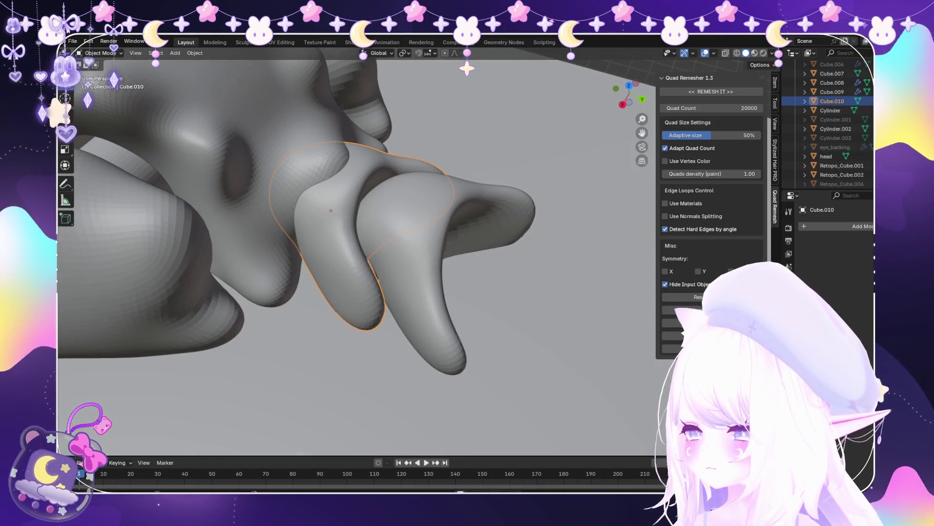
pyautogui.click(423, 223)
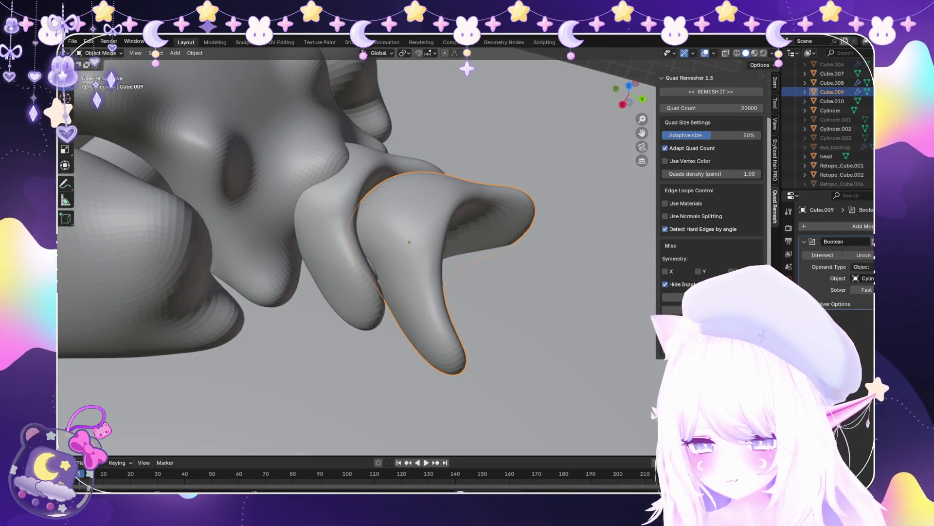
pyautogui.moveTo(340, 243); pyautogui.dragTo(360, 243, button='middle')
pyautogui.click(100, 53)
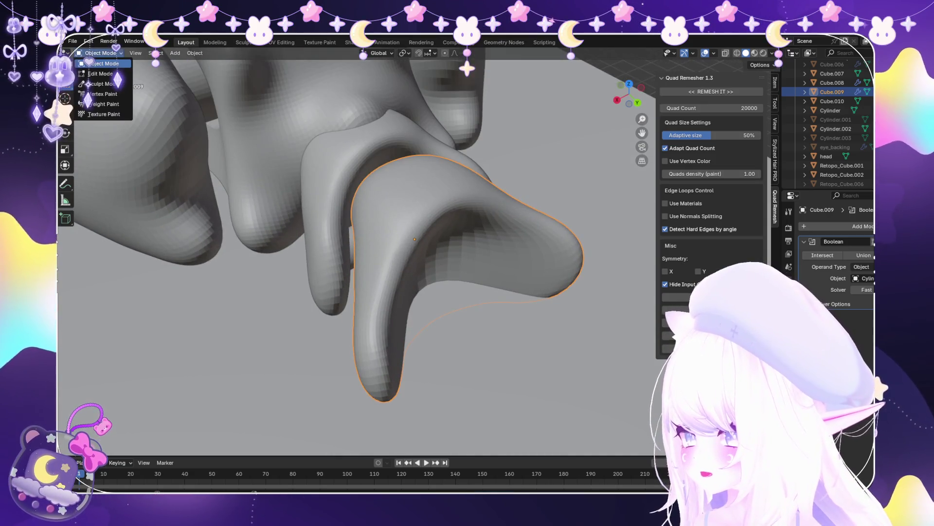
pyautogui.click(99, 84)
pyautogui.moveTo(438, 272); pyautogui.dragTo(450, 331, button='middle')
pyautogui.moveTo(390, 275); pyautogui.dragTo(396, 240, button='middle')
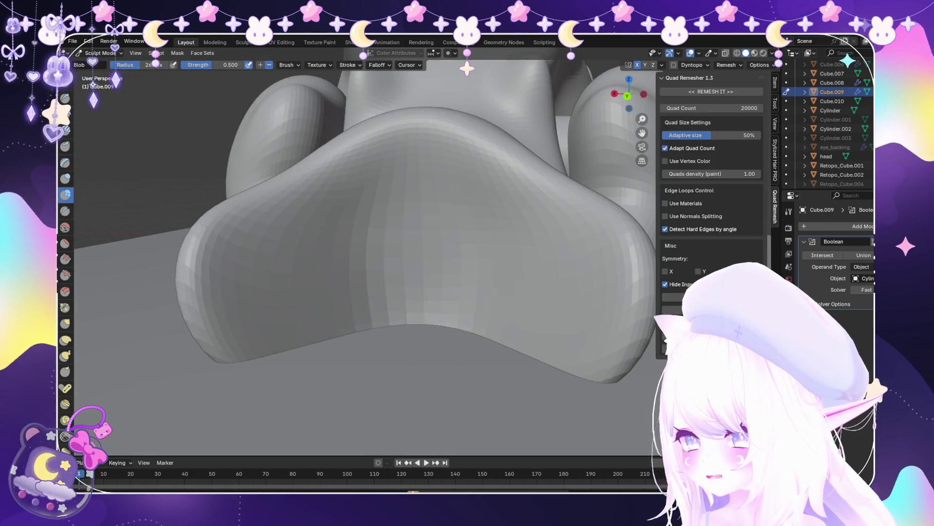
pyautogui.moveTo(396, 205); pyautogui.dragTo(412, 287)
pyautogui.hotkey('ctrl', 'z')
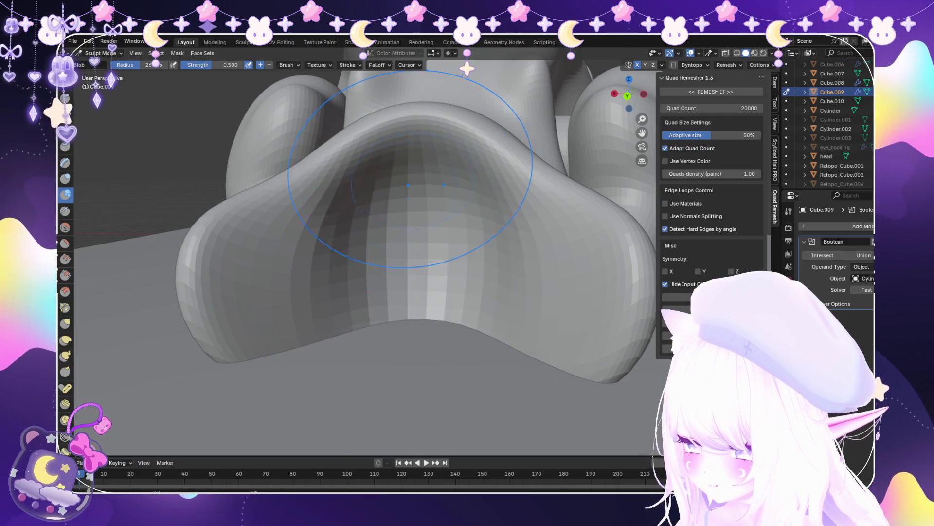
pyautogui.scroll(2, 348, 247)
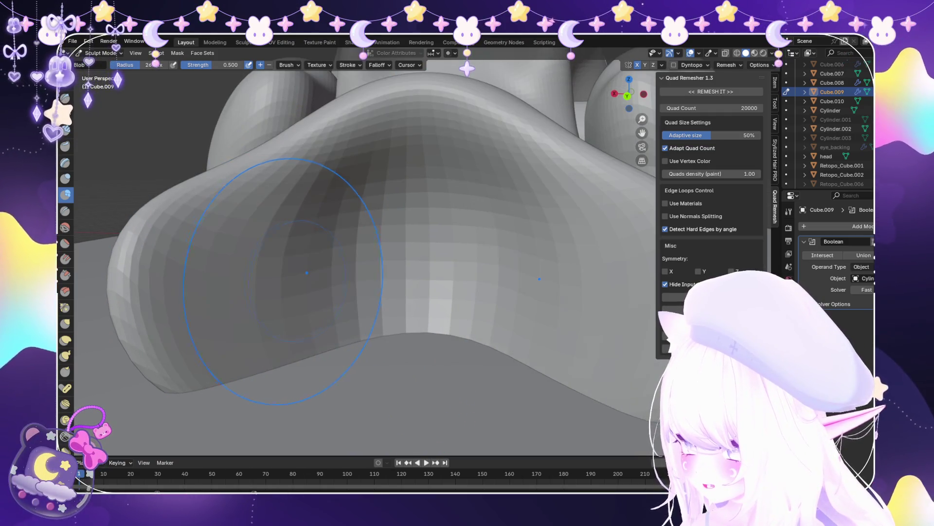
pyautogui.scroll(-3, 303, 271)
pyautogui.moveTo(311, 341); pyautogui.dragTo(323, 320, button='middle')
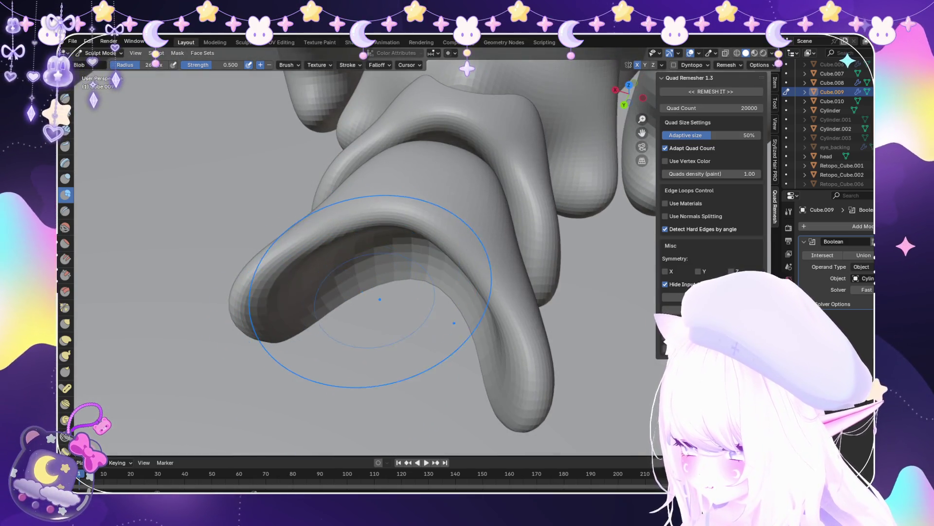
pyautogui.scroll(2, 380, 298)
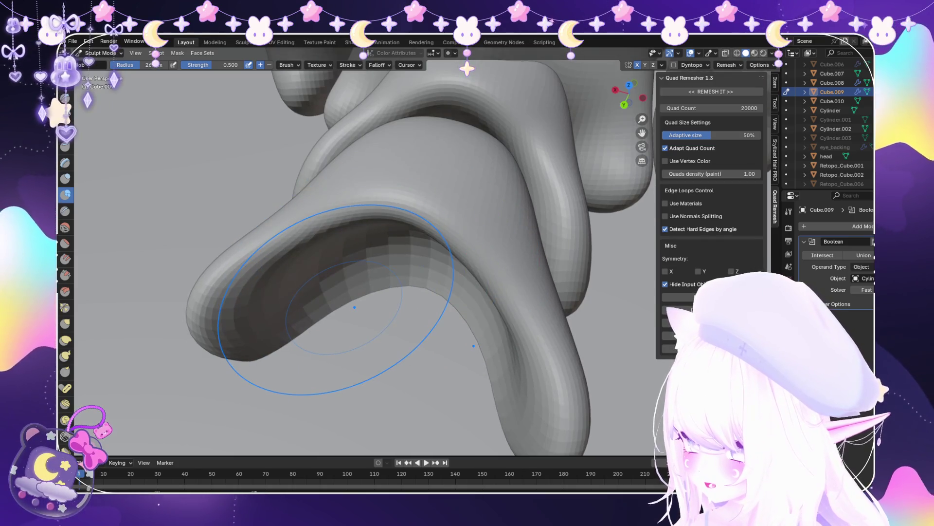
pyautogui.scroll(1, 321, 370)
pyautogui.moveTo(321, 370); pyautogui.dragTo(407, 396, button='middle')
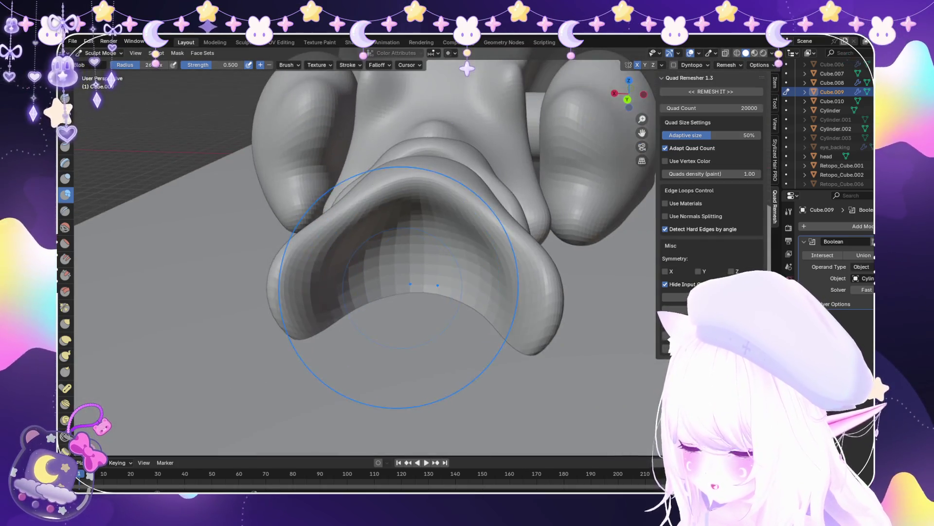
pyautogui.click(99, 63)
pyautogui.moveTo(312, 272)
pyautogui.mouseDown(button='middle')
pyautogui.moveTo(389, 253)
pyautogui.moveTo(330, 258)
pyautogui.moveTo(404, 190)
pyautogui.mouseUp(button='middle')
pyautogui.hotkey('alt', 'z')
# Try duplicating the peg Cylinder.002 along Y, then undo the attempt
pyautogui.click(404, 166)
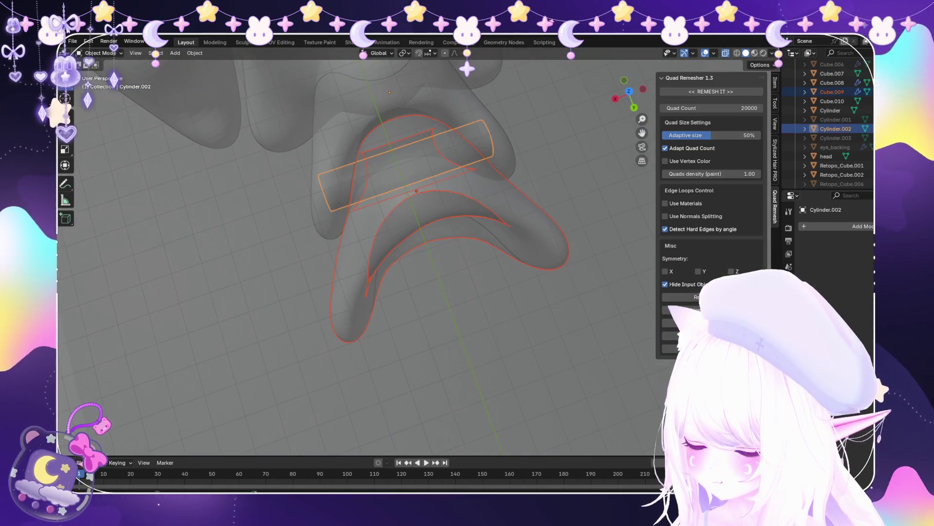
pyautogui.hotkey('shift', 'd')
pyautogui.press('y')
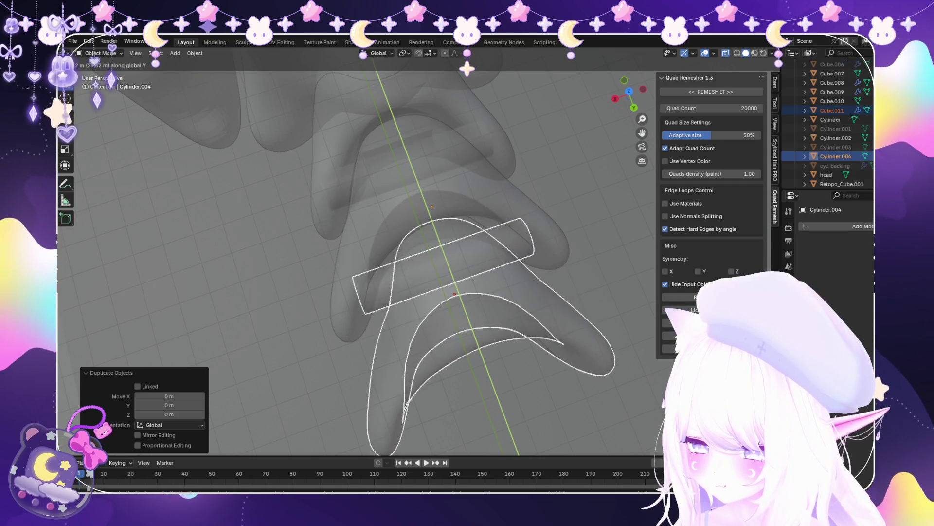
pyautogui.press('Return')
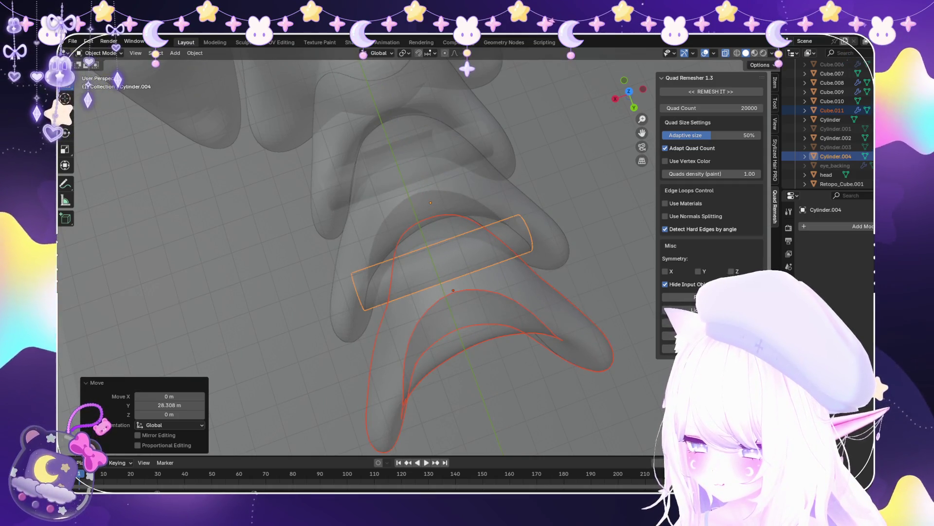
pyautogui.hotkey('ctrl', 'z')
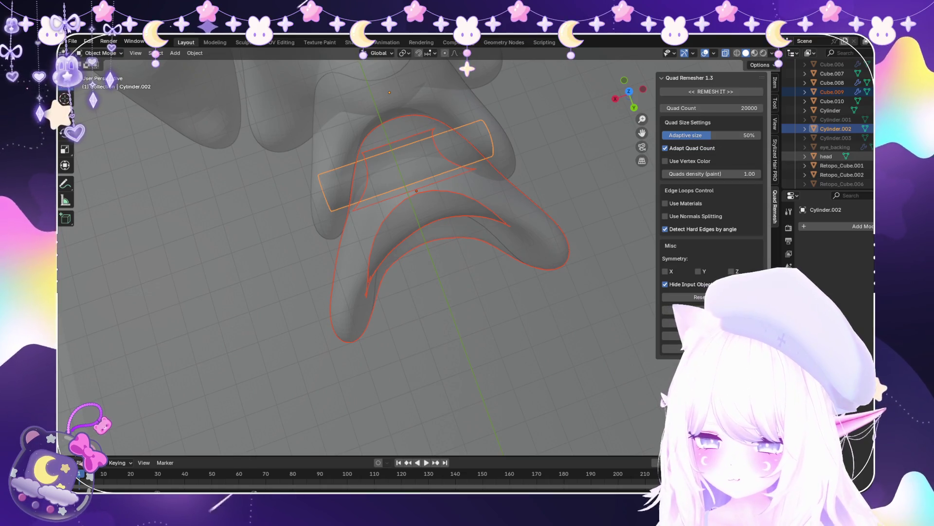
pyautogui.scroll(-3, 828, 121)
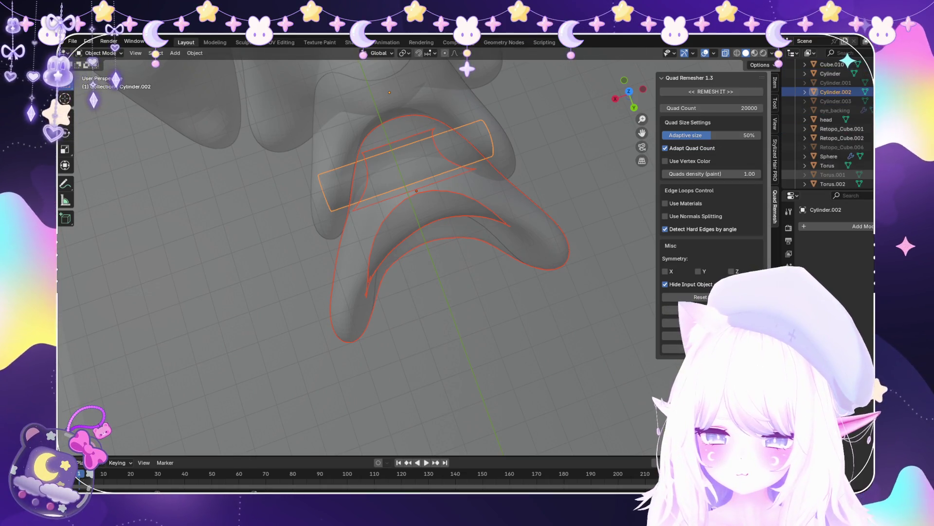
pyautogui.hotkey('ctrl', 'z')
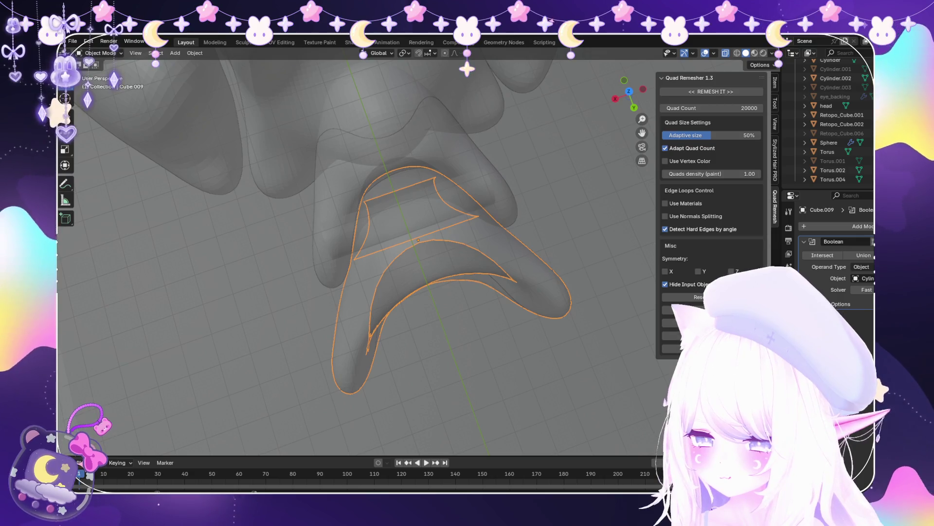
pyautogui.scroll(3, 832, 139)
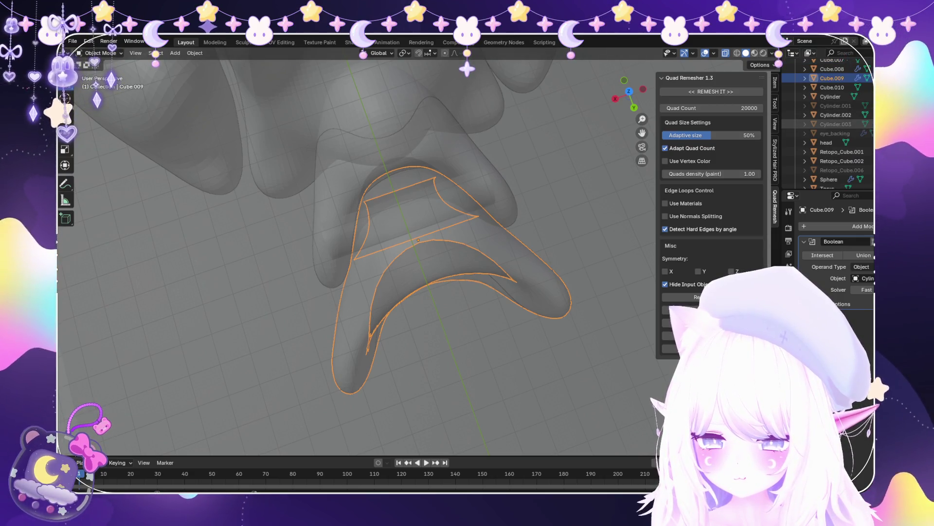
# Duplicate the tail block, its cutter and peg together, moving the copies 26.171 m along Y
pyautogui.click(835, 124)
pyautogui.keyDown('ctrl'); pyautogui.click(832, 78); pyautogui.keyUp('ctrl')
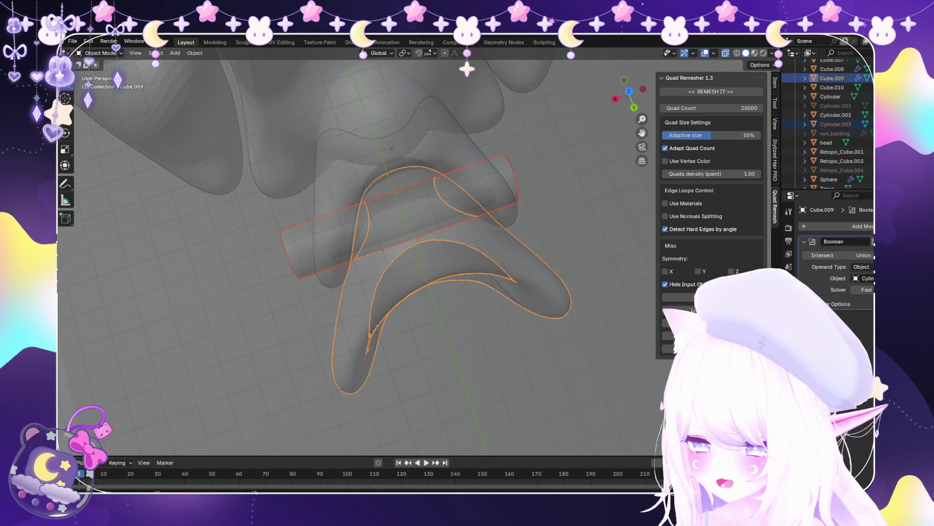
pyautogui.hotkey('shift', 'd')
pyautogui.press('Escape')
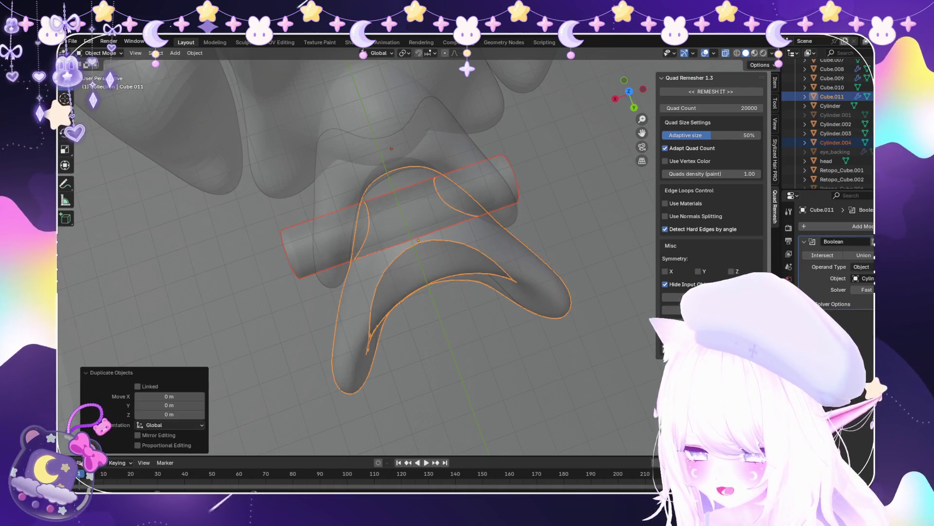
pyautogui.hotkey('ctrl', 'z')
pyautogui.click(835, 115)
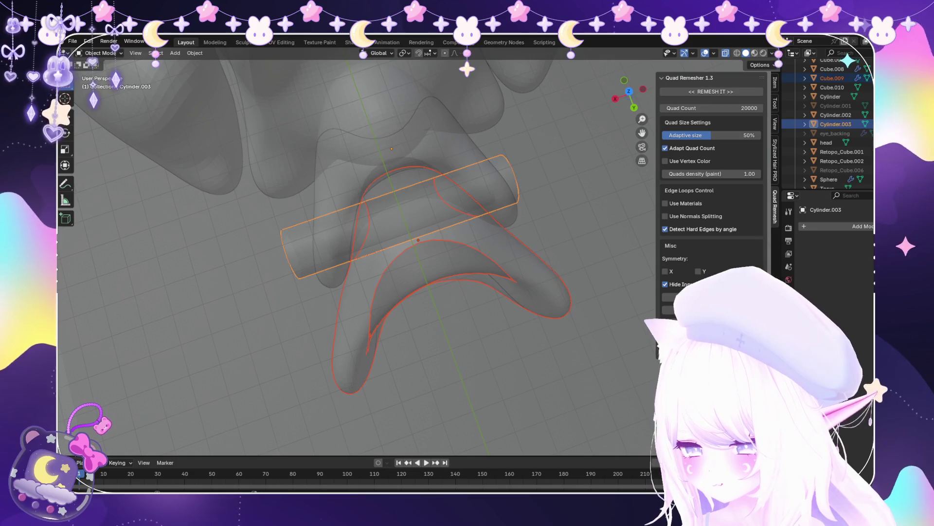
pyautogui.hotkey('shift', 'd')
pyautogui.press('y')
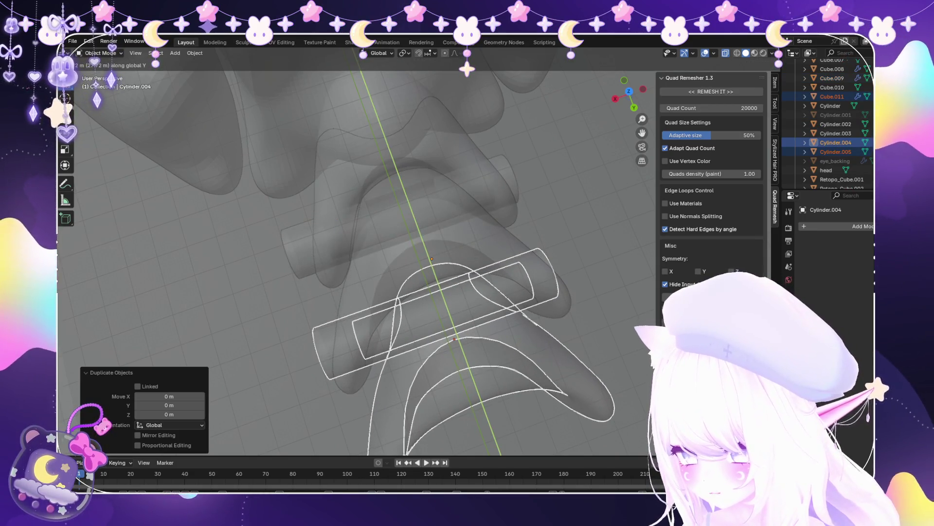
pyautogui.press('Return')
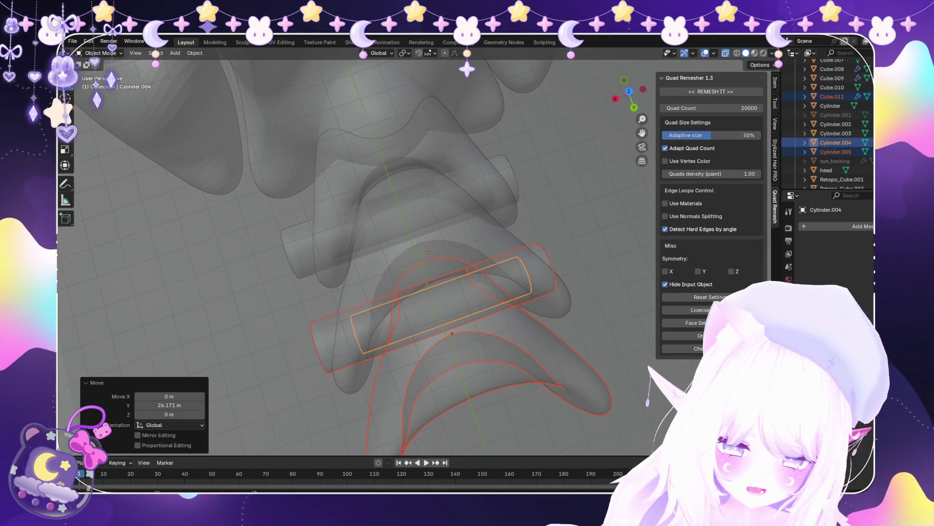
# Turn X-ray off and orbit to a low side view to check the new segment
pyautogui.moveTo(437, 253); pyautogui.dragTo(418, 209, button='middle')
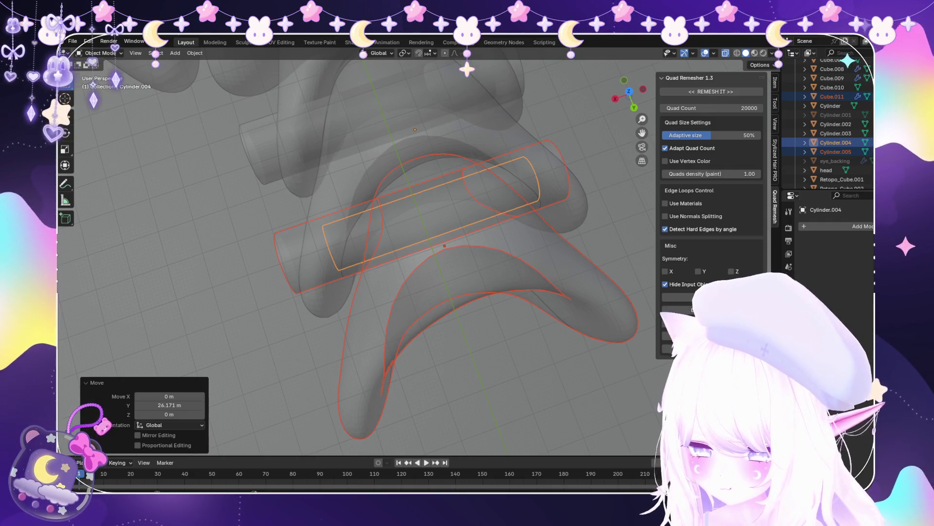
pyautogui.scroll(-1, 440, 246)
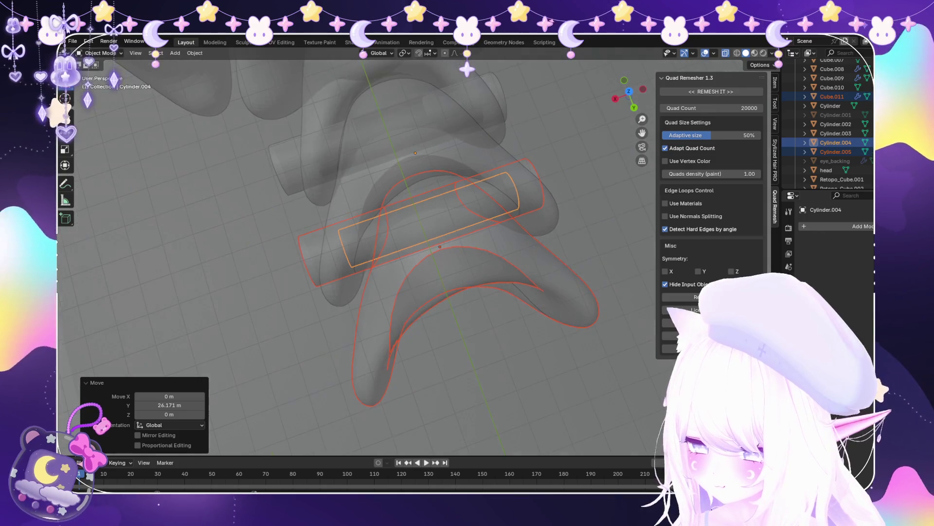
pyautogui.scroll(-2, 438, 248)
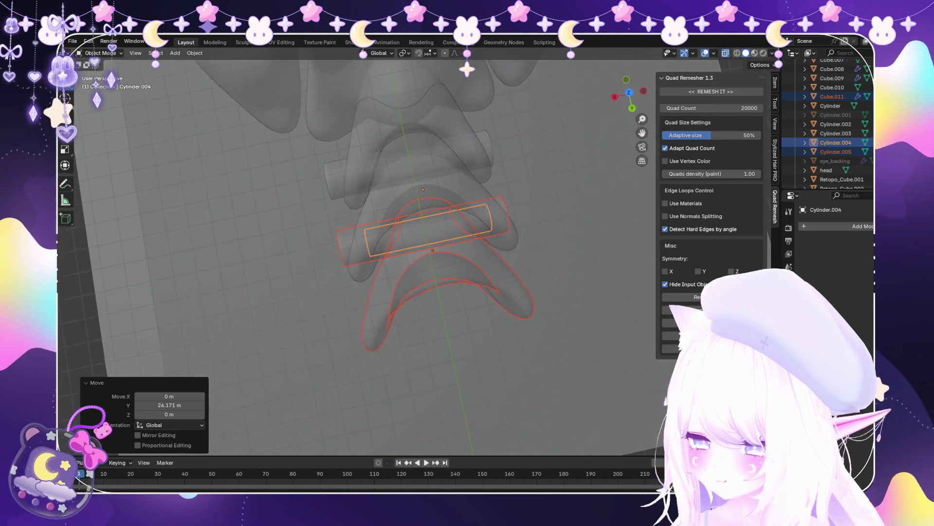
pyautogui.hotkey('alt', 'z')
pyautogui.moveTo(438, 243)
pyautogui.mouseDown(button='middle')
pyautogui.moveTo(467, 205)
pyautogui.moveTo(507, 185)
pyautogui.mouseUp(button='middle')
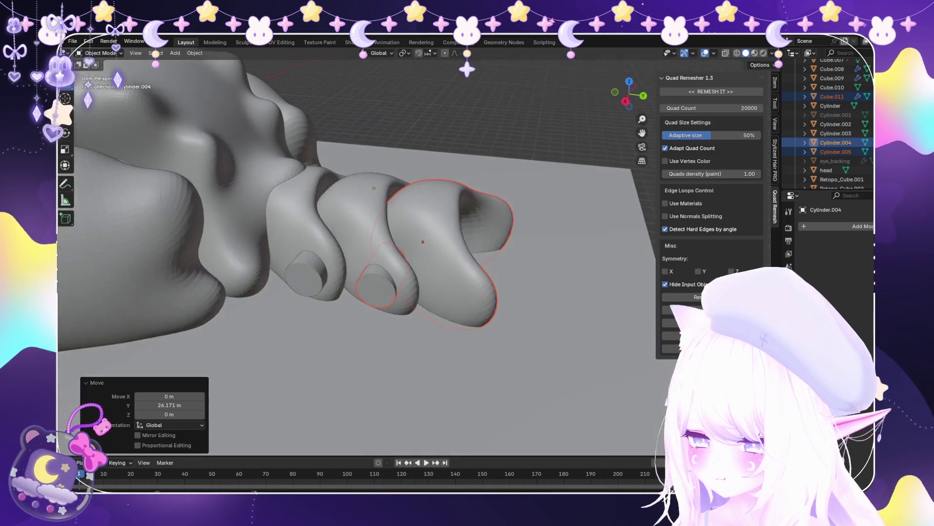
# Select the newest tail segment with its cutter and peg, with X-ray on
pyautogui.click(377, 287)
pyautogui.moveTo(389, 219); pyautogui.dragTo(379, 253, button='middle')
pyautogui.keyDown('shift'); pyautogui.click(516, 233); pyautogui.keyUp('shift')
pyautogui.keyDown('shift'); pyautogui.click(370, 273); pyautogui.keyUp('shift')
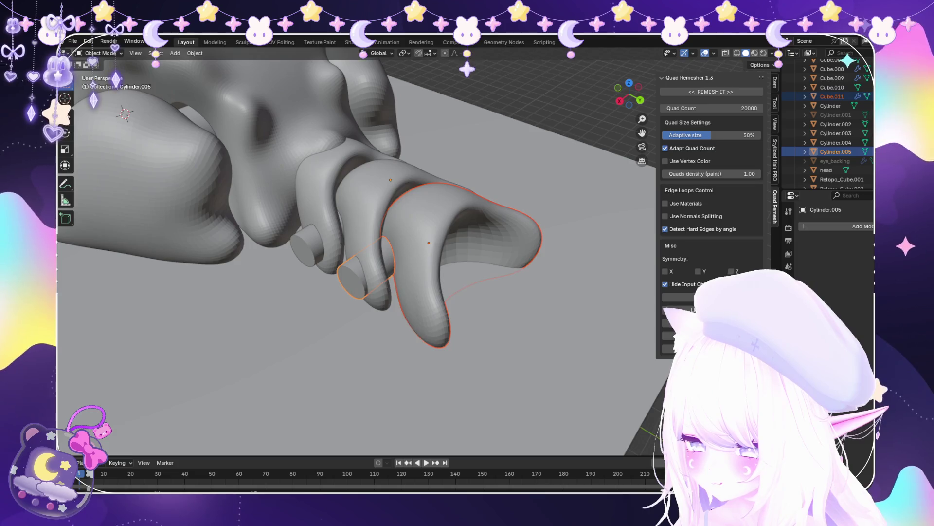
pyautogui.keyDown('shift'); pyautogui.click(426, 301); pyautogui.keyUp('shift')
pyautogui.hotkey('alt', 'z')
pyautogui.moveTo(428, 243)
pyautogui.mouseDown(button='middle')
pyautogui.moveTo(438, 180)
pyautogui.moveTo(409, 204)
pyautogui.mouseUp(button='middle')
# Duplicate the segment set and slide the copy further along Y
pyautogui.hotkey('shift', 'd')
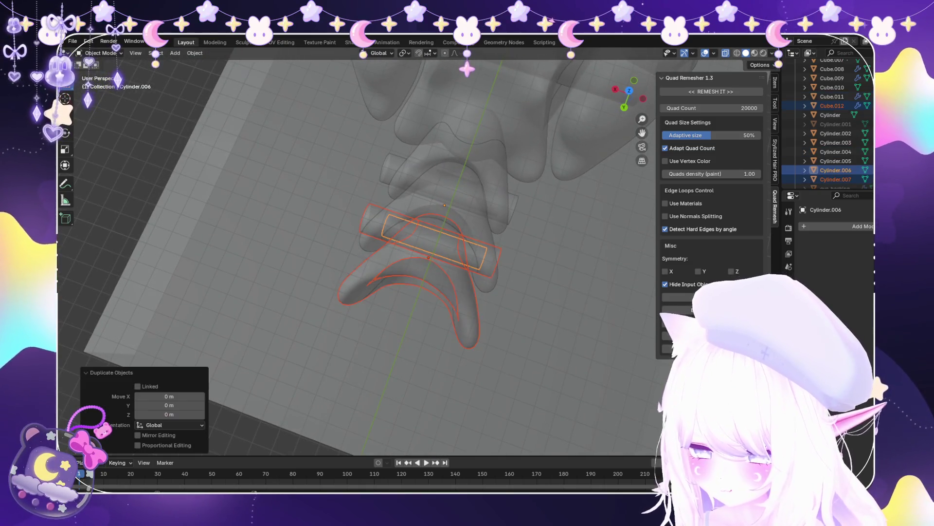
pyautogui.press('y')
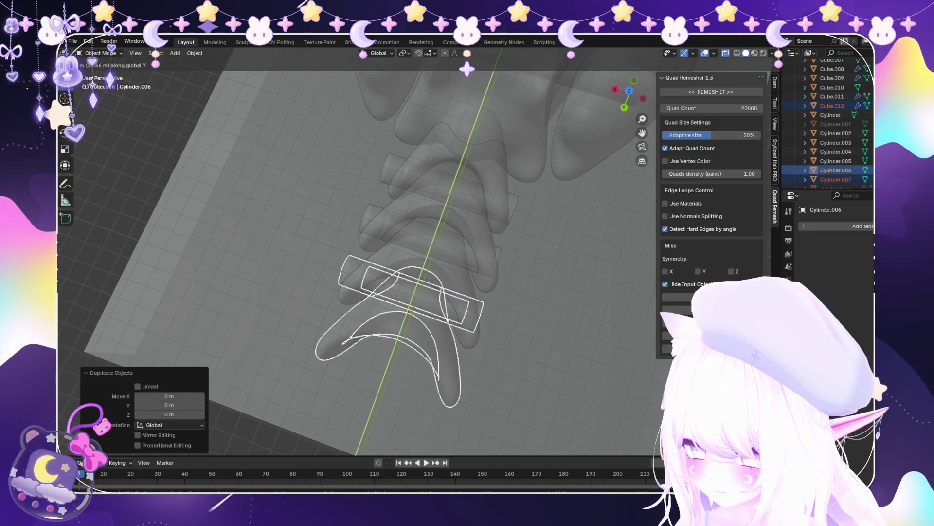
pyautogui.press('Return')
pyautogui.scroll(-5, 408, 292)
pyautogui.moveTo(370, 219); pyautogui.dragTo(447, 180, button='middle')
pyautogui.scroll(1, 389, 253)
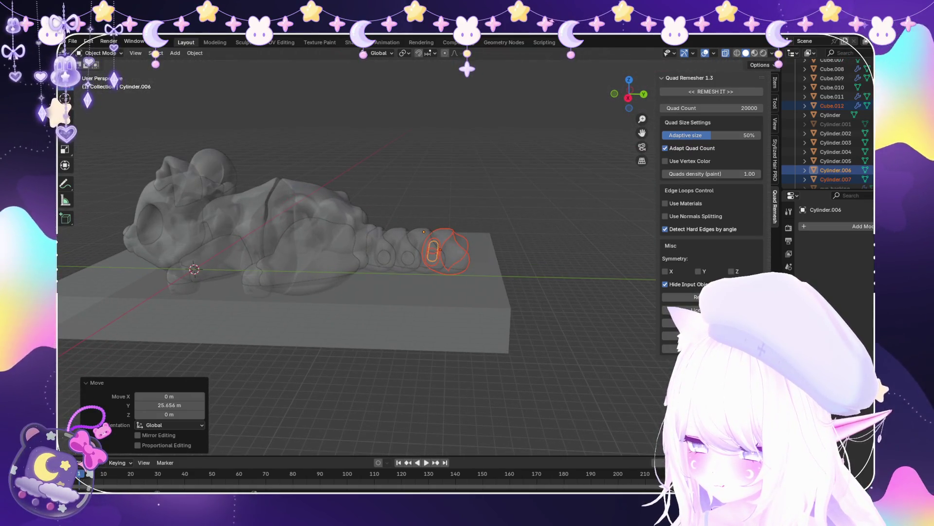
# Add another segment copy along Y and nudge it to adjust its spacing
pyautogui.hotkey('shift', 'd')
pyautogui.press('y')
pyautogui.press('Return')
pyautogui.moveTo(389, 243); pyautogui.dragTo(404, 160, button='middle')
pyautogui.scroll(3, 428, 267)
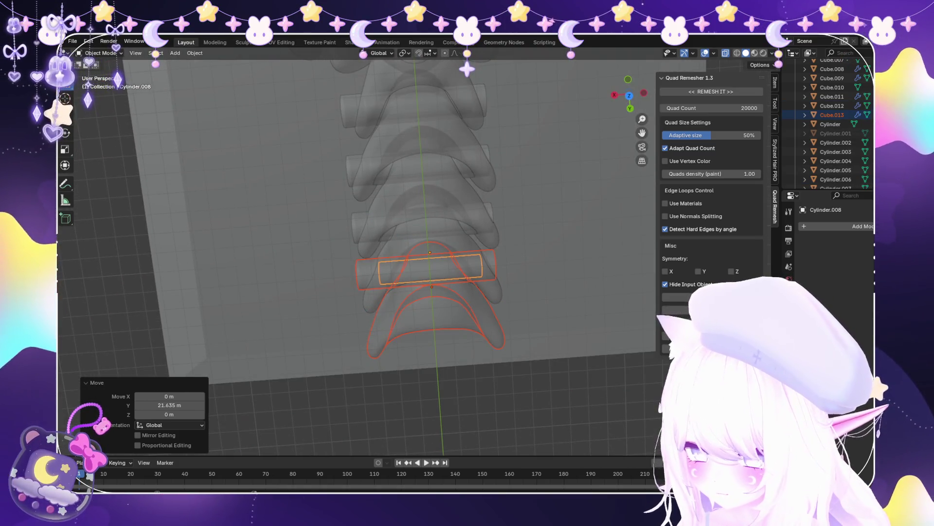
pyautogui.press('g')
pyautogui.press('y')
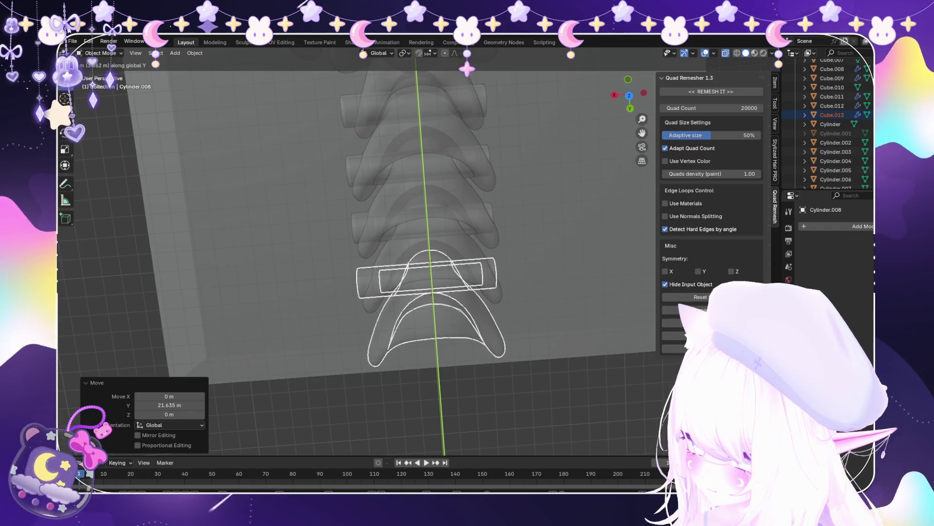
pyautogui.press('Return')
# Add the final segment at the tail end, up to Cube.014 and Cylinder.010, tightening its spacing
pyautogui.scroll(-3, 428, 243)
pyautogui.hotkey('shift', 'd')
pyautogui.press('y')
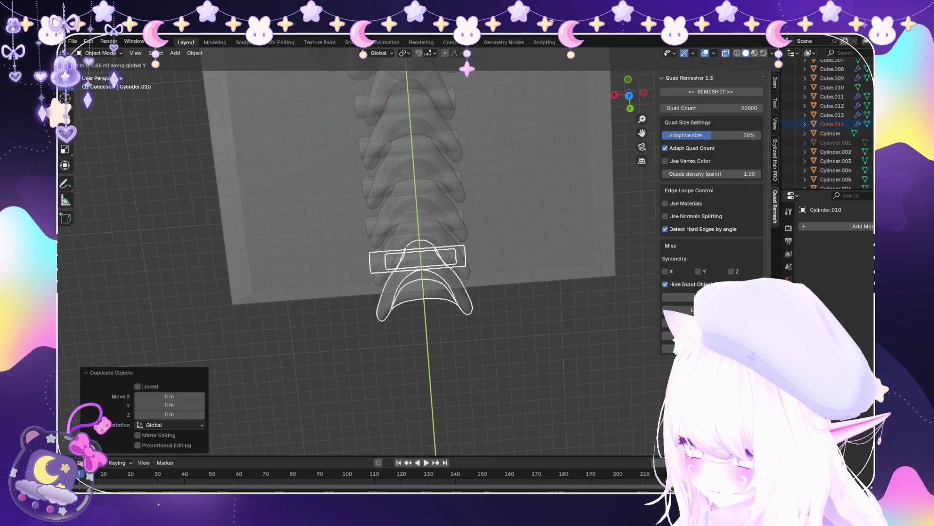
pyautogui.press('Return')
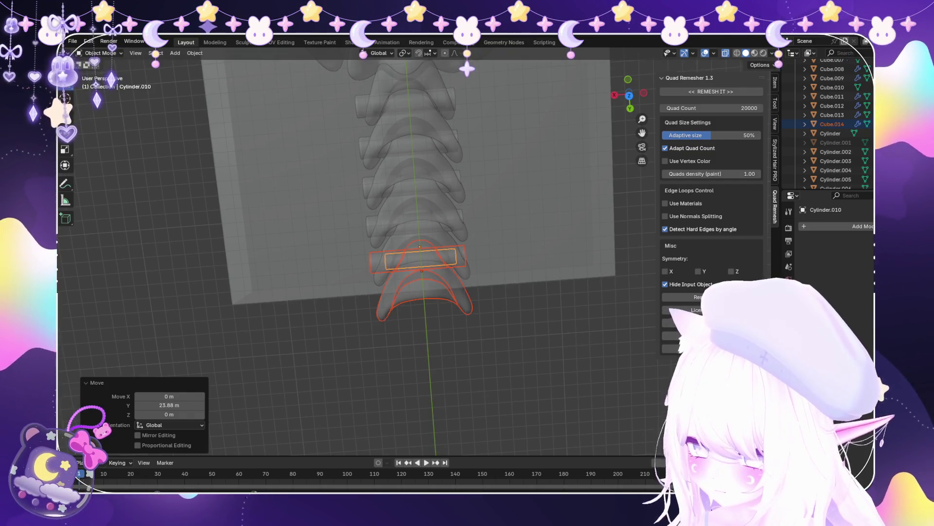
pyautogui.press('g')
pyautogui.press('y')
pyautogui.press('Return')
pyautogui.moveTo(419, 243); pyautogui.dragTo(486, 229, button='middle')
# Enlarge the base plate, lengthen it along the tail, and shift it under the tail
pyautogui.click(487, 341)
pyautogui.moveTo(486, 341); pyautogui.dragTo(497, 336, button='middle')
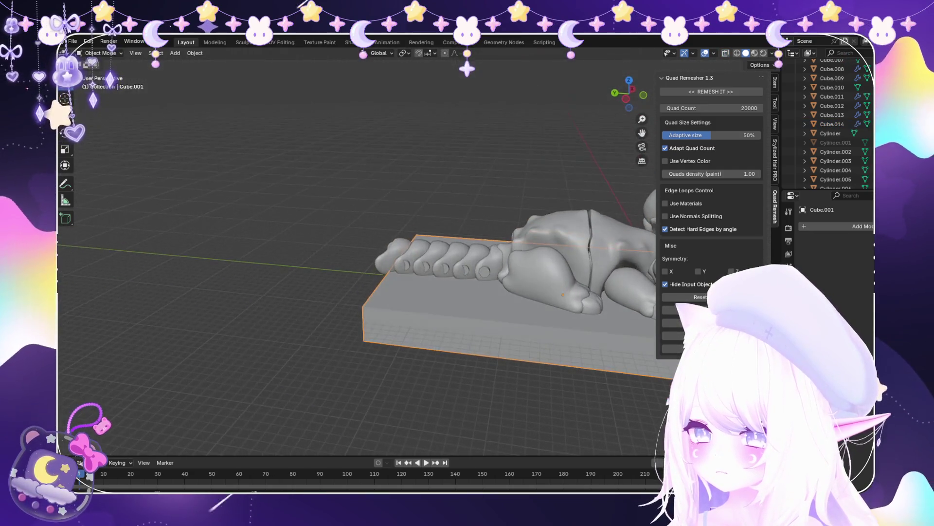
pyautogui.scroll(-2, 610, 340)
pyautogui.press('s')
pyautogui.click(611, 340)
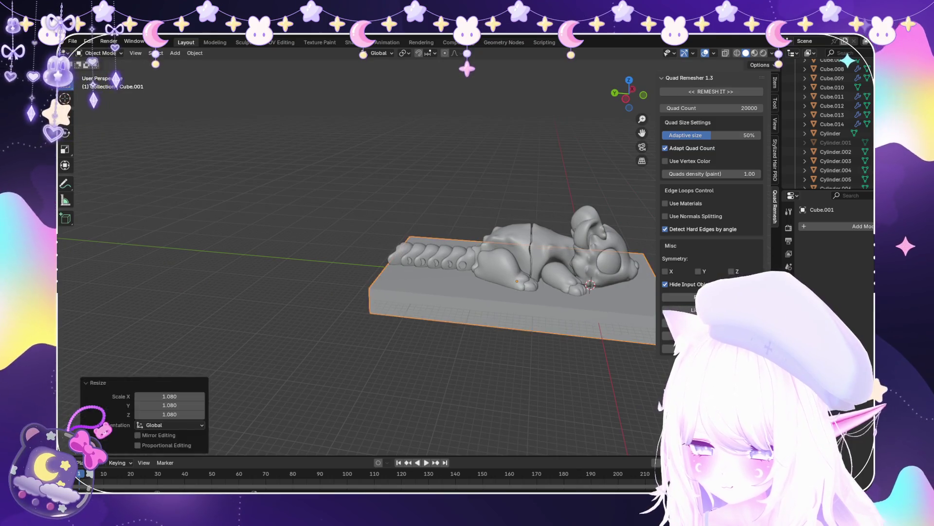
pyautogui.press('s')
pyautogui.click(614, 336)
pyautogui.press('g')
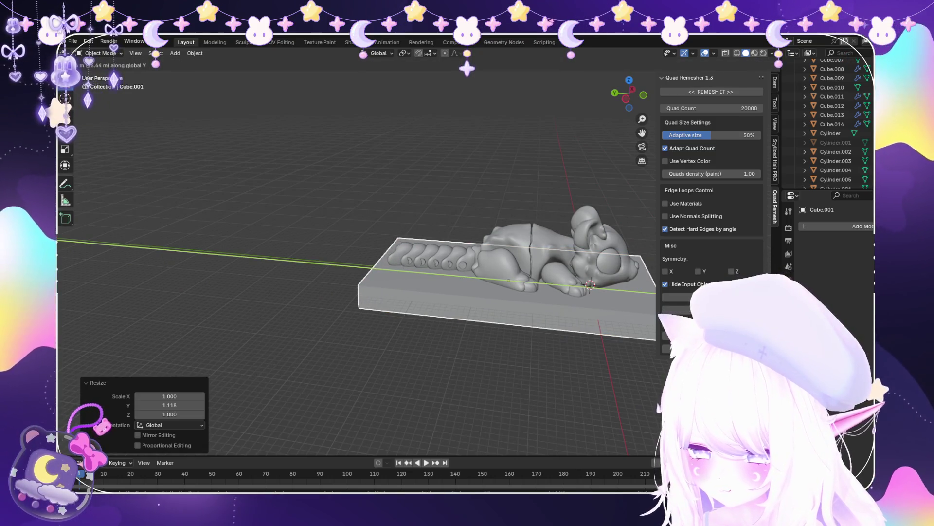
pyautogui.click(615, 335)
# Inspect the tail pegs by selecting them and viewing the tail from both sides
pyautogui.moveTo(614, 336)
pyautogui.mouseDown(button='middle')
pyautogui.moveTo(487, 233)
pyautogui.moveTo(614, 212)
pyautogui.moveTo(487, 253)
pyautogui.mouseUp(button='middle')
pyautogui.scroll(4, 615, 211)
pyautogui.click(459, 287)
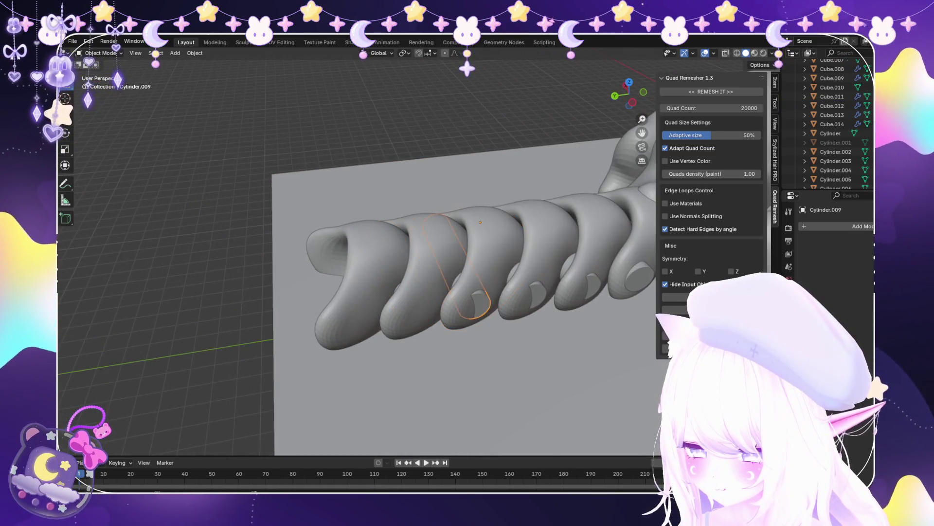
pyautogui.click(581, 285)
pyautogui.moveTo(438, 243)
pyautogui.mouseDown(button='middle')
pyautogui.moveTo(282, 243)
pyautogui.moveTo(254, 185)
pyautogui.mouseUp(button='middle')
# Slide the base plate along Y beneath the full tail and bring up the File menu
pyautogui.click(340, 296)
pyautogui.press('g')
pyautogui.press('y')
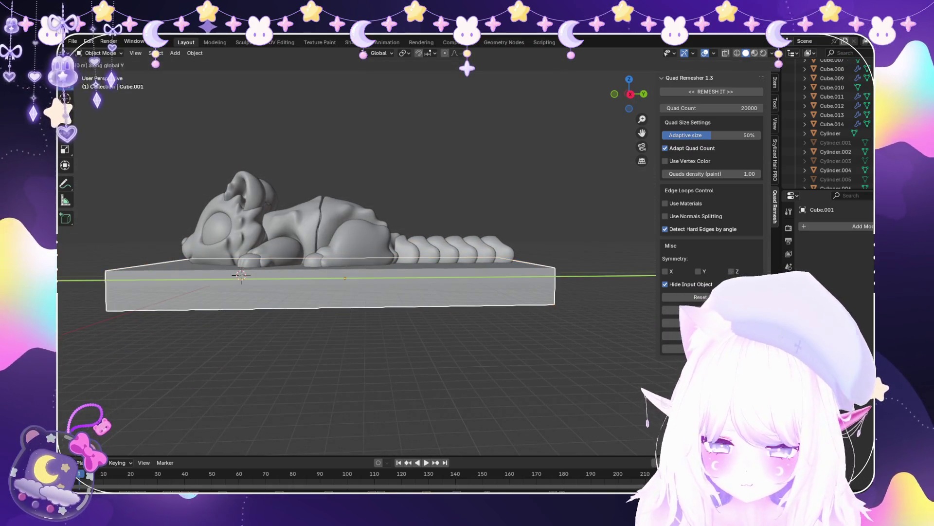
pyautogui.press('Return')
pyautogui.moveTo(341, 243)
pyautogui.mouseDown(button='middle')
pyautogui.moveTo(419, 214)
pyautogui.moveTo(438, 292)
pyautogui.mouseUp(button='middle')
pyautogui.click(73, 41)
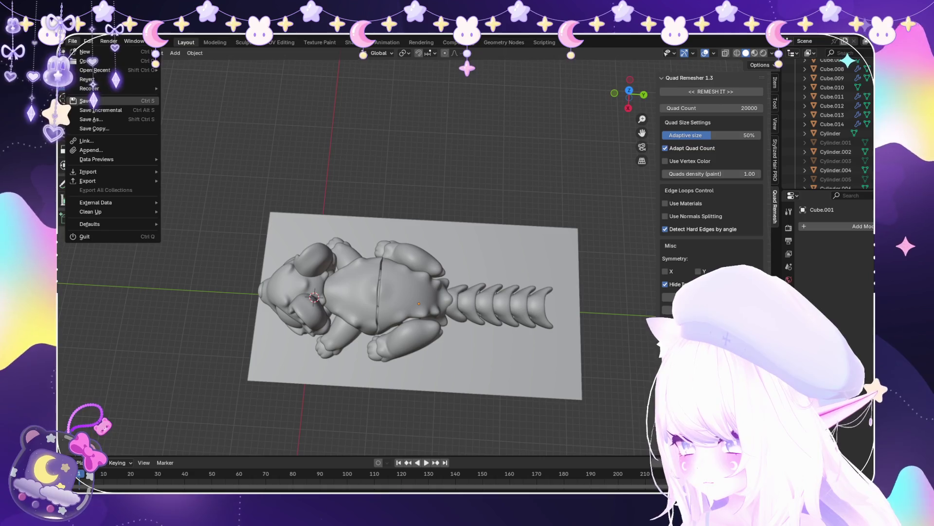
pyautogui.moveTo(340, 244); pyautogui.dragTo(341, 156, button='middle')
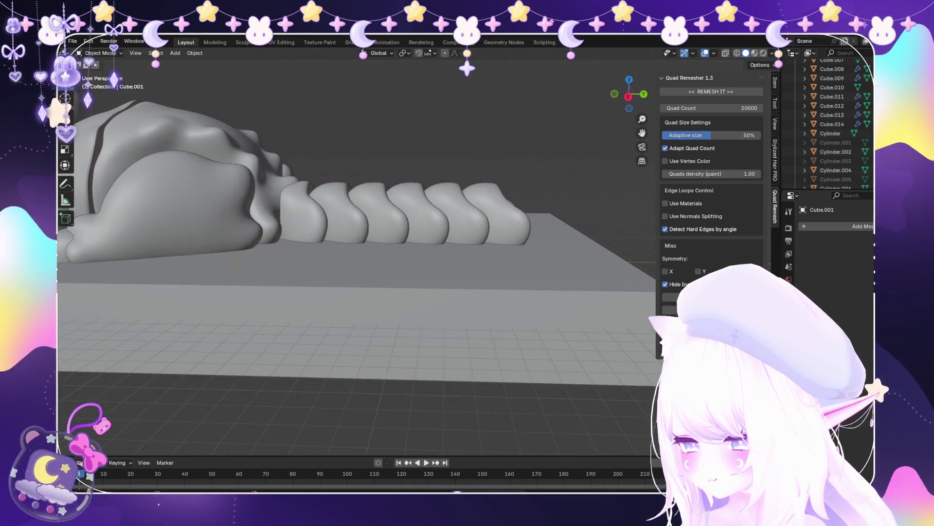
# Add a UV sphere, scale it up and move it out to the tail's end
pyautogui.click(175, 53)
pyautogui.moveTo(188, 64)
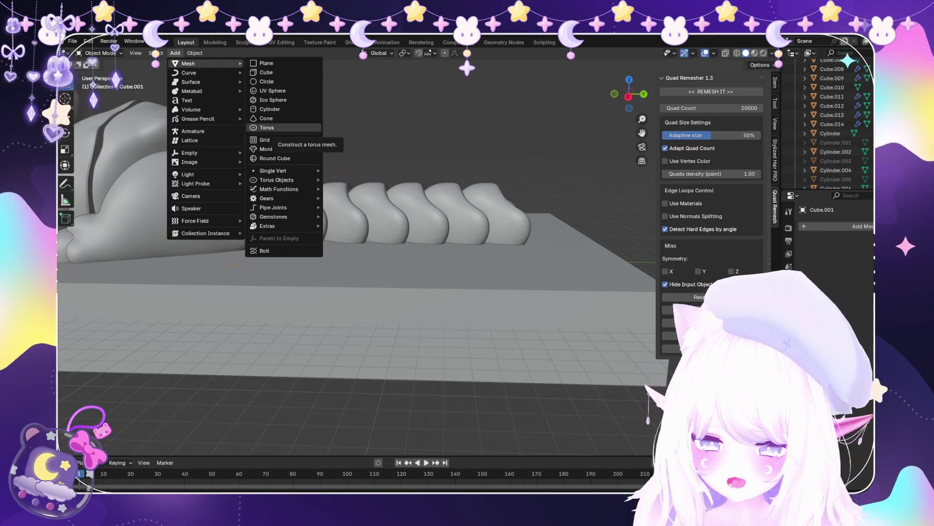
pyautogui.click(272, 91)
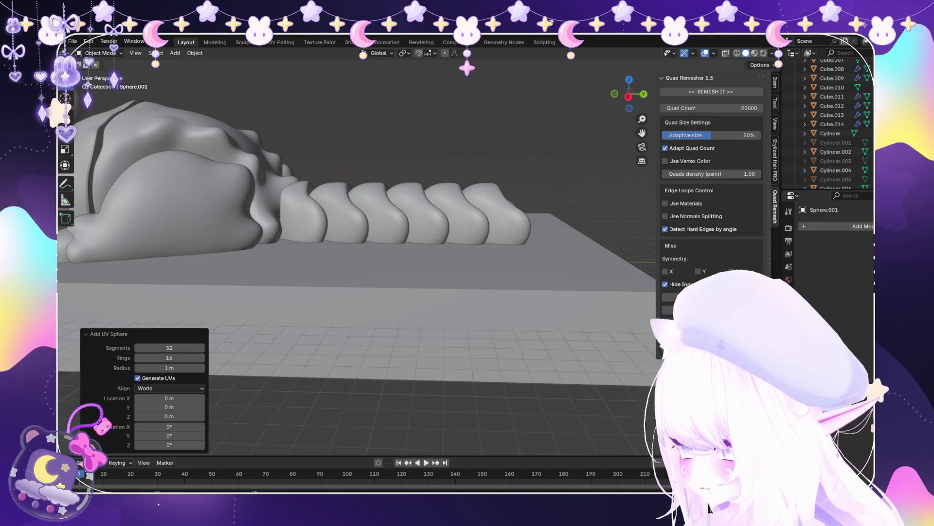
pyautogui.scroll(-5, 356, 243)
pyautogui.press('Return')
pyautogui.press('g')
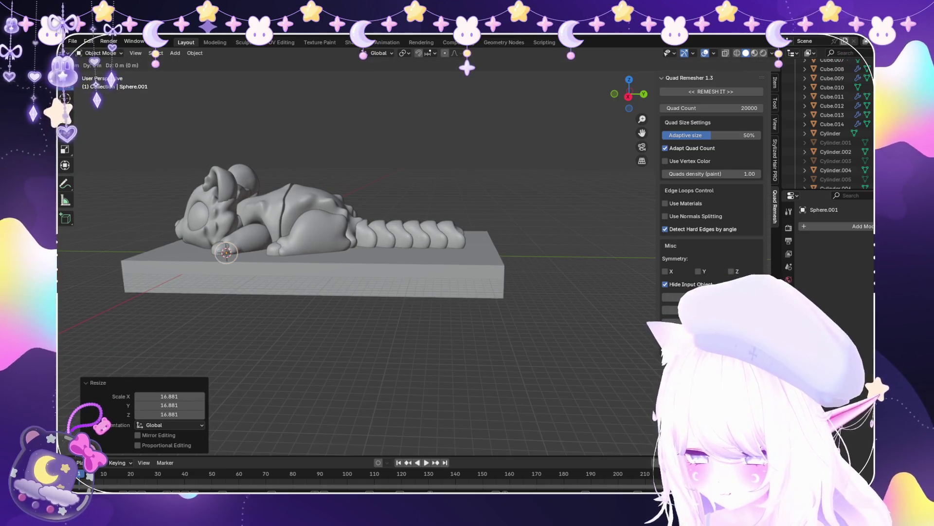
pyautogui.press('Return')
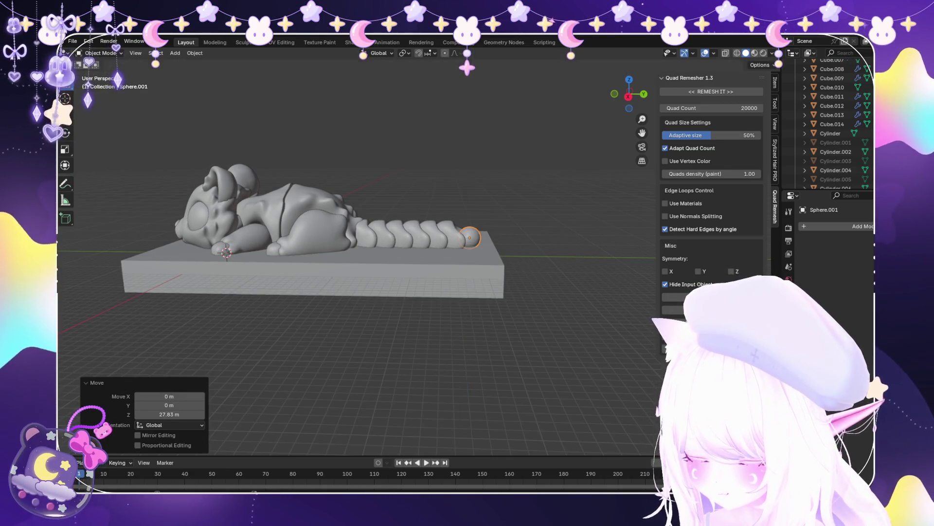
pyautogui.scroll(3, 356, 256)
pyautogui.press('Return')
# Narrow the sphere sideways and slide it along Y snug against the last tail segment
pyautogui.moveTo(586, 252); pyautogui.dragTo(440, 349, button='middle')
pyautogui.press('s')
pyautogui.press('y')
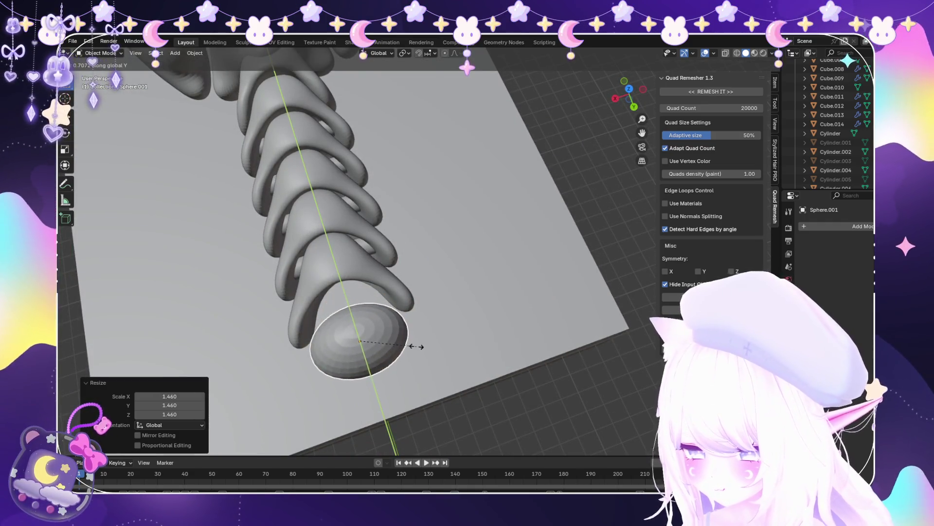
pyautogui.press('x')
pyautogui.press('Return')
pyautogui.press('g')
pyautogui.press('y')
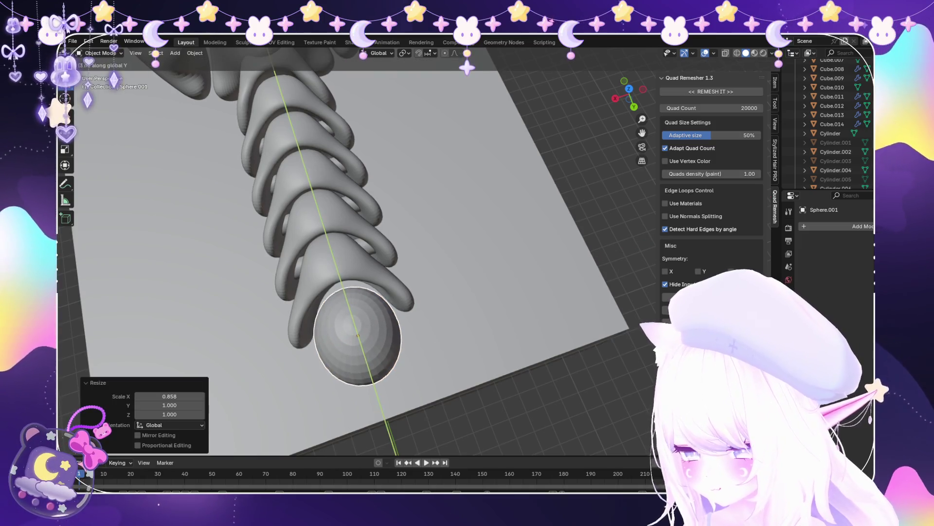
pyautogui.press('Return')
pyautogui.moveTo(438, 292); pyautogui.dragTo(341, 253, button='middle')
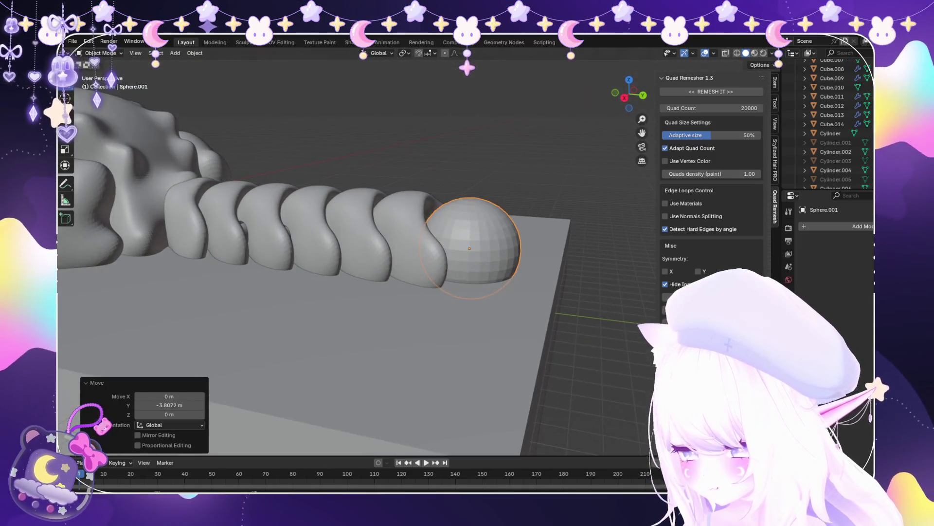
# Enter X-ray vertex editing on the sphere in Right Ortho view with proportional editing on
pyautogui.hotkey('alt', 'z')
pyautogui.click(100, 73)
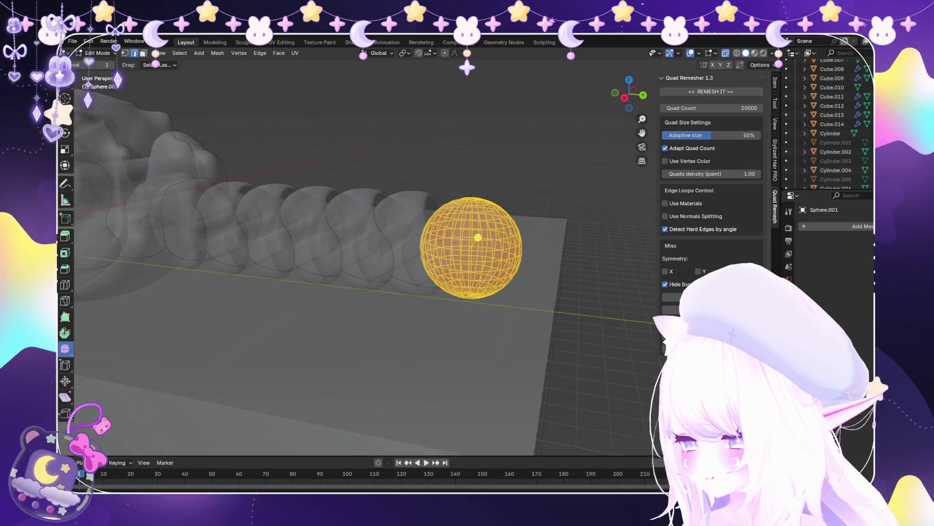
pyautogui.moveTo(399, 244); pyautogui.dragTo(411, 237, button='middle')
pyautogui.hotkey('alt', 'a')
pyautogui.scroll(3, 411, 237)
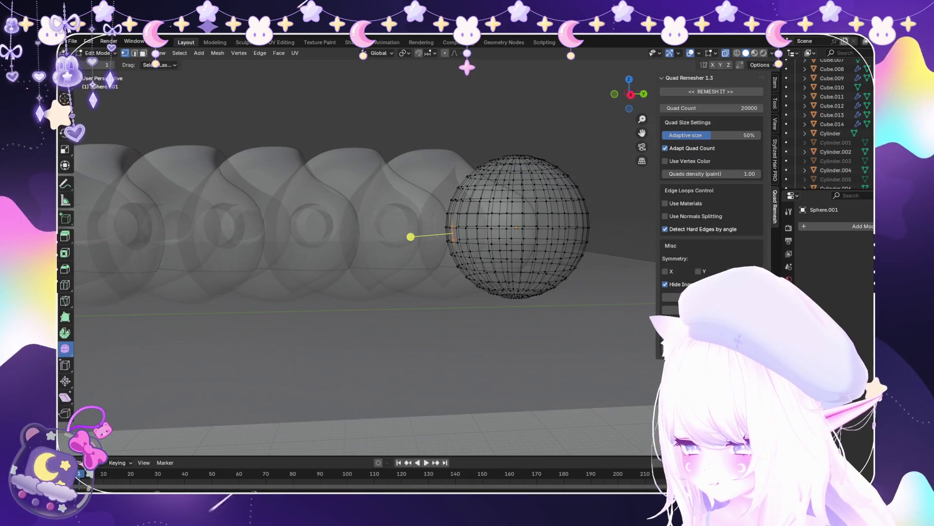
pyautogui.moveTo(409, 252); pyautogui.dragTo(440, 248, button='middle')
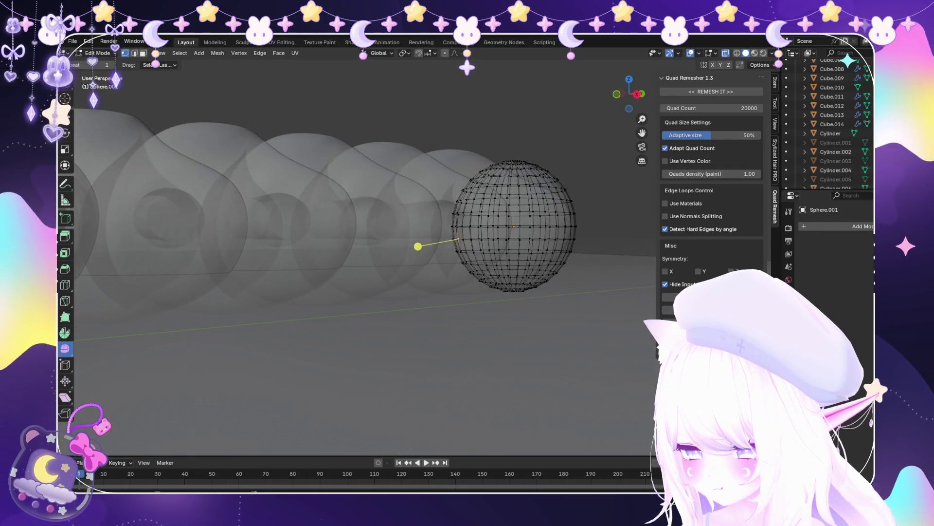
pyautogui.press('KP_3')
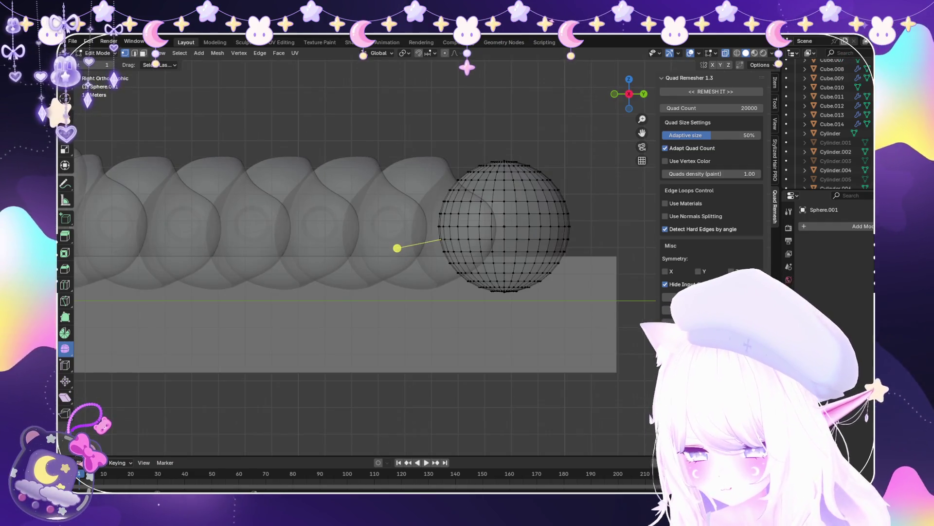
pyautogui.press('o')
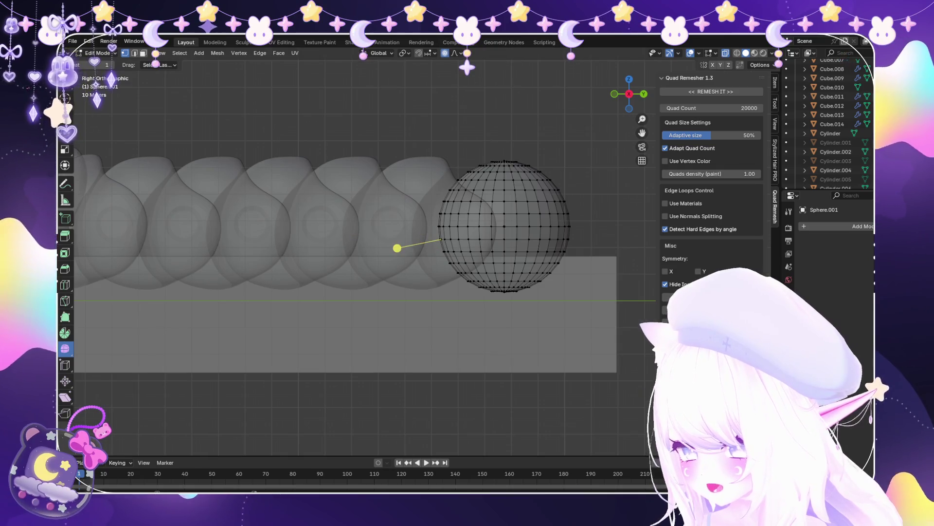
pyautogui.scroll(-2, 397, 247)
# Lower the sphere's vertices 2.4834 m along Z, then return to Object Mode without X-ray
pyautogui.press('g')
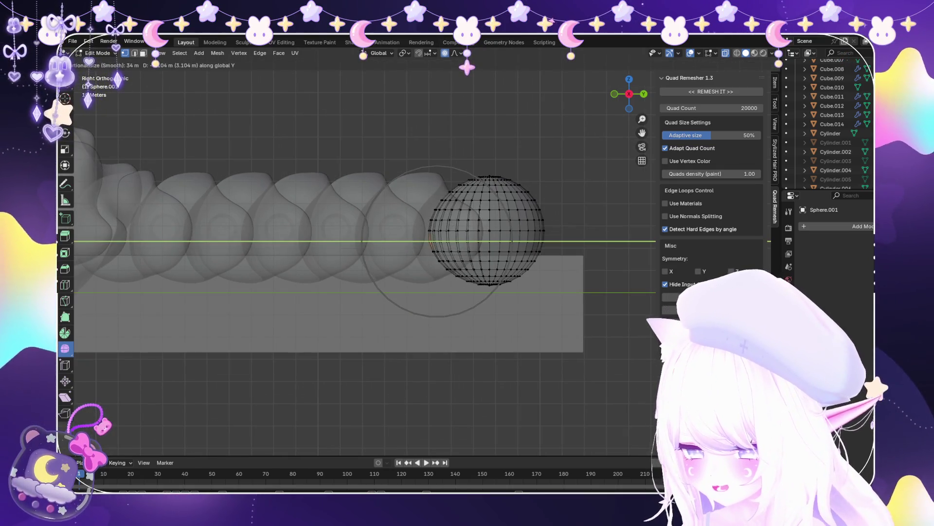
pyautogui.click(381, 250)
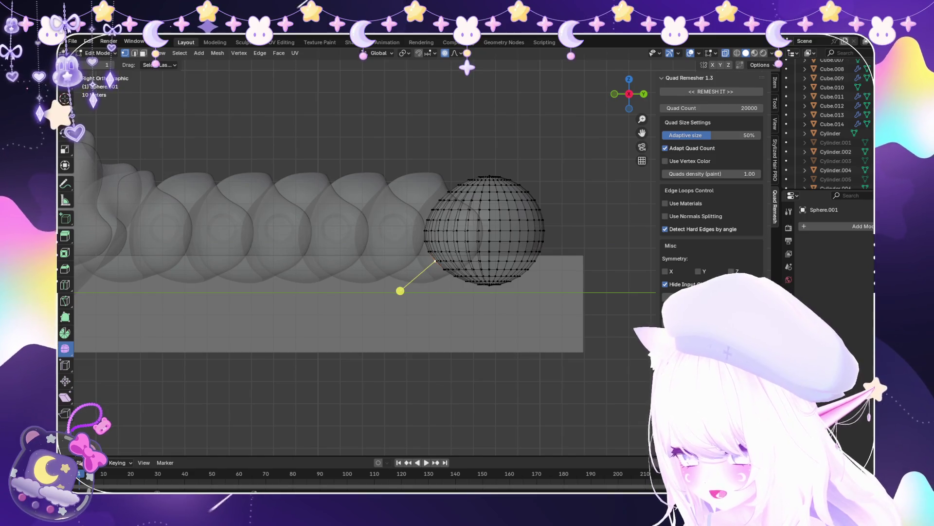
pyautogui.press('g')
pyautogui.press('z')
pyautogui.click(400, 296)
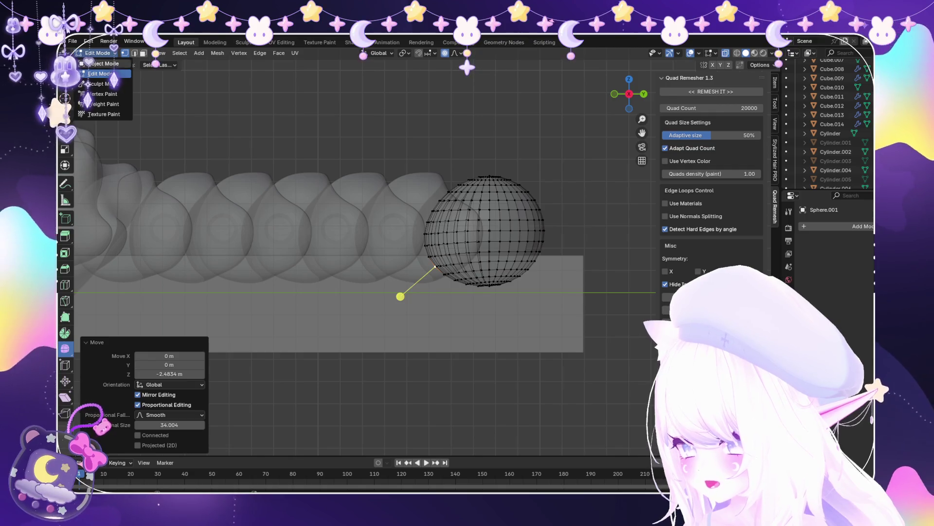
pyautogui.click(102, 63)
pyautogui.hotkey('alt', 'z')
pyautogui.scroll(-4, 426, 248)
pyautogui.moveTo(438, 244); pyautogui.dragTo(385, 170, button='middle')
pyautogui.scroll(4, 428, 249)
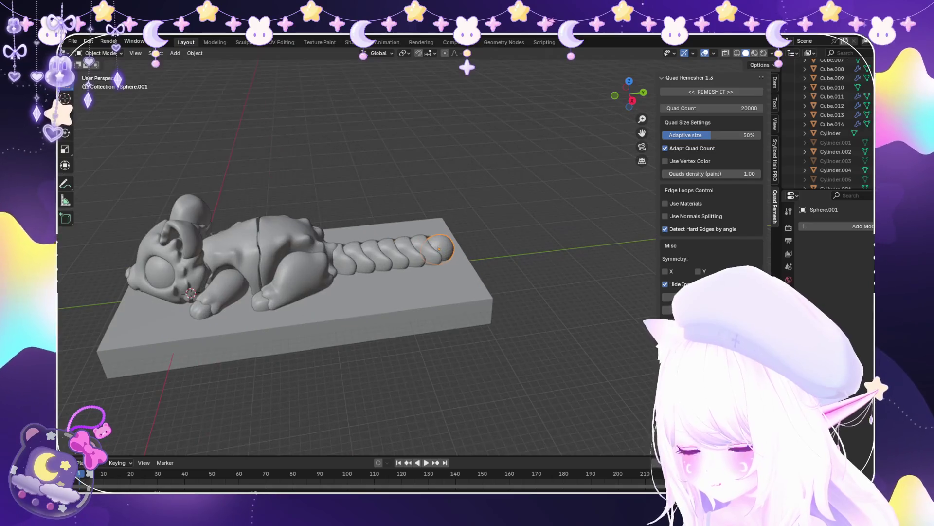
# Sculpt the tail-end sphere after adding and applying a level-1 Subdivision modifier
pyautogui.click(103, 83)
pyautogui.scroll(2, 429, 243)
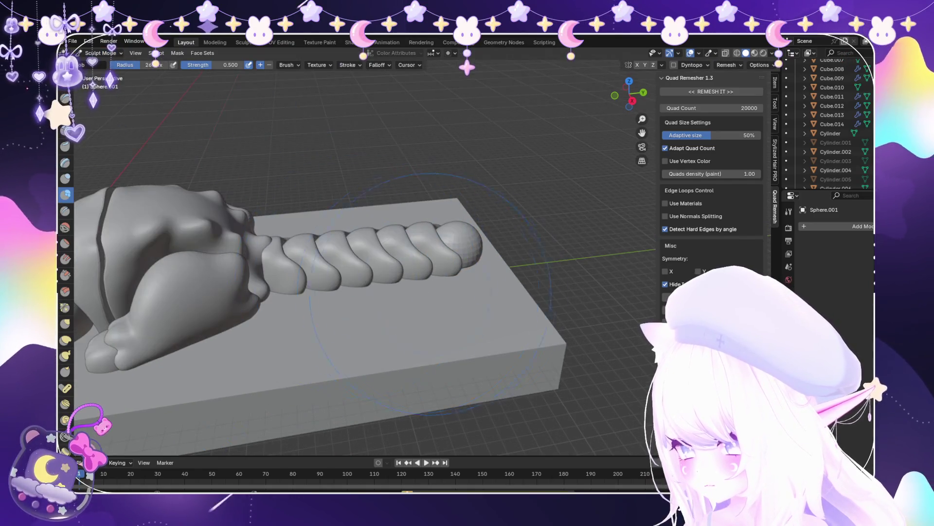
pyautogui.hotkey('ctrl', '1')
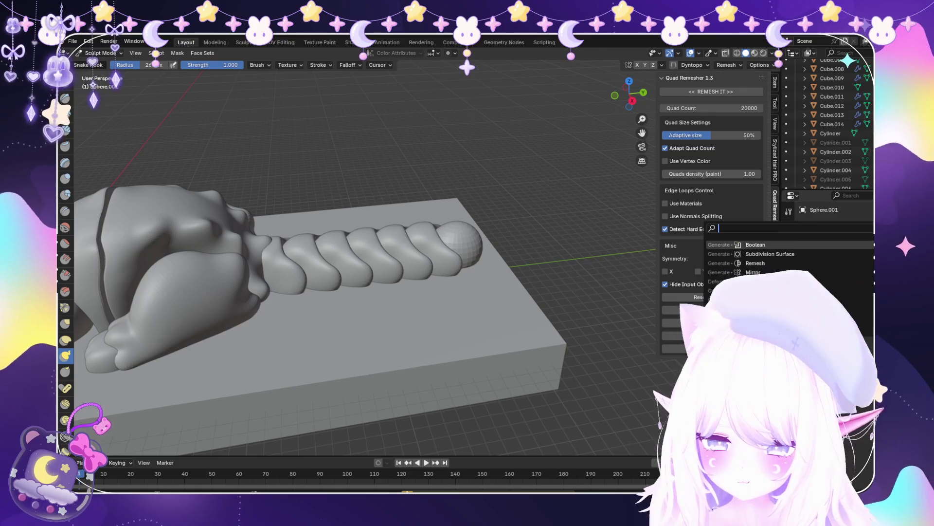
pyautogui.click(859, 252)
pyautogui.scroll(5, 438, 272)
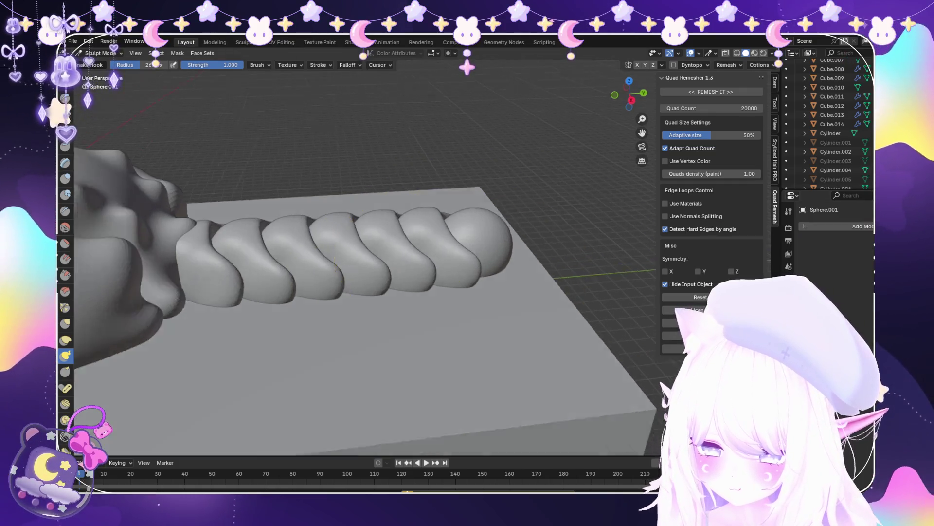
# Pull a side lobe out of the sphere with Snake Hook, undoing the unwanted peak and deformation
pyautogui.moveTo(457, 247); pyautogui.dragTo(535, 219)
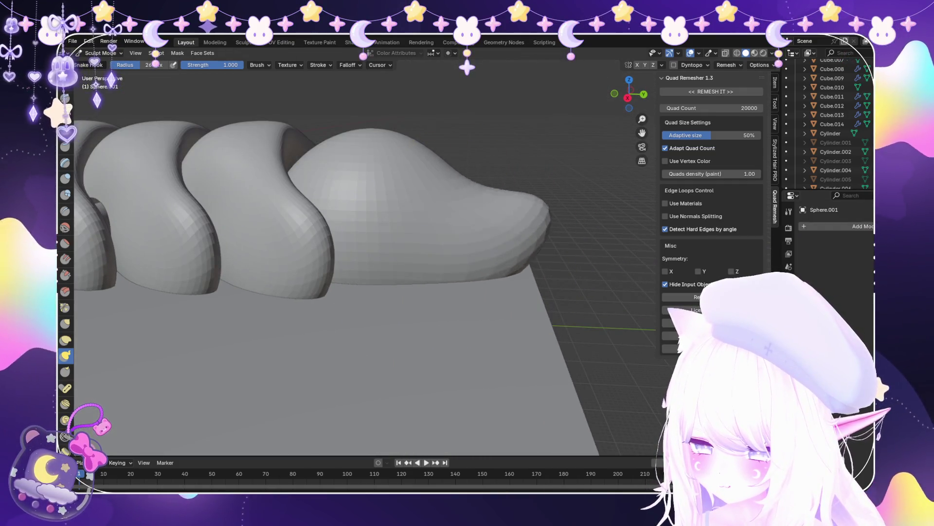
pyautogui.moveTo(419, 146); pyautogui.dragTo(438, 94)
pyautogui.scroll(4, 432, 156)
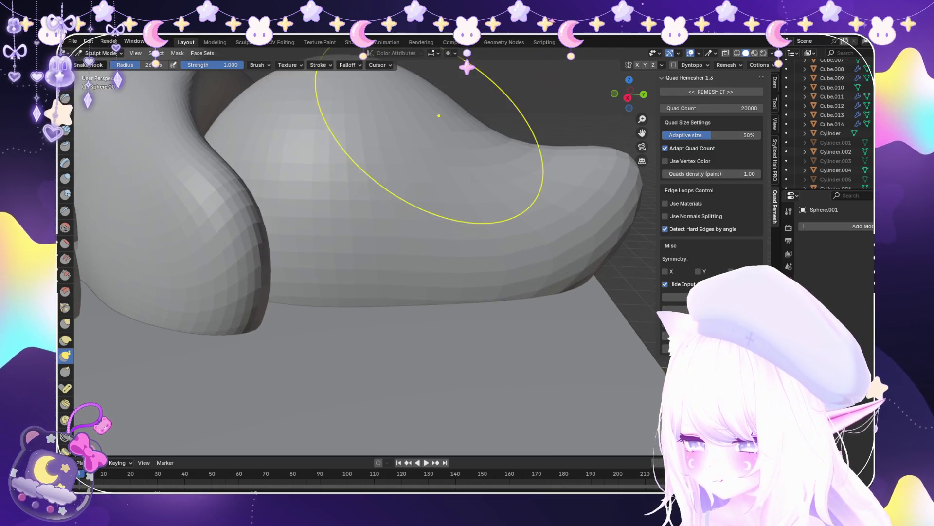
pyautogui.scroll(-3, 416, 198)
pyautogui.hotkey('ctrl', 'z')
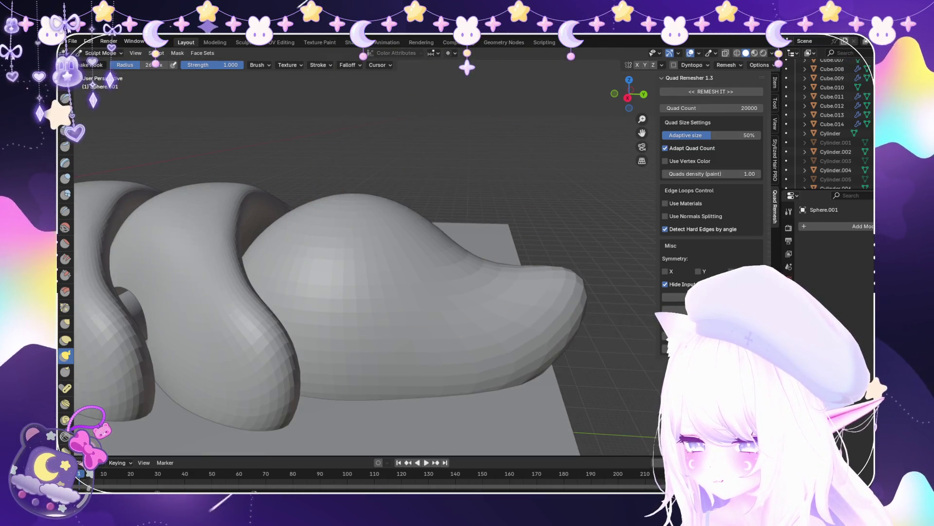
pyautogui.moveTo(440, 151)
pyautogui.mouseDown(button='middle')
pyautogui.moveTo(490, 386)
pyautogui.moveTo(413, 281)
pyautogui.mouseUp(button='middle')
pyautogui.moveTo(515, 265)
pyautogui.mouseDown(button='middle')
pyautogui.moveTo(462, 234)
pyautogui.moveTo(423, 263)
pyautogui.moveTo(387, 260)
pyautogui.mouseUp(button='middle')
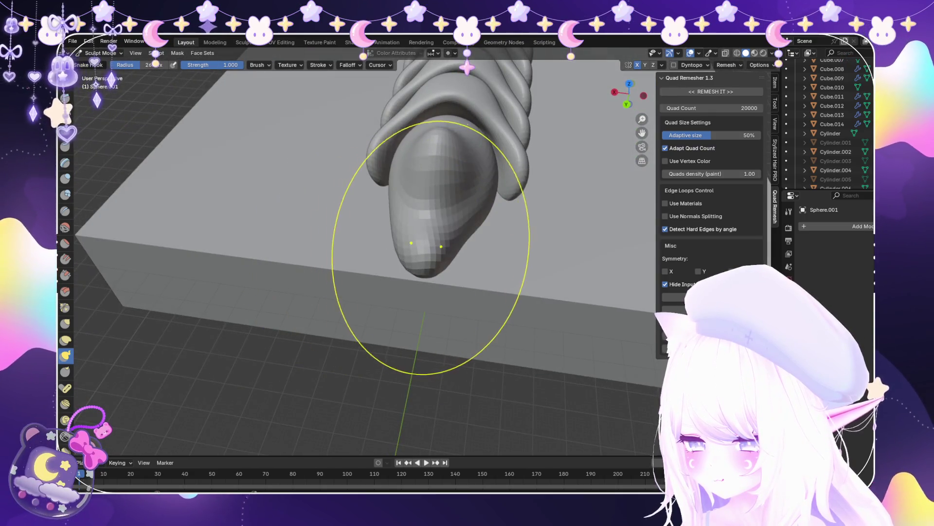
pyautogui.hotkey('ctrl', 'z')
pyautogui.moveTo(404, 217); pyautogui.dragTo(407, 221, button='middle')
pyautogui.keyDown('shift'); pyautogui.moveTo(474, 166); pyautogui.dragTo(527, 263, button='middle'); pyautogui.keyUp('shift')
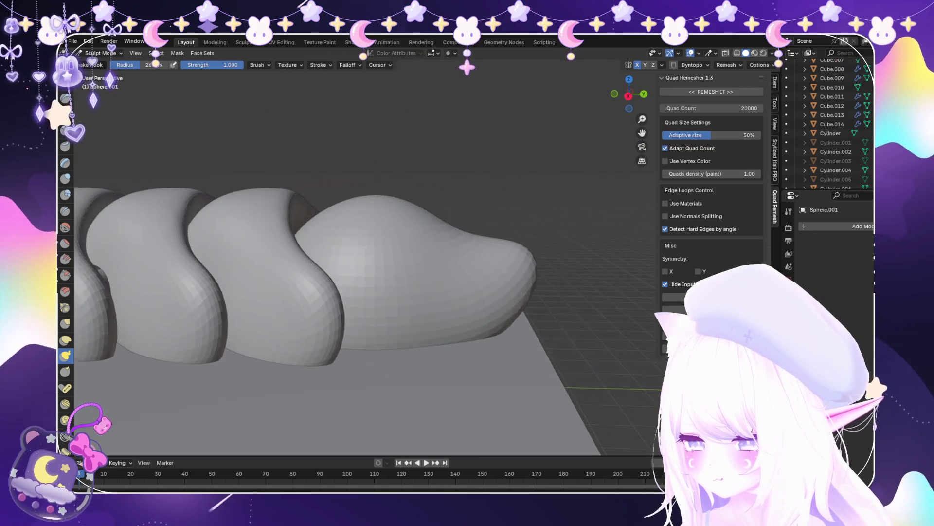
pyautogui.moveTo(421, 271); pyautogui.dragTo(451, 292, button='middle')
pyautogui.scroll(3, 394, 277)
# Pull out the tip's front lobe and reshape the mound's lower right flank, then exit sculpting
pyautogui.moveTo(397, 278); pyautogui.dragTo(452, 291)
pyautogui.scroll(-3, 451, 291)
pyautogui.moveTo(451, 291); pyautogui.dragTo(409, 262, button='middle')
pyautogui.scroll(-3, 409, 278)
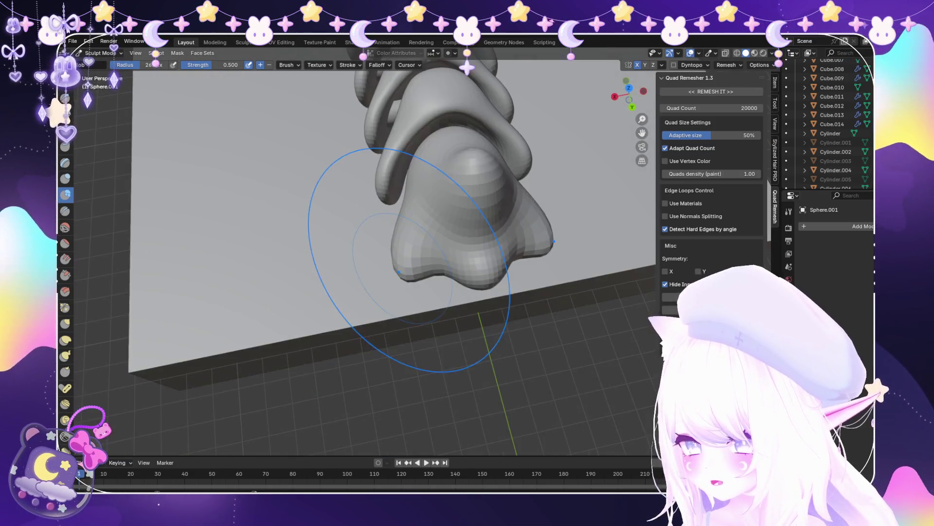
pyautogui.moveTo(340, 273); pyautogui.dragTo(223, 169, button='middle')
pyautogui.moveTo(380, 202); pyautogui.dragTo(459, 207)
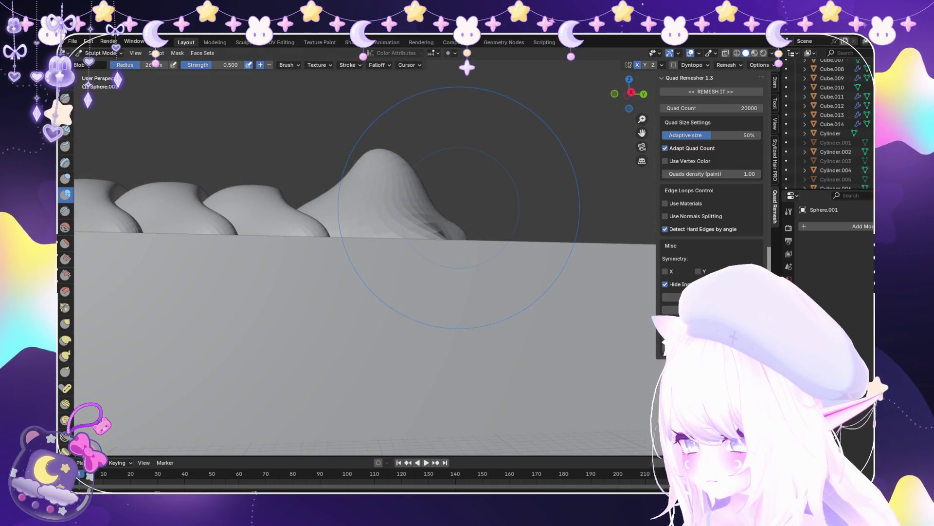
pyautogui.moveTo(459, 207); pyautogui.dragTo(406, 282, button='middle')
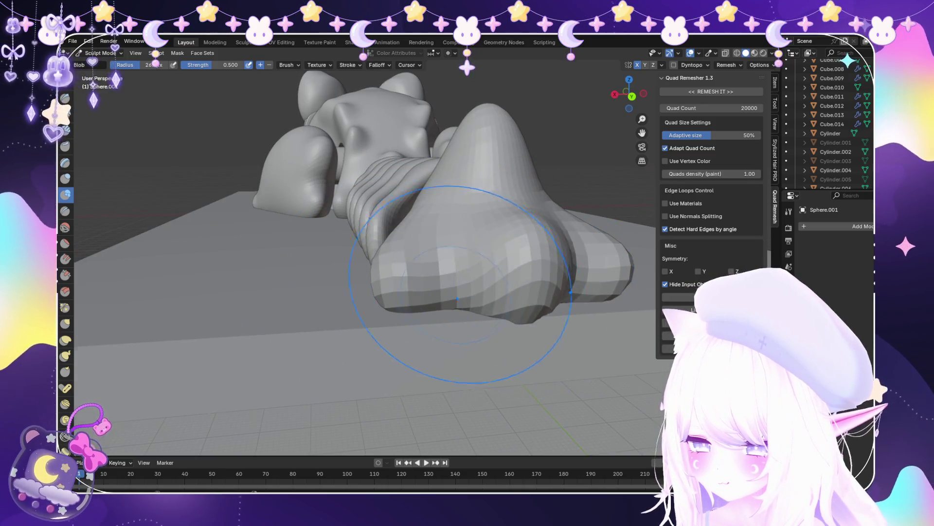
pyautogui.moveTo(469, 282); pyautogui.dragTo(528, 292, button='middle')
pyautogui.click(103, 63)
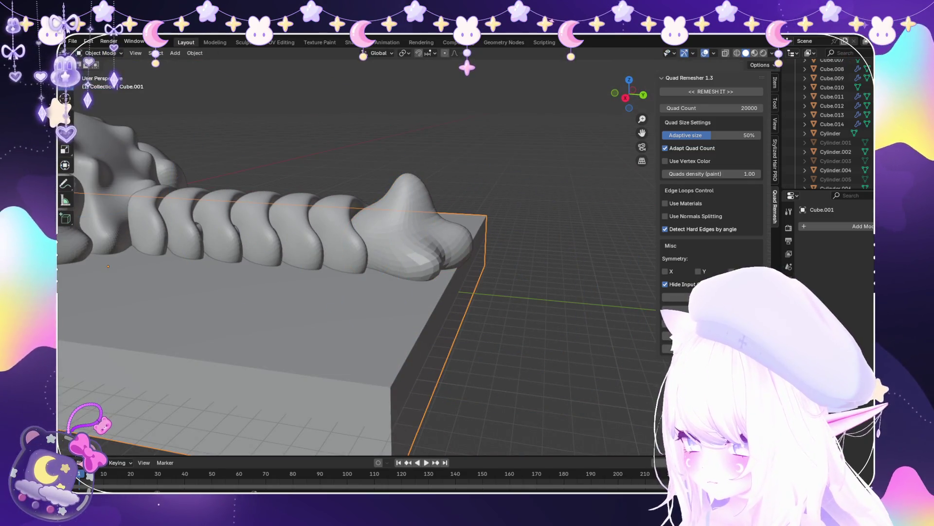
# Frame the tail-end sphere in Sculpt Mode and apply a level-2 Subdivision for a denser mesh
pyautogui.click(455, 323)
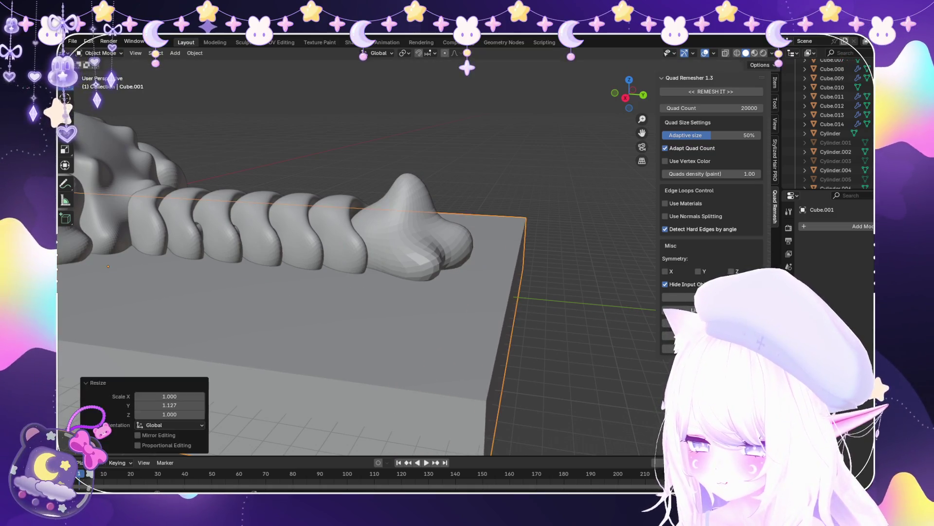
pyautogui.click(417, 200)
pyautogui.press('KP_Decimal')
pyautogui.click(97, 83)
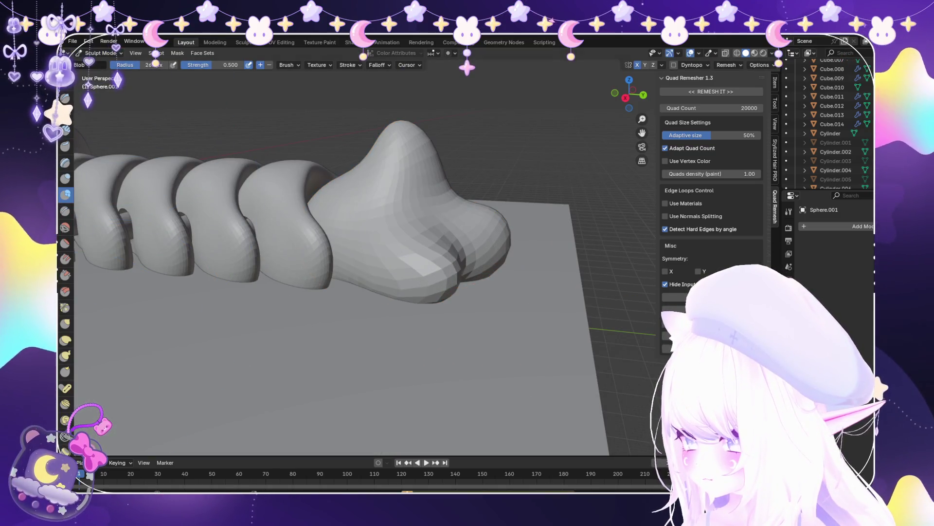
pyautogui.moveTo(455, 324); pyautogui.dragTo(489, 292, button='middle')
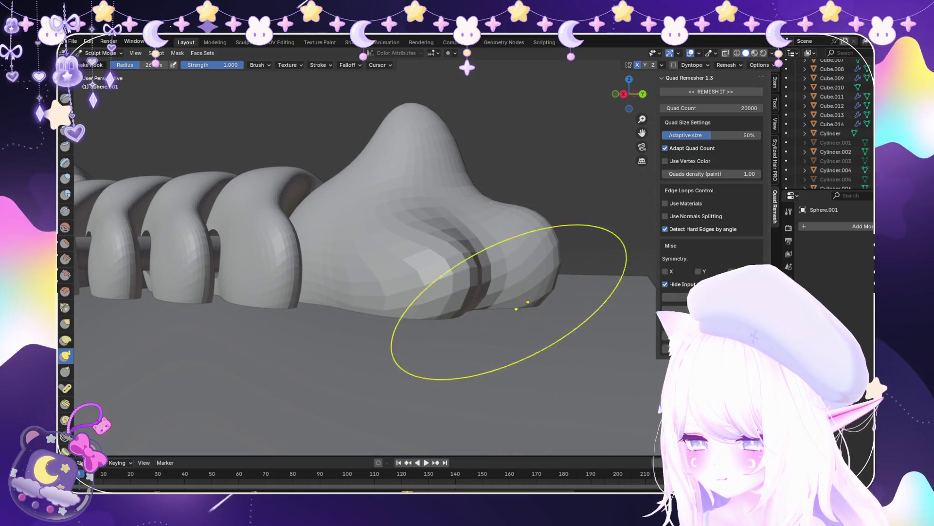
pyautogui.hotkey('ctrl', '2')
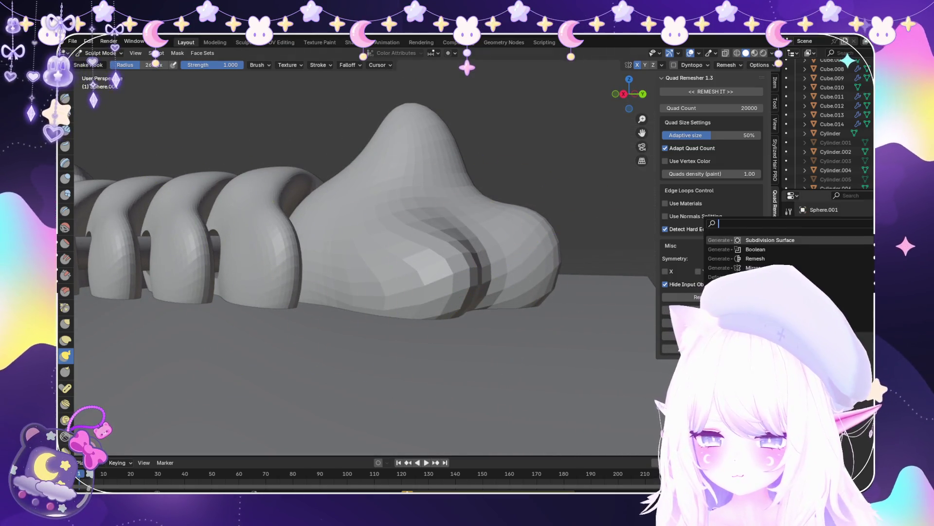
pyautogui.click(860, 252)
# Bulge the tip lobe outward toward the upper right
pyautogui.moveTo(438, 291)
pyautogui.mouseDown(button='middle')
pyautogui.moveTo(417, 323)
pyautogui.moveTo(423, 272)
pyautogui.moveTo(459, 252)
pyautogui.mouseUp(button='middle')
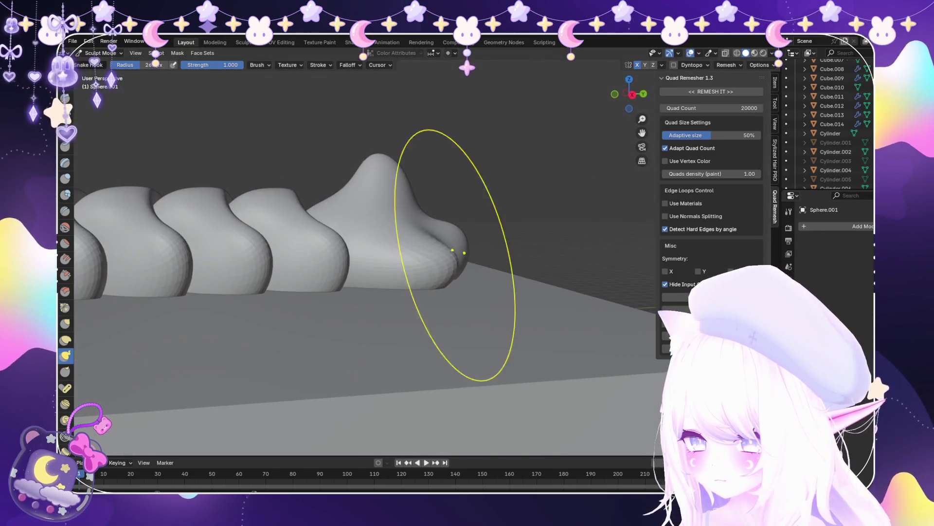
pyautogui.scroll(6, 417, 313)
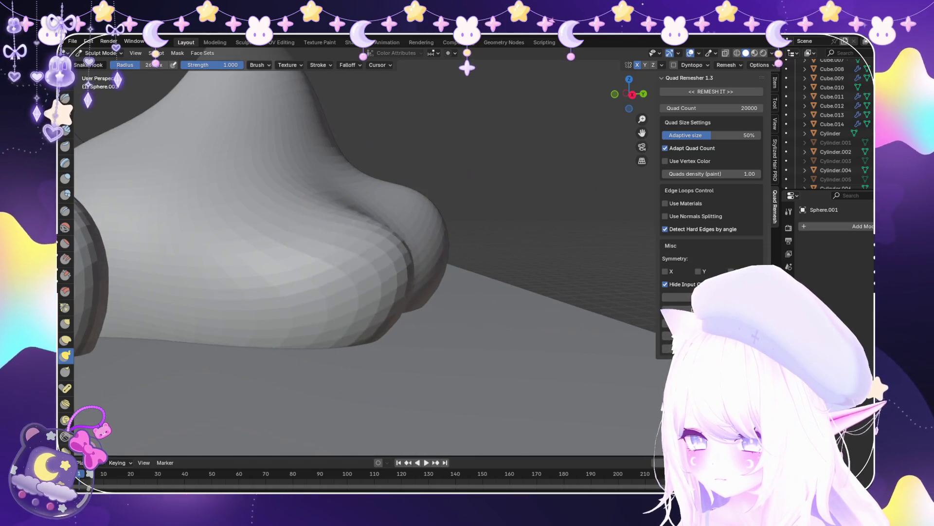
pyautogui.moveTo(414, 323); pyautogui.dragTo(436, 306, button='middle')
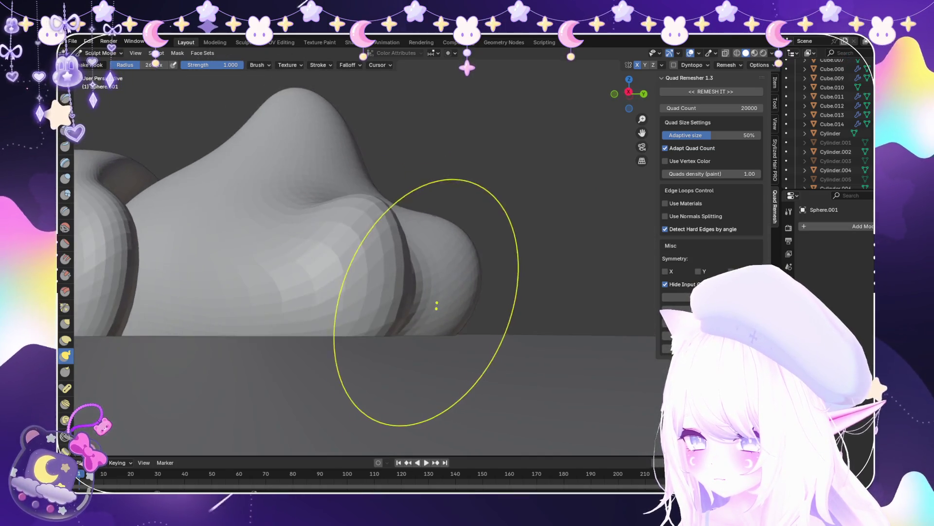
pyautogui.moveTo(468, 273); pyautogui.dragTo(493, 248, button='middle')
pyautogui.moveTo(481, 243); pyautogui.dragTo(506, 224)
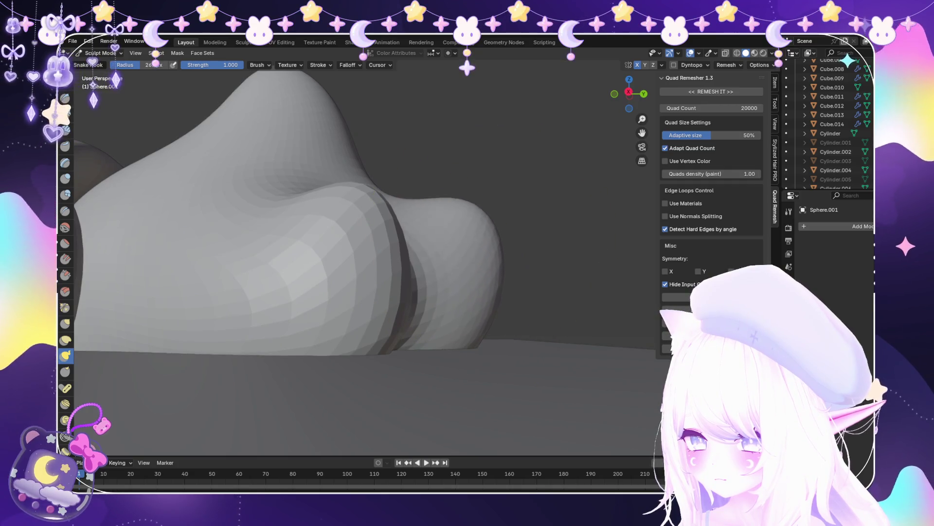
pyautogui.moveTo(475, 219); pyautogui.dragTo(430, 386, button='middle')
pyautogui.scroll(3, 482, 284)
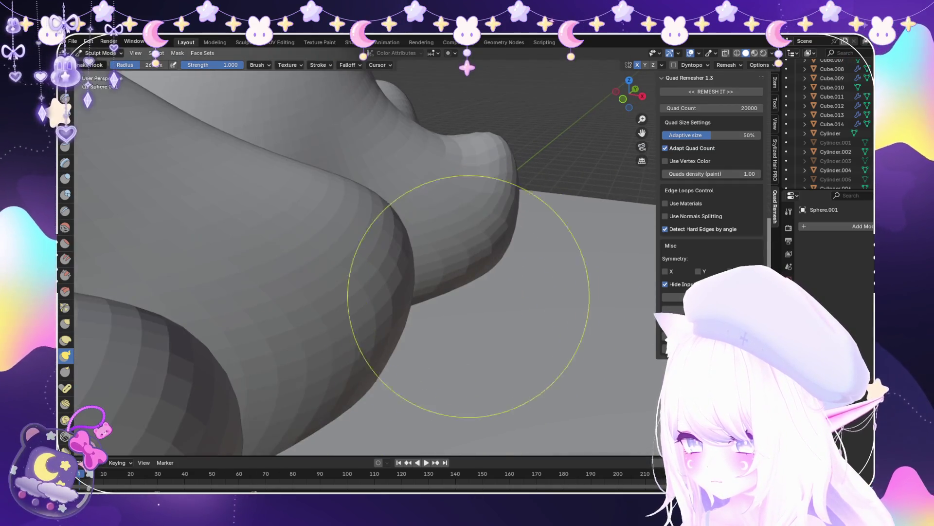
pyautogui.scroll(-5, 480, 292)
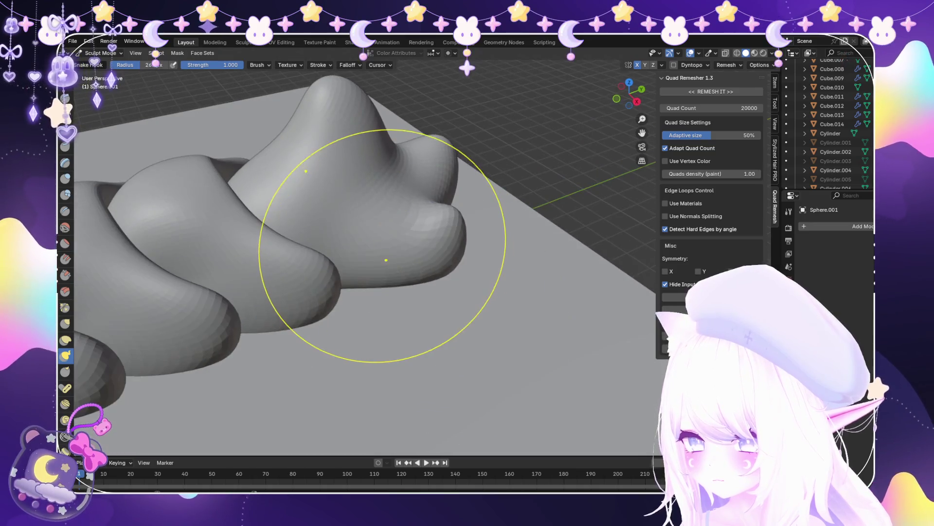
pyautogui.scroll(2, 386, 260)
pyautogui.scroll(3, 441, 261)
pyautogui.moveTo(441, 261)
pyautogui.mouseDown(button='middle')
pyautogui.moveTo(457, 275)
pyautogui.moveTo(480, 240)
pyautogui.moveTo(541, 256)
pyautogui.mouseUp(button='middle')
# Curve the big lobe's lower edge upward with Snake Hook strokes
pyautogui.scroll(2, 511, 246)
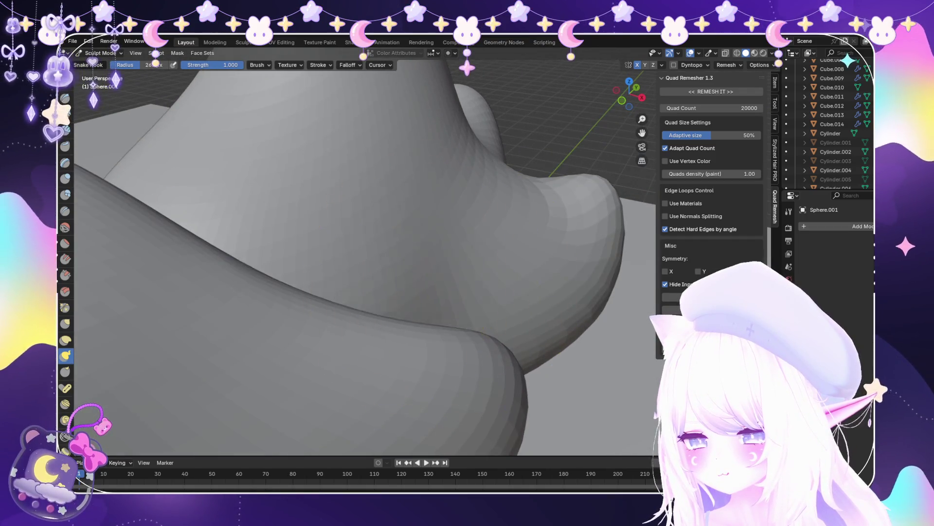
pyautogui.scroll(-3, 507, 189)
pyautogui.scroll(3, 423, 261)
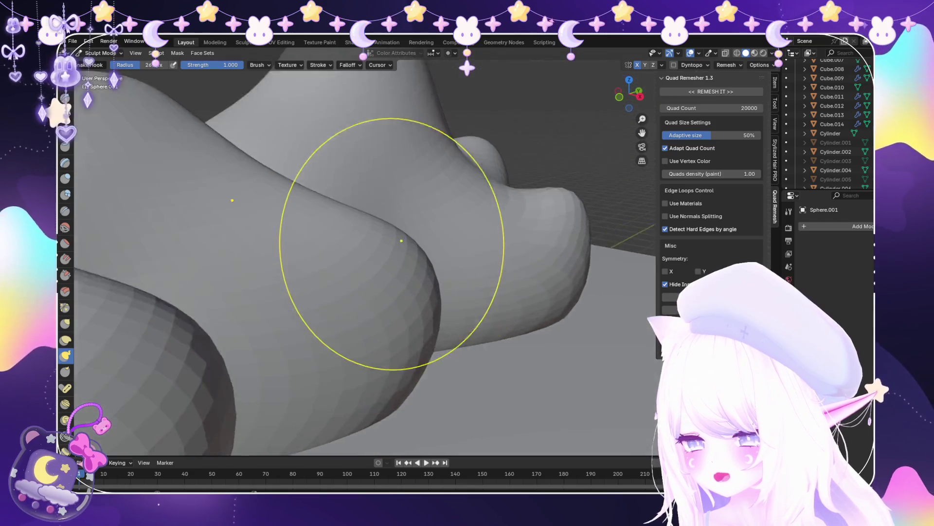
pyautogui.moveTo(403, 235); pyautogui.dragTo(388, 209, button='middle')
pyautogui.moveTo(454, 210)
pyautogui.mouseDown(button='middle')
pyautogui.moveTo(450, 198)
pyautogui.moveTo(476, 198)
pyautogui.moveTo(476, 209)
pyautogui.mouseUp(button='middle')
pyautogui.scroll(-3, 427, 257)
pyautogui.moveTo(427, 256)
pyautogui.mouseDown(button='middle')
pyautogui.moveTo(445, 271)
pyautogui.moveTo(438, 262)
pyautogui.mouseUp(button='middle')
pyautogui.scroll(3, 444, 271)
pyautogui.moveTo(250, 282)
pyautogui.mouseDown(button='middle')
pyautogui.moveTo(281, 292)
pyautogui.moveTo(341, 340)
pyautogui.mouseUp(button='middle')
pyautogui.scroll(-3, 282, 292)
pyautogui.scroll(3, 373, 394)
pyautogui.moveTo(373, 395); pyautogui.dragTo(370, 375)
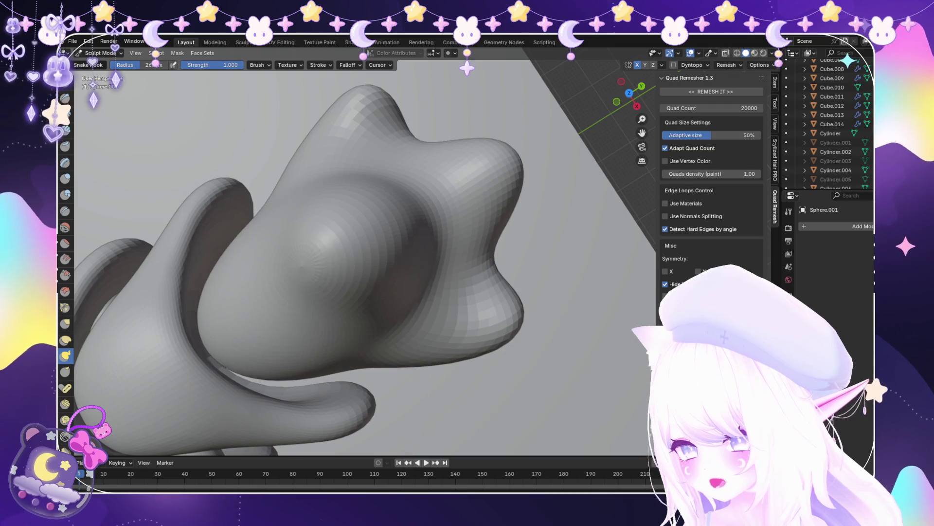
pyautogui.moveTo(304, 385); pyautogui.dragTo(261, 395)
# Bulge out the right side of the tail tip's peak and review the tail on the base
pyautogui.moveTo(355, 387)
pyautogui.mouseDown(button='middle')
pyautogui.moveTo(372, 367)
pyautogui.moveTo(390, 294)
pyautogui.moveTo(446, 297)
pyautogui.mouseUp(button='middle')
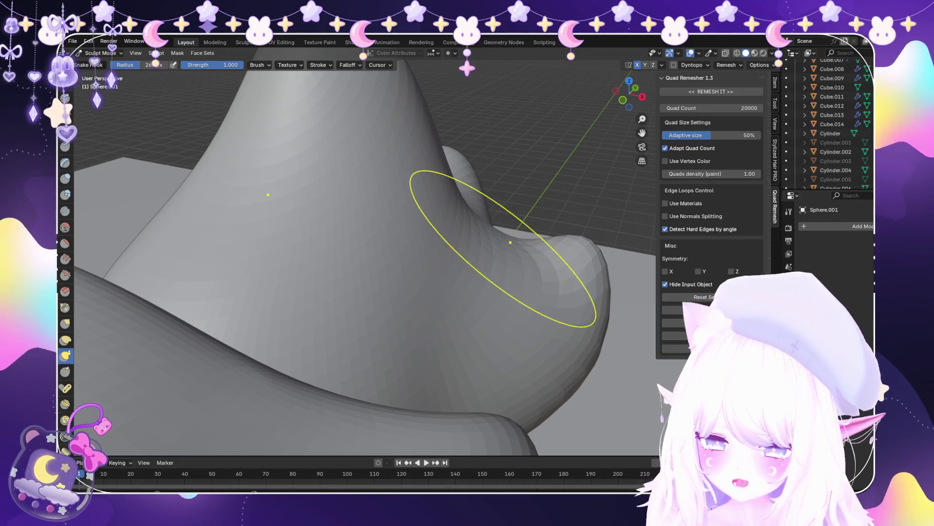
pyautogui.moveTo(521, 271)
pyautogui.mouseDown(button='middle')
pyautogui.moveTo(545, 263)
pyautogui.moveTo(386, 240)
pyautogui.moveTo(428, 209)
pyautogui.moveTo(423, 130)
pyautogui.mouseUp(button='middle')
pyautogui.click(424, 131)
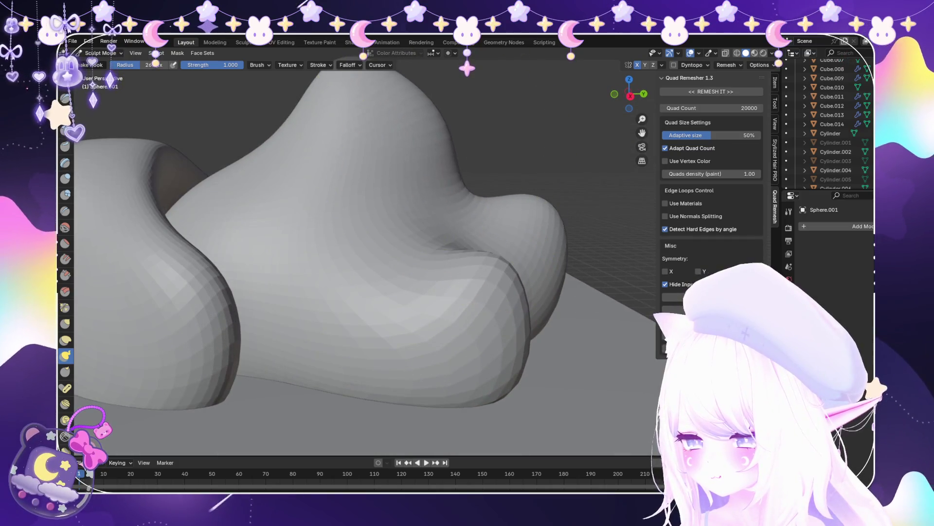
pyautogui.keyDown('shift'); pyautogui.moveTo(406, 99); pyautogui.dragTo(409, 151, button='middle'); pyautogui.keyUp('shift')
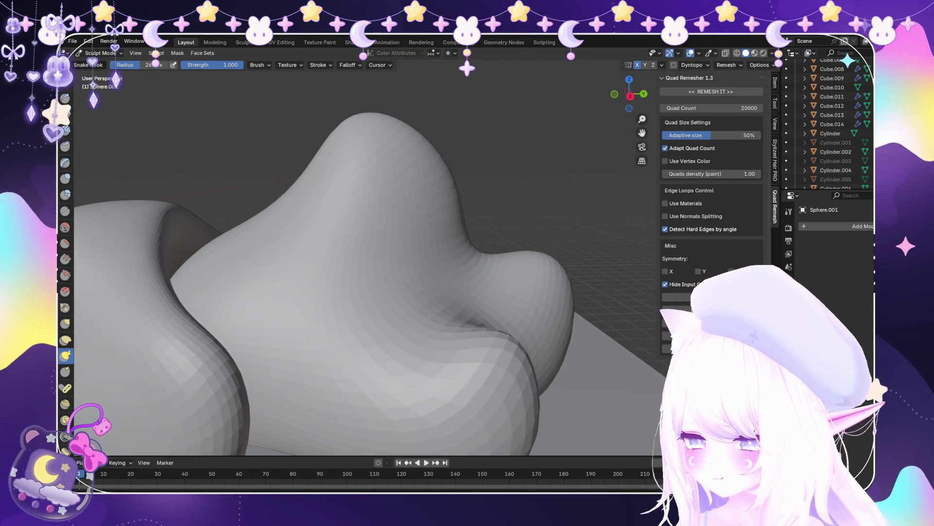
pyautogui.scroll(-3, 371, 208)
pyautogui.moveTo(371, 208)
pyautogui.mouseDown(button='middle')
pyautogui.moveTo(166, 292)
pyautogui.moveTo(349, 285)
pyautogui.mouseUp(button='middle')
pyautogui.scroll(-4, 349, 284)
pyautogui.scroll(2, 437, 312)
# Bulge the bump on the star-shaped tip's right end
pyautogui.moveTo(438, 311)
pyautogui.mouseDown(button='middle')
pyautogui.moveTo(538, 183)
pyautogui.moveTo(487, 243)
pyautogui.mouseUp(button='middle')
pyautogui.scroll(5, 434, 302)
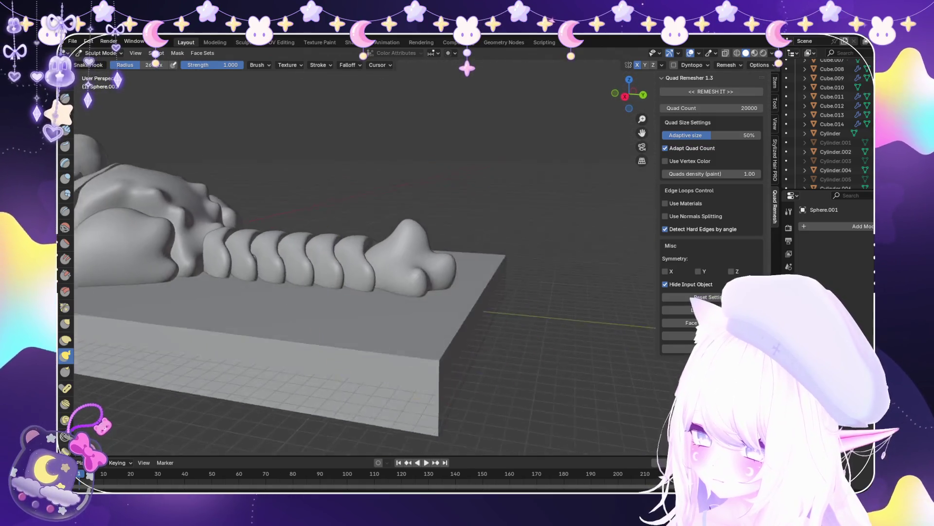
pyautogui.scroll(5, 428, 177)
pyautogui.moveTo(428, 177); pyautogui.dragTo(525, 343, button='middle')
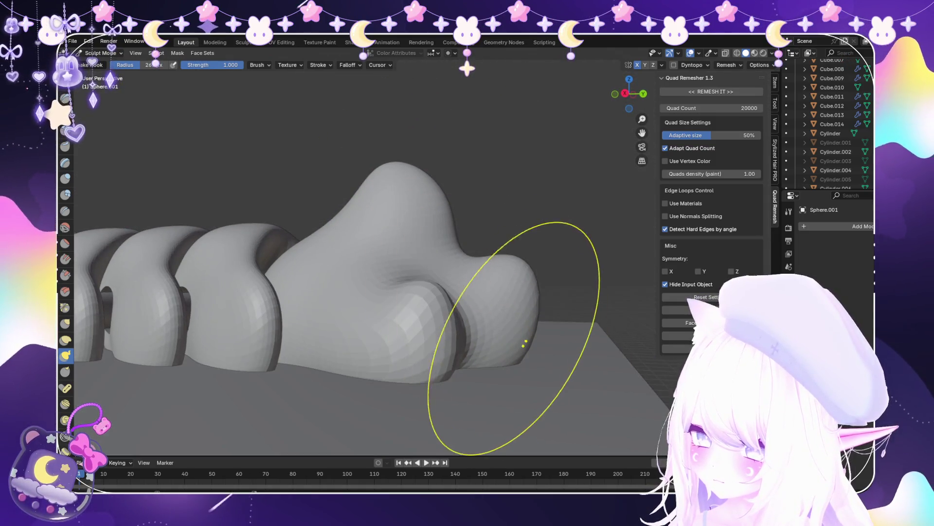
pyautogui.moveTo(525, 343); pyautogui.dragTo(533, 338)
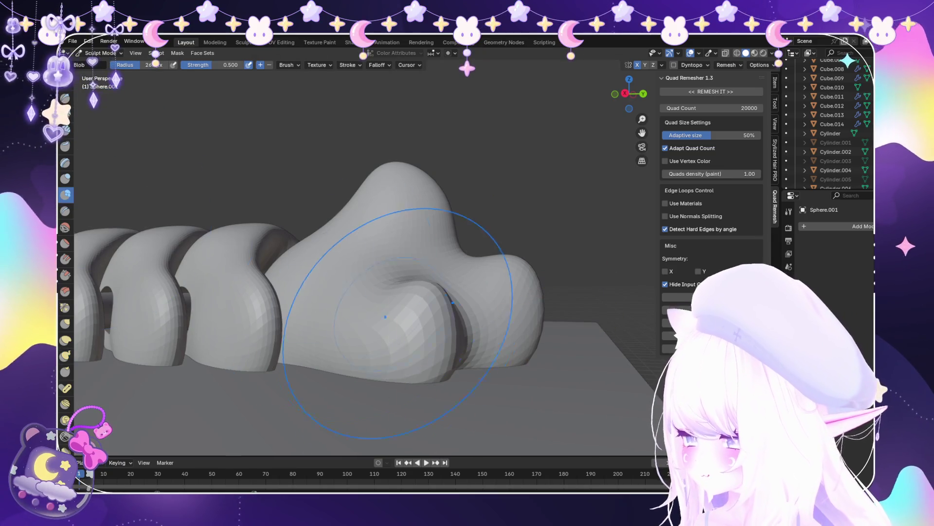
pyautogui.moveTo(532, 338)
pyautogui.mouseDown(button='middle')
pyautogui.moveTo(487, 273)
pyautogui.moveTo(408, 332)
pyautogui.mouseUp(button='middle')
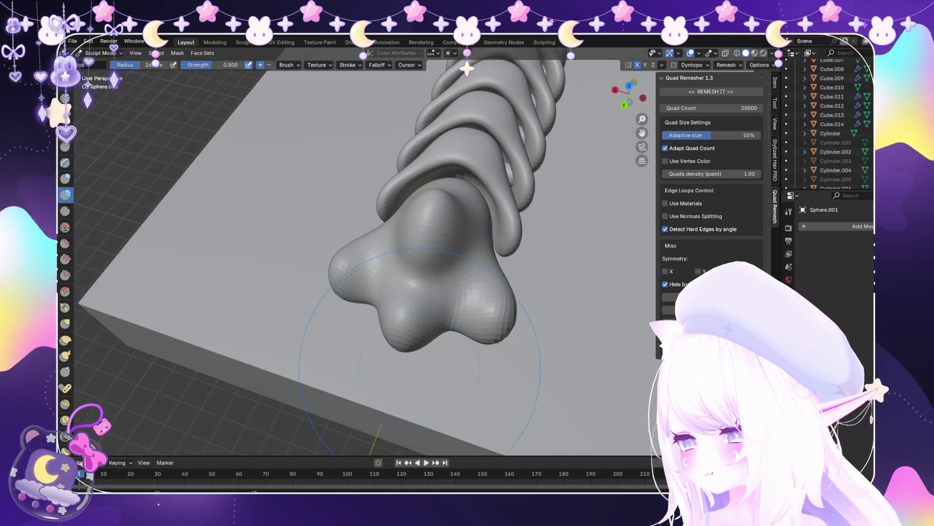
pyautogui.scroll(2, 409, 332)
# Lower and broaden the top bump's peak, then switch back to Object Mode
pyautogui.moveTo(407, 298); pyautogui.dragTo(409, 199, button='middle')
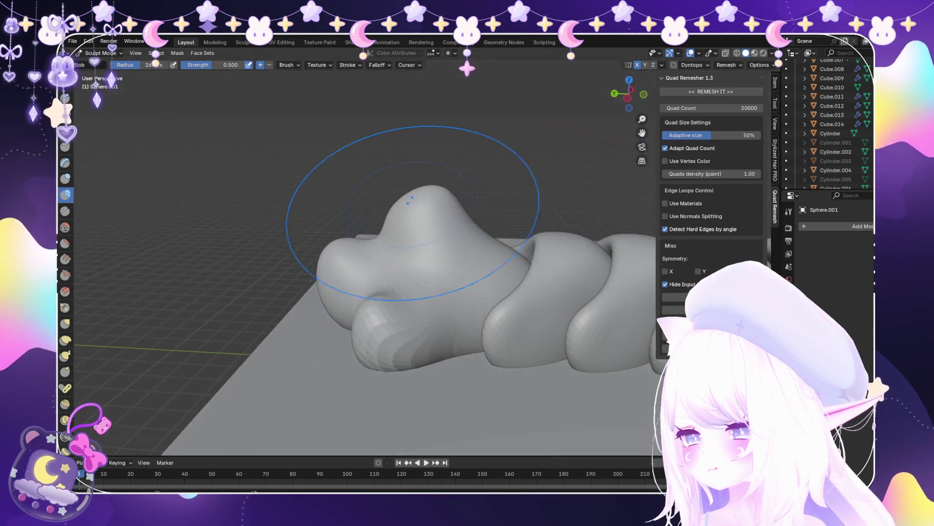
pyautogui.moveTo(421, 199); pyautogui.dragTo(431, 253)
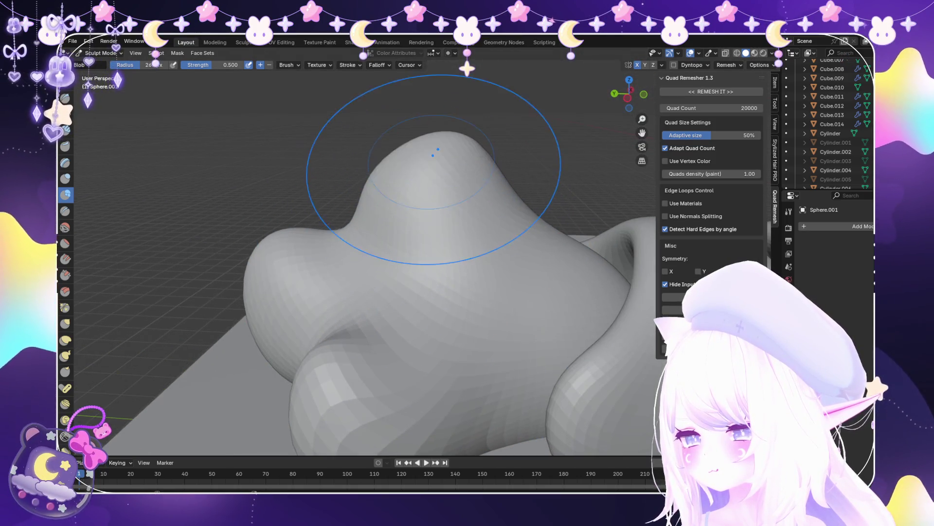
pyautogui.scroll(-3, 449, 209)
pyautogui.moveTo(449, 248)
pyautogui.mouseDown(button='middle')
pyautogui.moveTo(467, 263)
pyautogui.moveTo(486, 311)
pyautogui.moveTo(516, 302)
pyautogui.moveTo(560, 253)
pyautogui.mouseUp(button='middle')
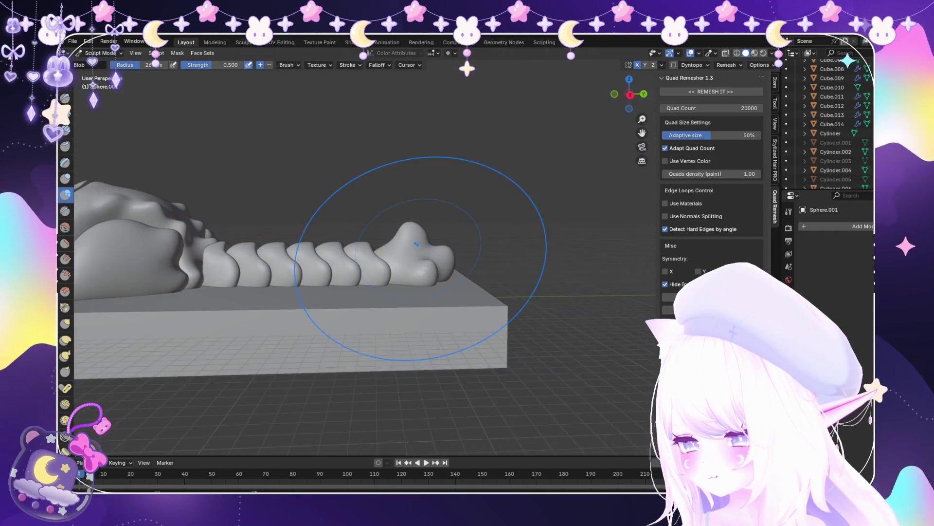
pyautogui.moveTo(384, 236); pyautogui.dragTo(470, 236, button='middle')
pyautogui.click(99, 53)
pyautogui.click(97, 64)
# Select the tail segment Cube.014 and switch it back into Sculpt Mode with Snake Hook
pyautogui.scroll(5, 447, 263)
pyautogui.click(448, 263)
pyautogui.moveTo(447, 273); pyautogui.dragTo(390, 277, button='middle')
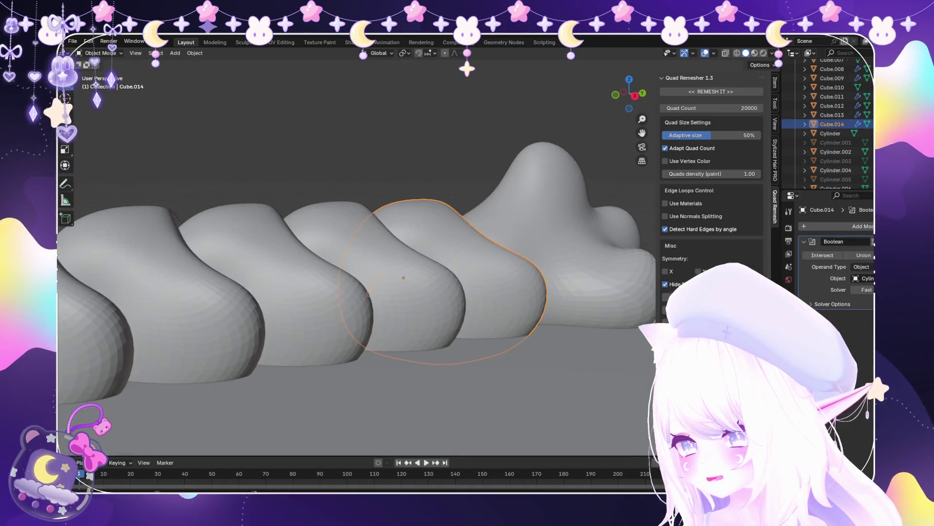
pyautogui.click(100, 53)
pyautogui.click(102, 84)
pyautogui.scroll(2, 244, 304)
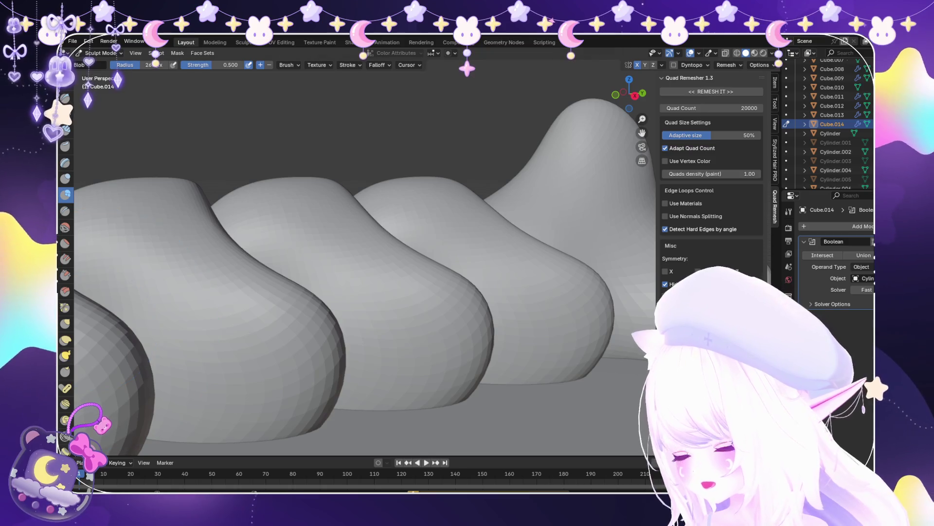
pyautogui.press('k')
# Make the small cone bump beside the star-shaped tip taller and sharper
pyautogui.moveTo(292, 273)
pyautogui.mouseDown(button='middle')
pyautogui.moveTo(313, 292)
pyautogui.moveTo(292, 243)
pyautogui.moveTo(340, 268)
pyautogui.moveTo(381, 273)
pyautogui.moveTo(342, 250)
pyautogui.mouseUp(button='middle')
pyautogui.scroll(3, 331, 306)
pyautogui.scroll(-3, 363, 292)
pyautogui.moveTo(363, 292)
pyautogui.mouseDown(button='middle')
pyautogui.moveTo(436, 323)
pyautogui.moveTo(407, 269)
pyautogui.mouseUp(button='middle')
pyautogui.scroll(3, 407, 269)
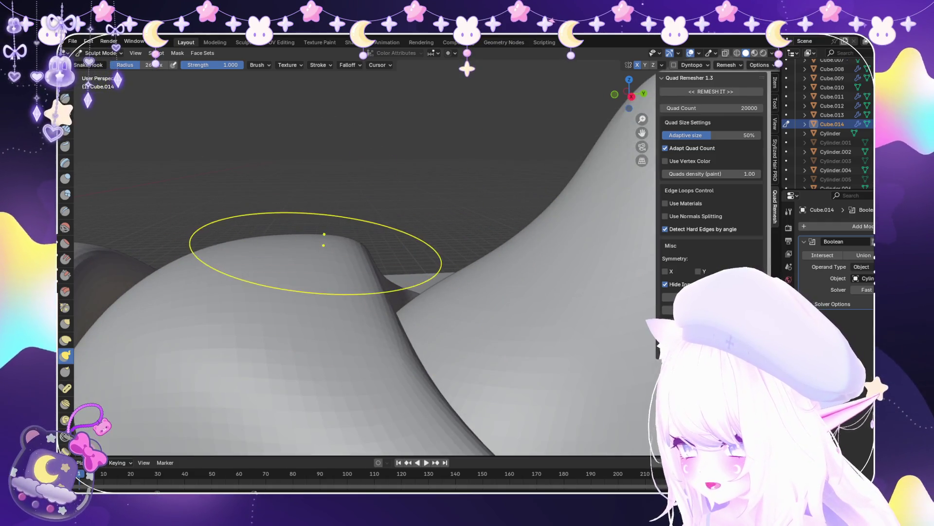
pyautogui.moveTo(324, 245); pyautogui.dragTo(344, 177, button='middle')
pyautogui.scroll(-2, 216, 251)
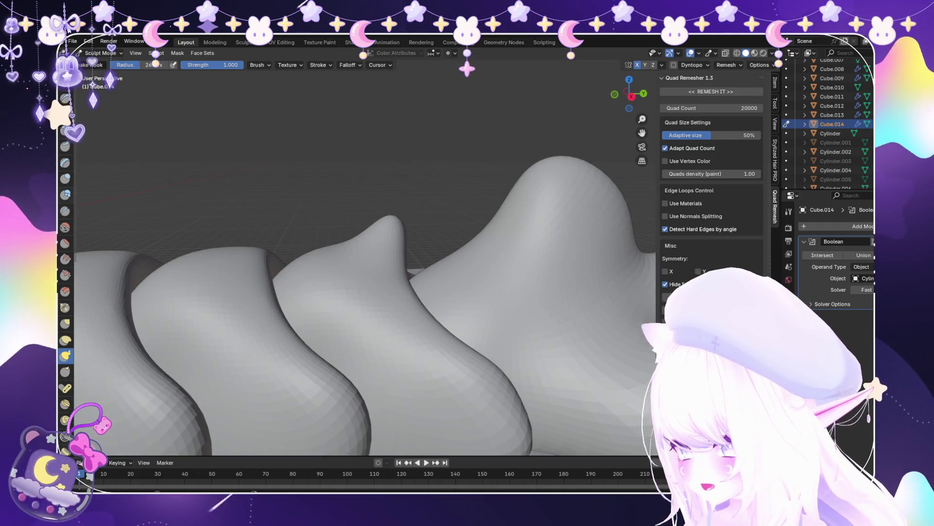
pyautogui.moveTo(384, 235); pyautogui.dragTo(382, 260, button='middle')
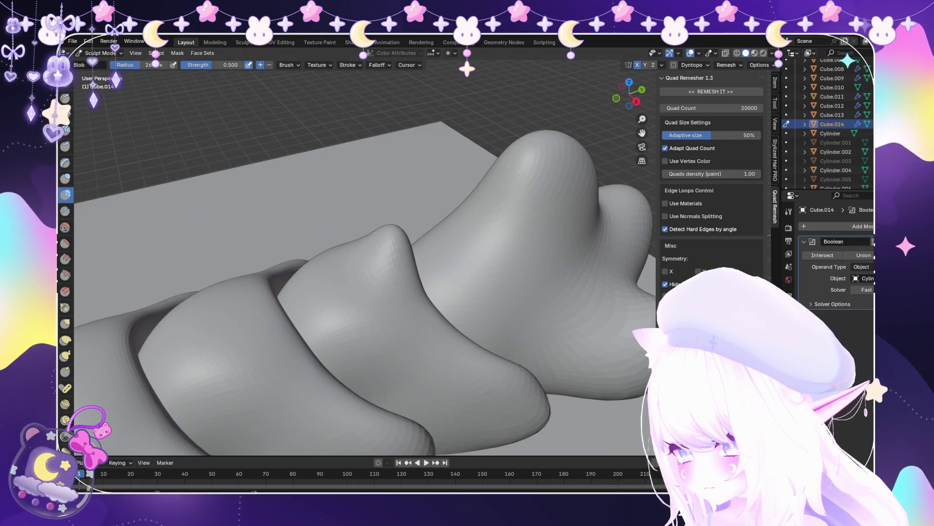
pyautogui.moveTo(375, 246); pyautogui.dragTo(378, 247)
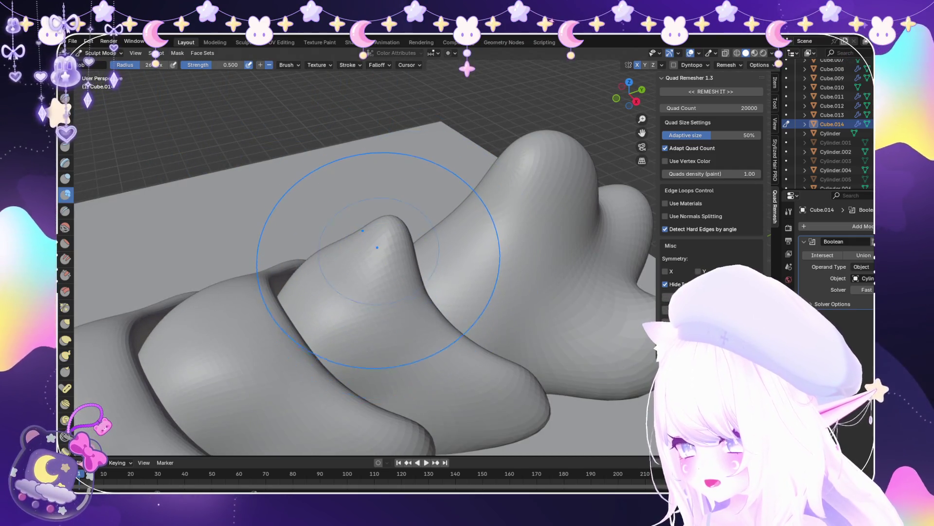
pyautogui.moveTo(386, 249); pyautogui.dragTo(395, 317, button='middle')
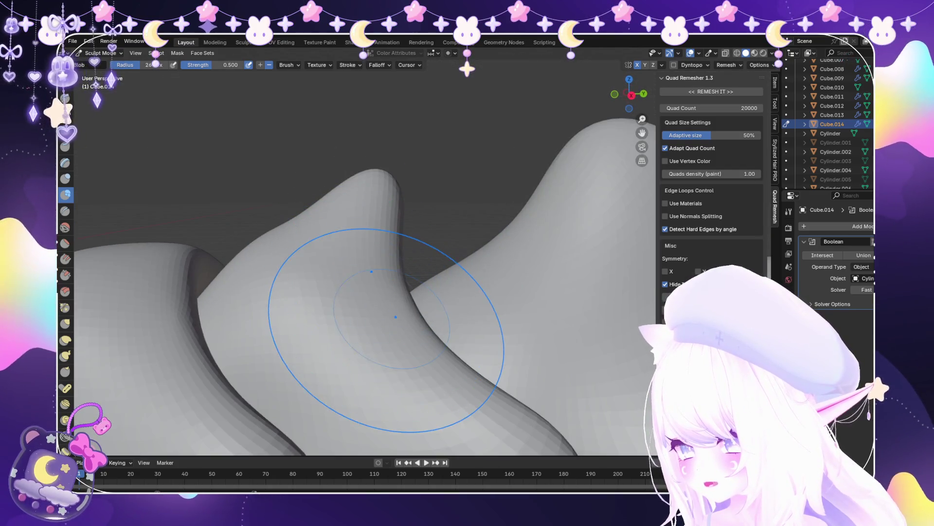
# Pull the segment's crest up into a hooked ridge with the Snake Hook brush
pyautogui.click(65, 355)
pyautogui.moveTo(253, 343); pyautogui.dragTo(275, 303, button='middle')
pyautogui.moveTo(276, 302); pyautogui.dragTo(332, 248)
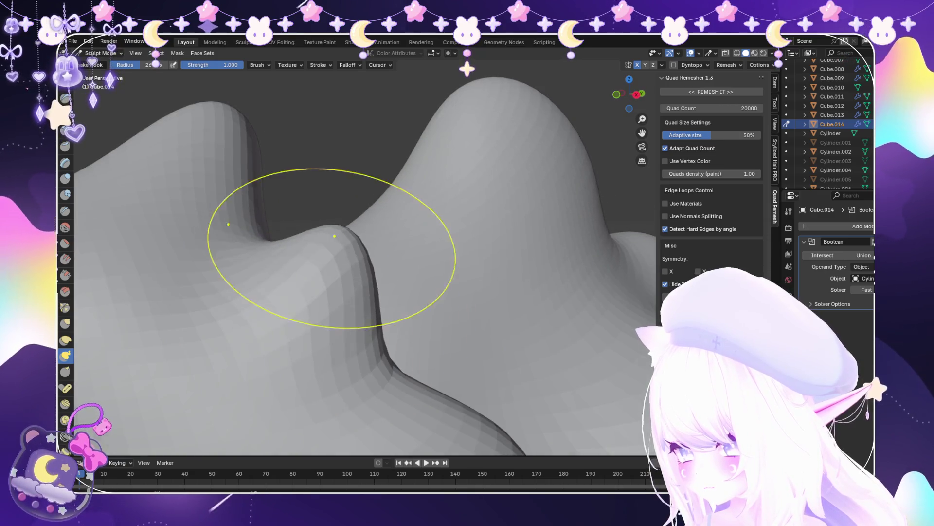
pyautogui.scroll(-6, 332, 248)
pyautogui.moveTo(364, 370)
pyautogui.mouseDown(button='middle')
pyautogui.moveTo(365, 469)
pyautogui.moveTo(281, 361)
pyautogui.mouseUp(button='middle')
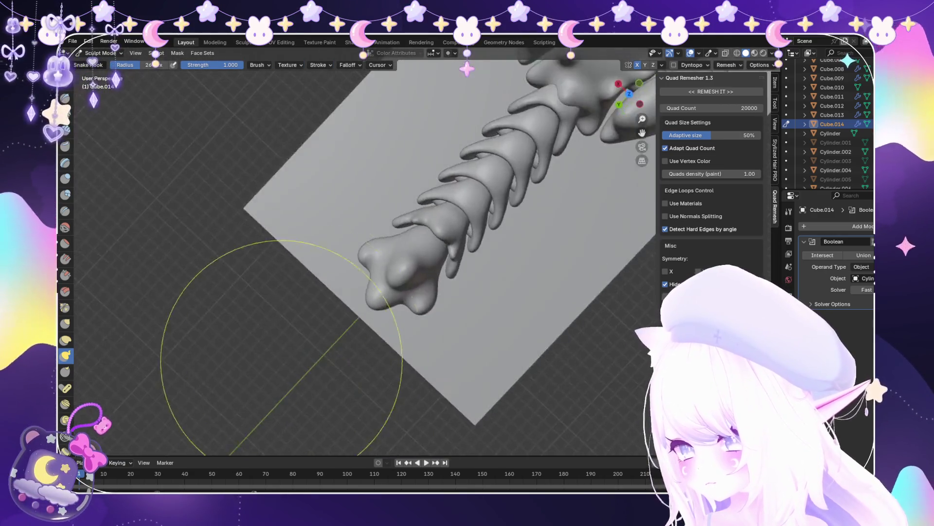
pyautogui.scroll(-2, 281, 361)
pyautogui.moveTo(317, 292); pyautogui.dragTo(442, 282, button='middle')
pyautogui.scroll(5, 442, 282)
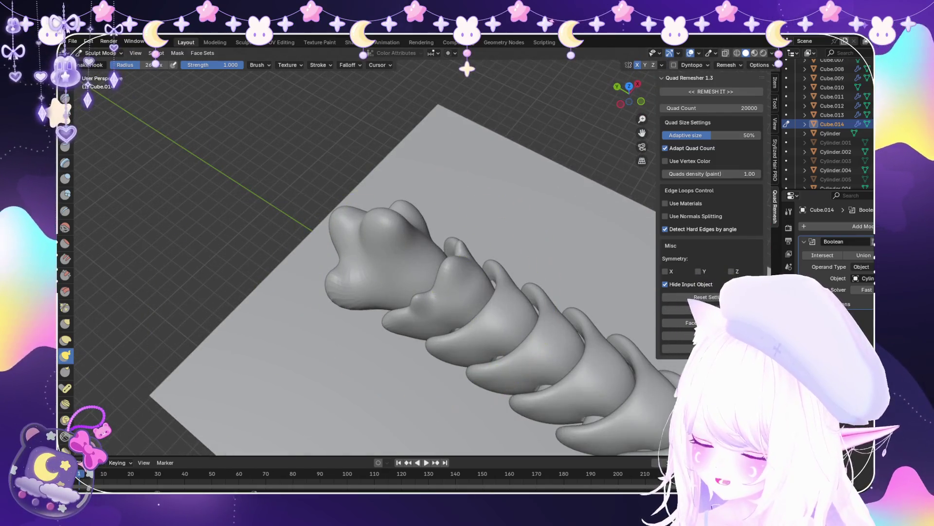
# Switch to the Blob brush and inspect the raised bumps from low and high angles
pyautogui.press('b')
pyautogui.moveTo(487, 369)
pyautogui.mouseDown(button='middle')
pyautogui.moveTo(458, 365)
pyautogui.moveTo(486, 292)
pyautogui.mouseUp(button='middle')
pyautogui.scroll(3, 485, 292)
pyautogui.moveTo(475, 248); pyautogui.dragTo(394, 372, button='middle')
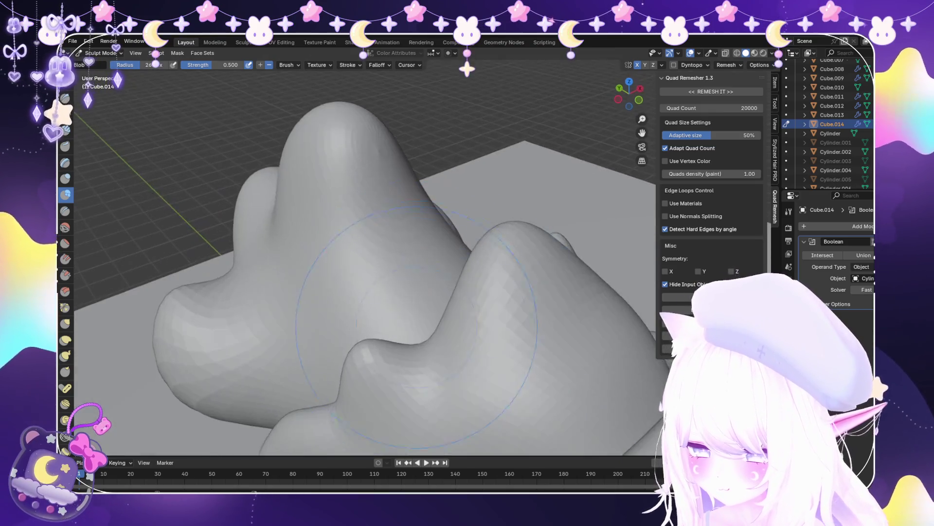
pyautogui.moveTo(390, 372); pyautogui.dragTo(412, 350)
pyautogui.moveTo(411, 350)
pyautogui.mouseDown(button='middle')
pyautogui.moveTo(483, 275)
pyautogui.moveTo(452, 221)
pyautogui.mouseUp(button='middle')
pyautogui.moveTo(409, 180); pyautogui.dragTo(380, 215, button='middle')
# Snap to the Right Orthographic view (numpad 3) and zoom in to inspect the tail
pyautogui.press('k')
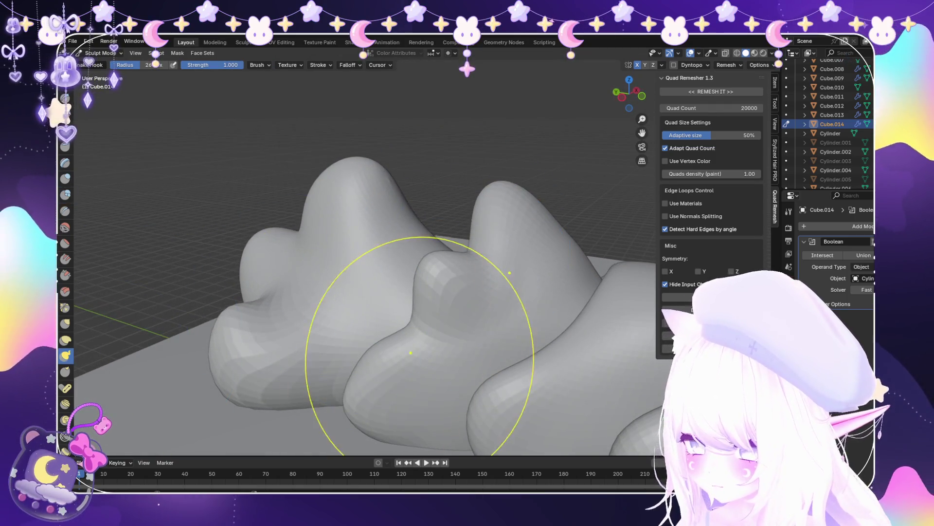
pyautogui.moveTo(427, 396); pyautogui.dragTo(261, 334, button='middle')
pyautogui.press('KP_3')
pyautogui.scroll(5, 207, 257)
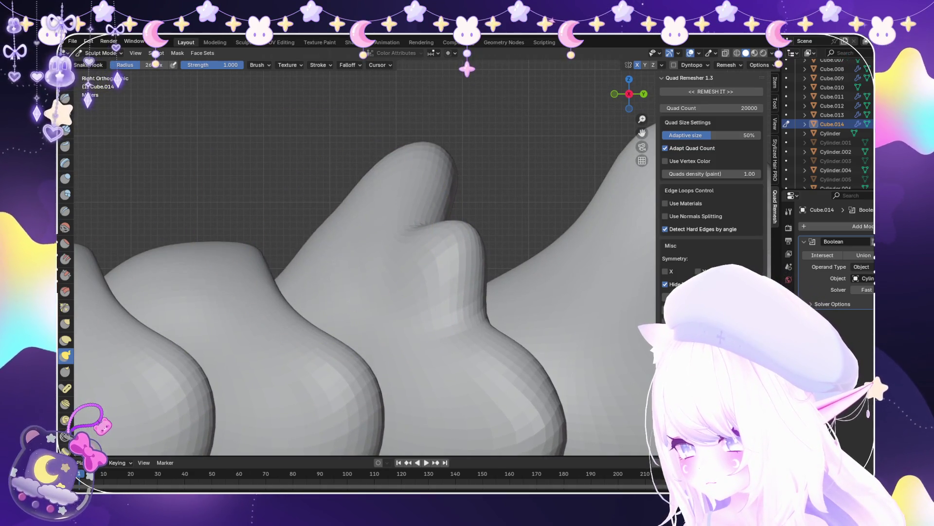
pyautogui.scroll(-5, 359, 281)
pyautogui.scroll(2, 476, 349)
pyautogui.scroll(2, 476, 350)
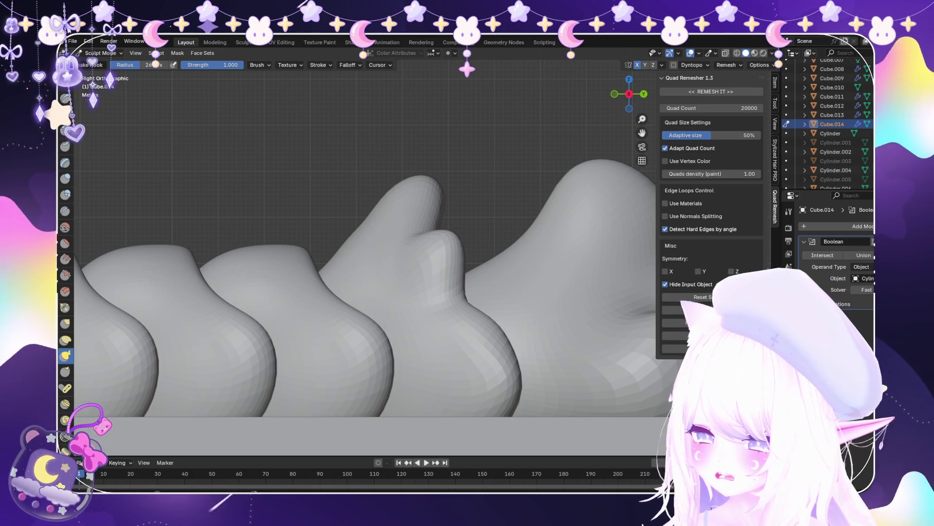
pyautogui.scroll(5, 444, 282)
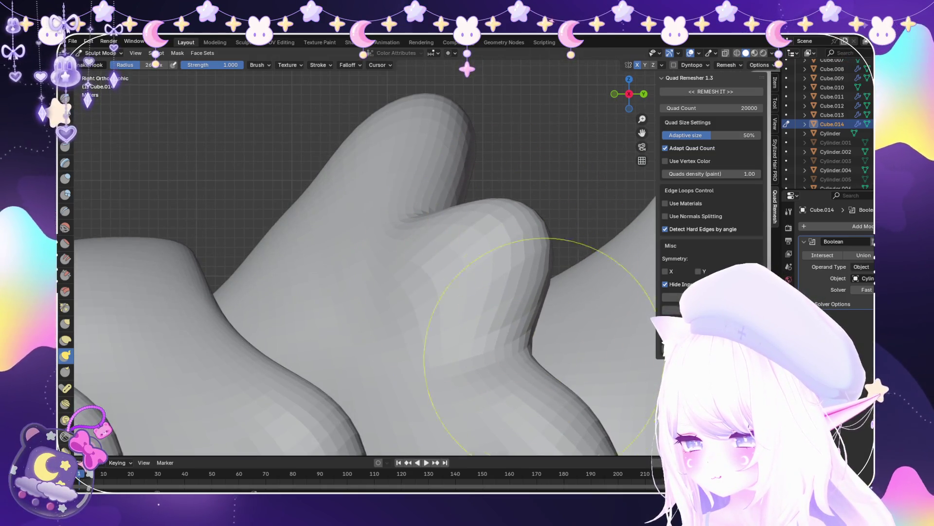
pyautogui.scroll(3, 536, 287)
pyautogui.scroll(-7, 540, 285)
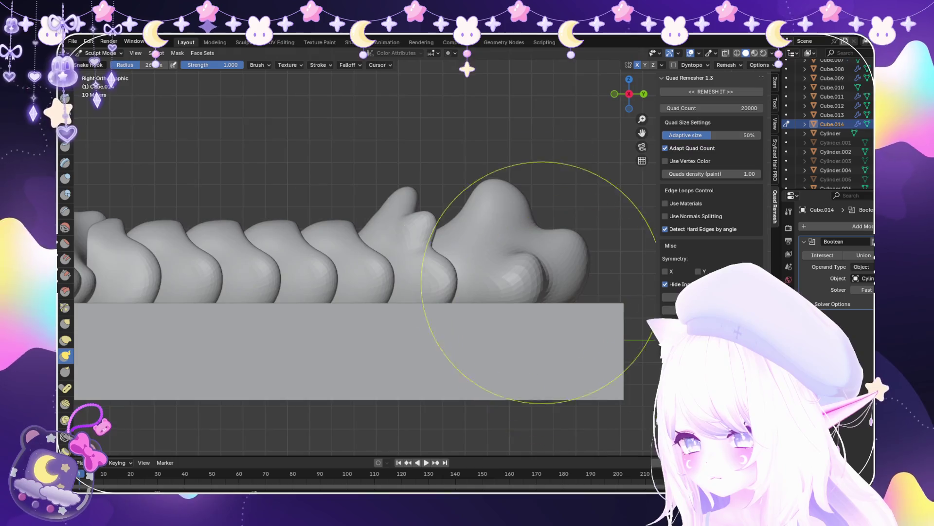
# Switch back to Object Mode and review the whole creature and tail from the right side
pyautogui.moveTo(521, 282); pyautogui.dragTo(467, 253, button='middle')
pyautogui.scroll(-5, 386, 344)
pyautogui.moveTo(386, 344); pyautogui.dragTo(375, 336, button='middle')
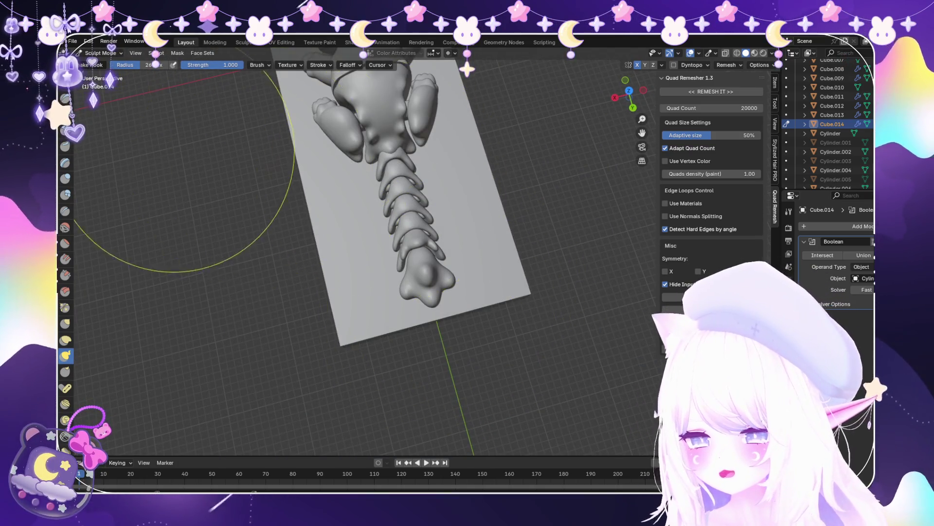
pyautogui.scroll(3, 122, 100)
pyautogui.click(102, 63)
pyautogui.moveTo(370, 219)
pyautogui.mouseDown(button='middle')
pyautogui.moveTo(403, 258)
pyautogui.moveTo(403, 330)
pyautogui.moveTo(413, 273)
pyautogui.mouseUp(button='middle')
pyautogui.scroll(-3, 404, 258)
pyautogui.scroll(-3, 404, 288)
pyautogui.press('KP_3')
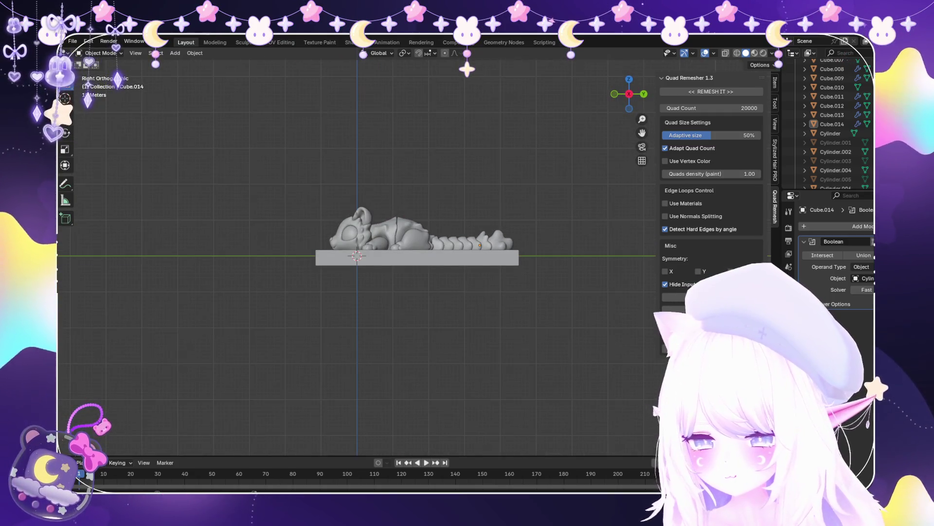
# Select Cube.014, frame it in the view, and enter Edit Mode to show its dense mesh
pyautogui.scroll(4, 358, 258)
pyautogui.scroll(2, 417, 254)
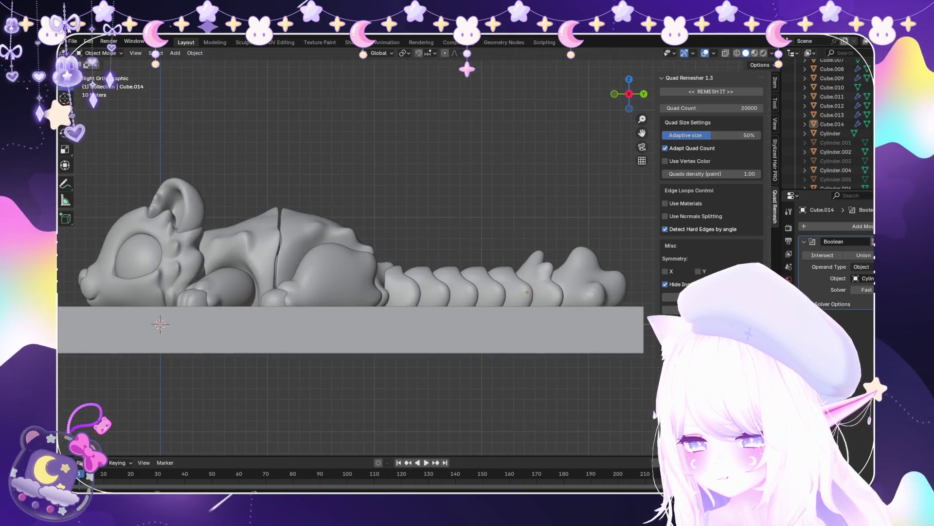
pyautogui.scroll(4, 351, 272)
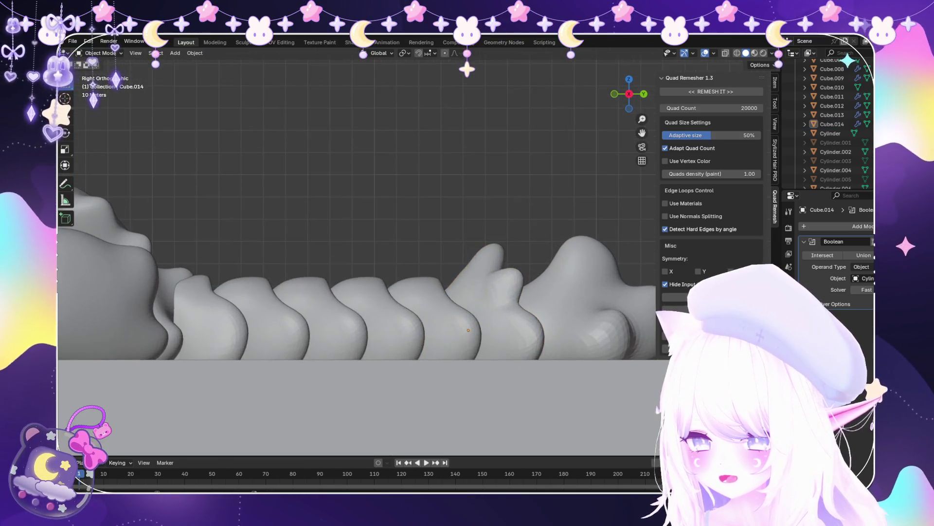
pyautogui.click(418, 272)
pyautogui.scroll(-5, 358, 272)
pyautogui.moveTo(358, 272); pyautogui.dragTo(302, 258, button='middle')
pyautogui.press('KP_Decimal')
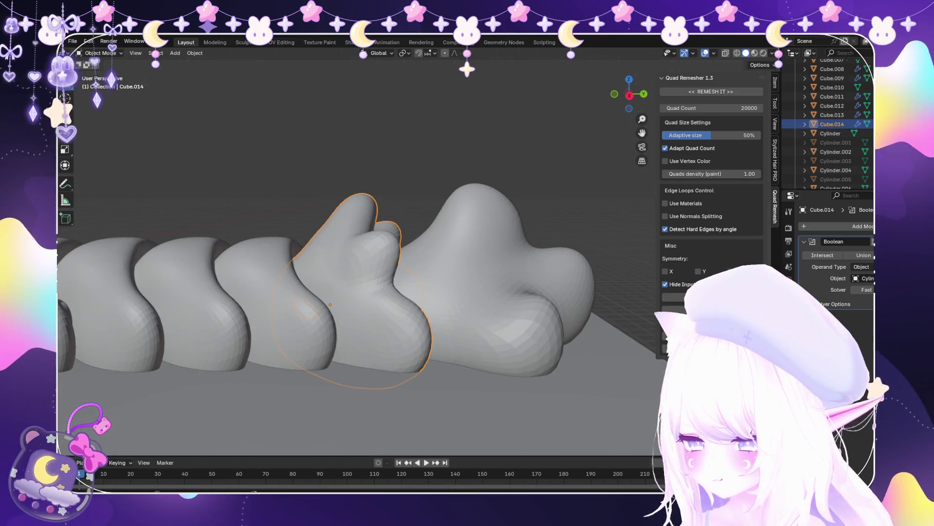
pyautogui.click(101, 53)
pyautogui.click(99, 74)
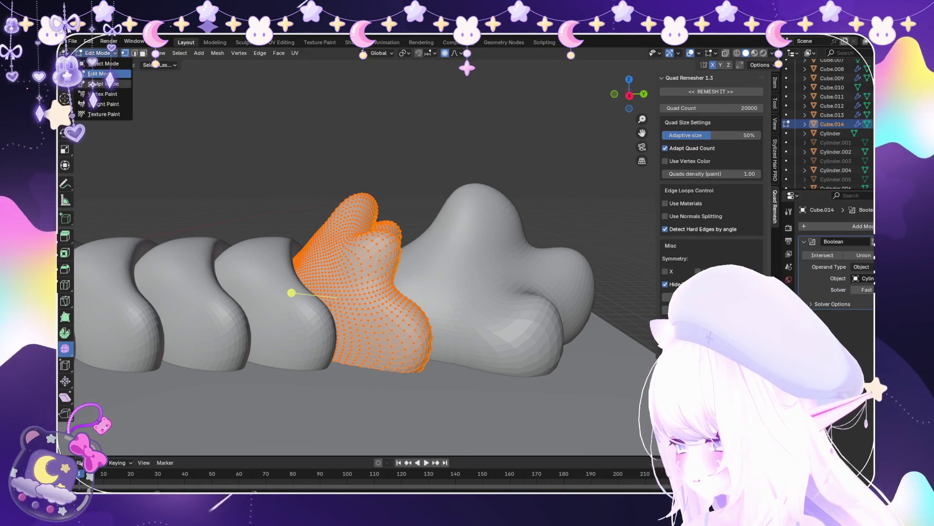
# Put Cube.014 into Sculpt Mode and orbit around the tail segments
pyautogui.click(104, 84)
pyautogui.press('KP_Decimal')
pyautogui.moveTo(355, 277)
pyautogui.mouseDown(button='middle')
pyautogui.moveTo(271, 188)
pyautogui.moveTo(313, 184)
pyautogui.moveTo(350, 267)
pyautogui.moveTo(493, 249)
pyautogui.mouseUp(button='middle')
pyautogui.scroll(-3, 339, 205)
pyautogui.scroll(3, 493, 249)
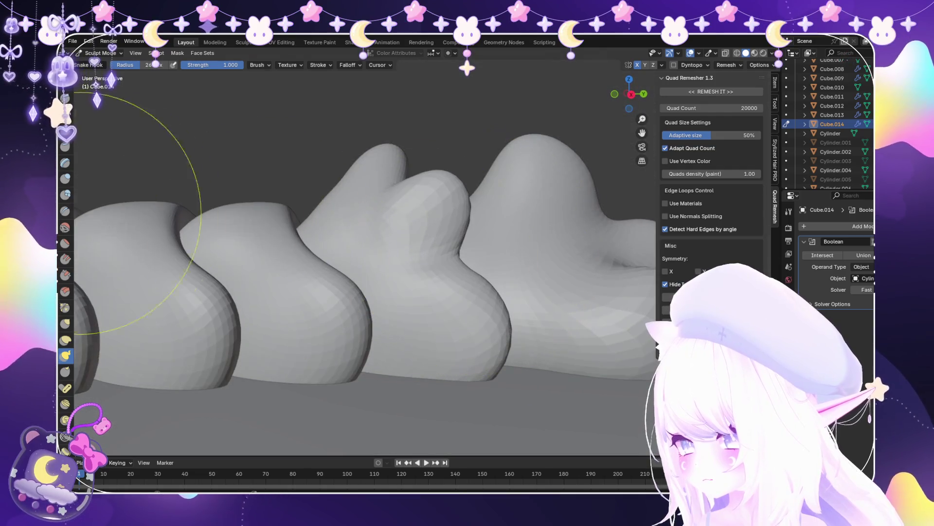
# Select the Blob brush and examine the tail from below and from above
pyautogui.click(66, 194)
pyautogui.scroll(2, 417, 223)
pyautogui.moveTo(427, 156)
pyautogui.mouseDown(button='middle')
pyautogui.moveTo(431, 404)
pyautogui.moveTo(389, 302)
pyautogui.mouseUp(button='middle')
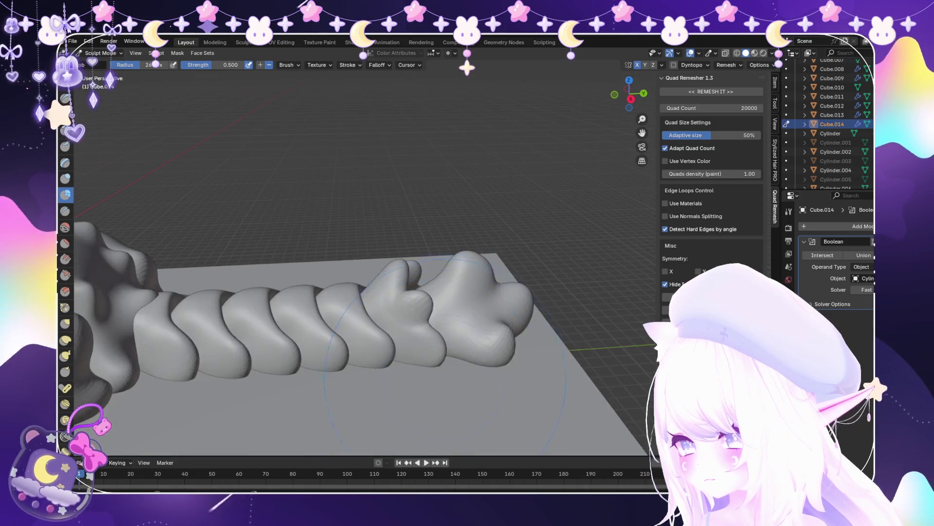
pyautogui.scroll(-3, 390, 302)
pyautogui.scroll(5, 386, 303)
pyautogui.scroll(2, 416, 341)
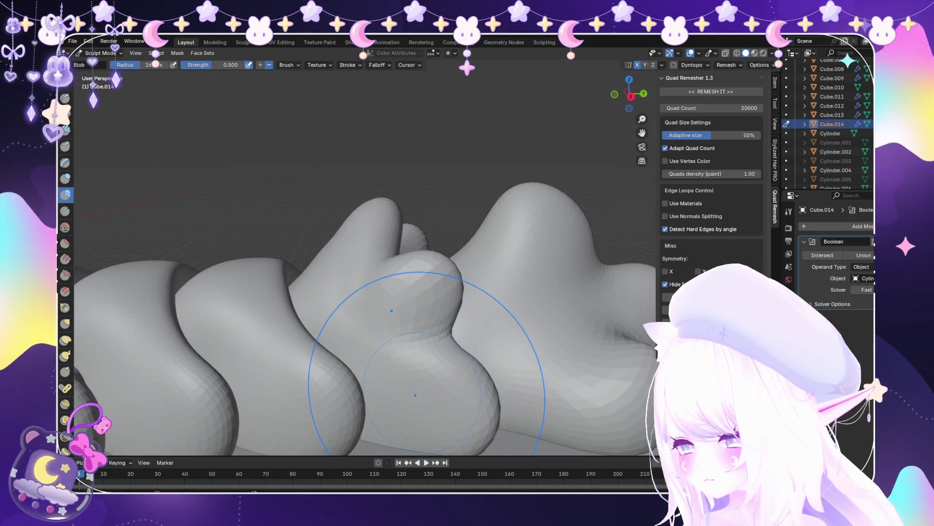
pyautogui.scroll(-5, 428, 379)
pyautogui.moveTo(446, 327); pyautogui.dragTo(424, 265, button='middle')
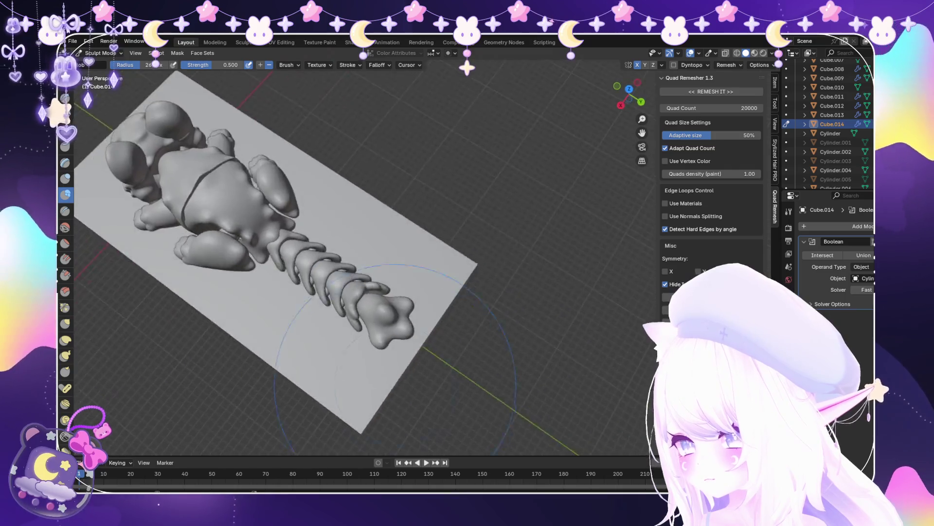
pyautogui.scroll(-3, 423, 266)
pyautogui.scroll(6, 418, 259)
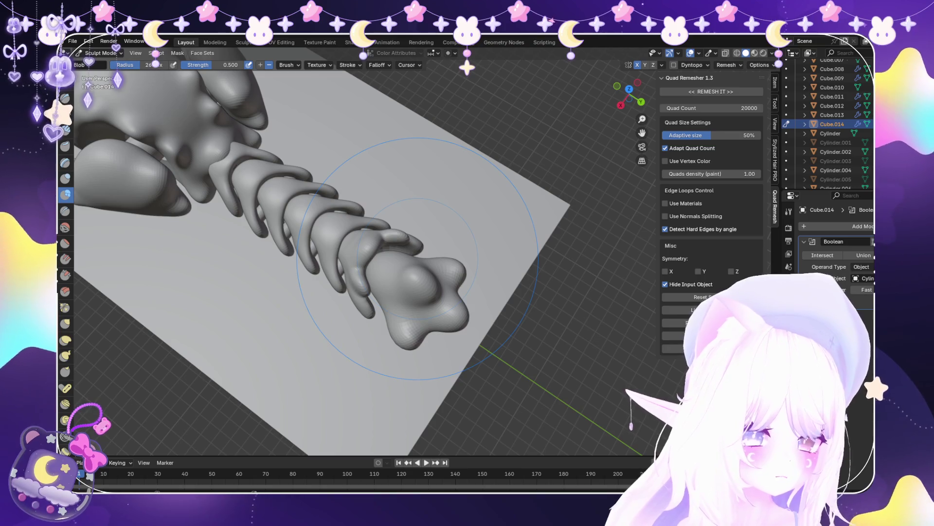
# Activate the Snake Hook brush (K) and view the tail spikes from the side
pyautogui.press('k')
pyautogui.scroll(6, 324, 344)
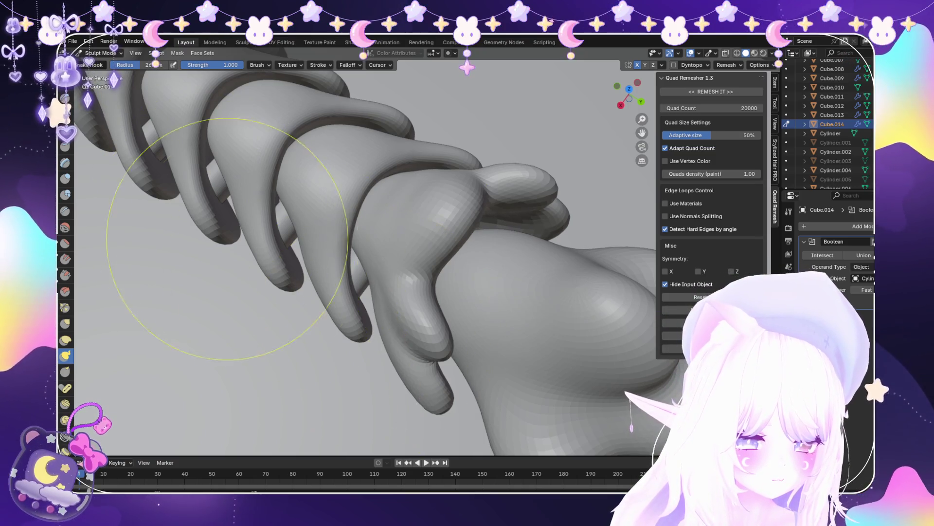
pyautogui.moveTo(208, 171); pyautogui.dragTo(200, 83, button='middle')
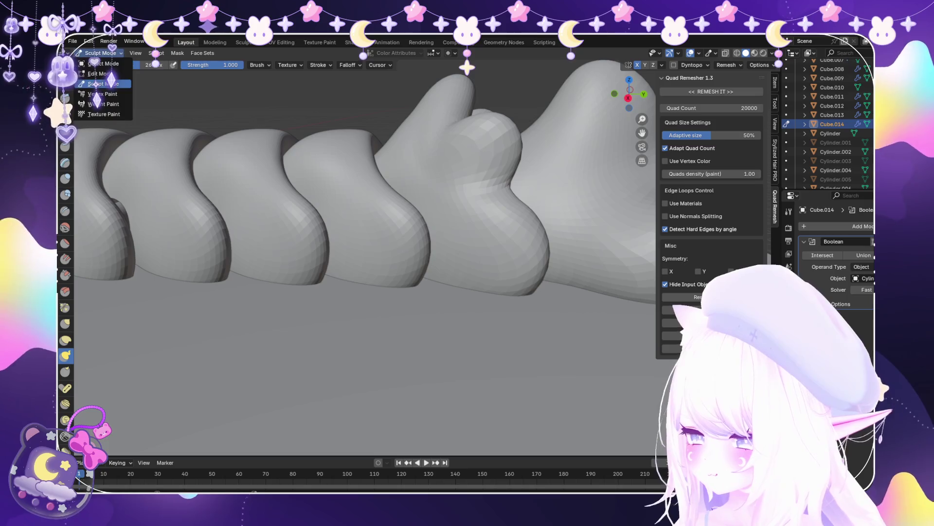
# Drop to Object Mode to look down on the tail, then resume sculpting the segment
pyautogui.click(102, 63)
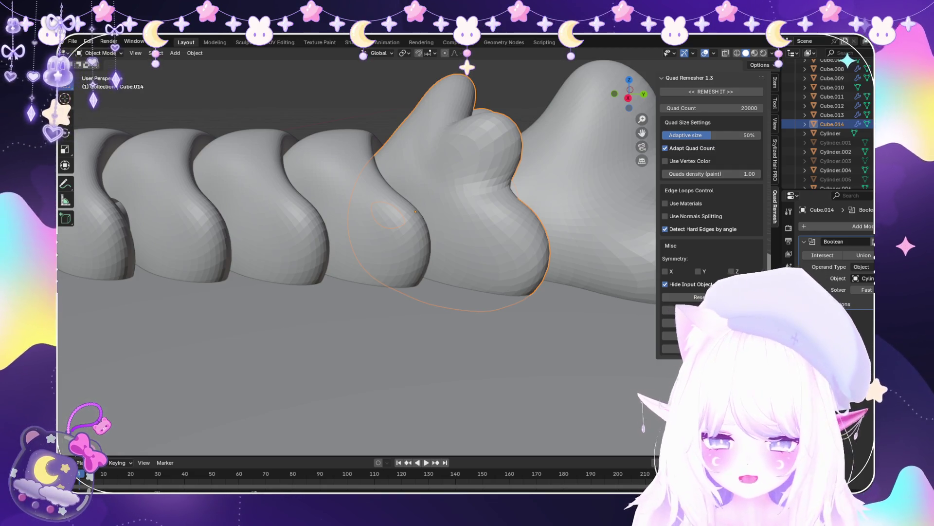
pyautogui.moveTo(370, 219); pyautogui.dragTo(377, 302, button='middle')
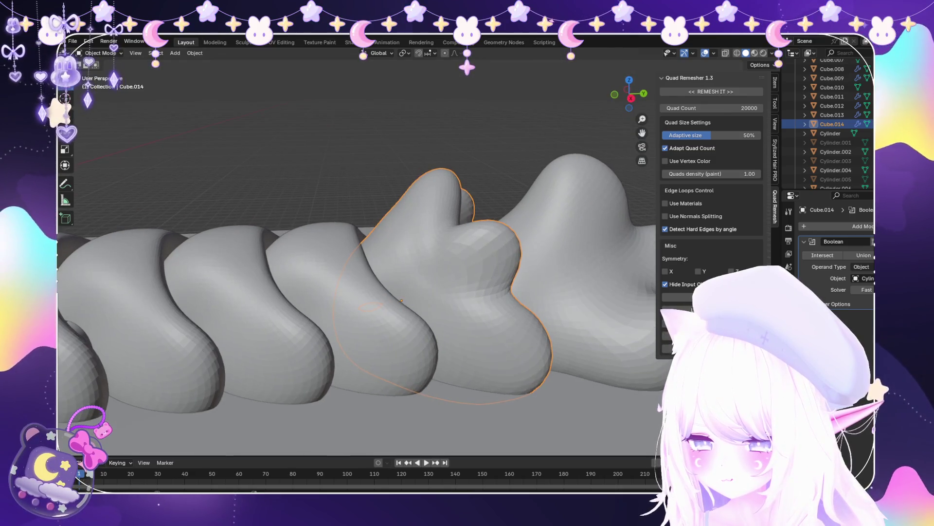
pyautogui.click(103, 83)
pyautogui.scroll(10, 479, 205)
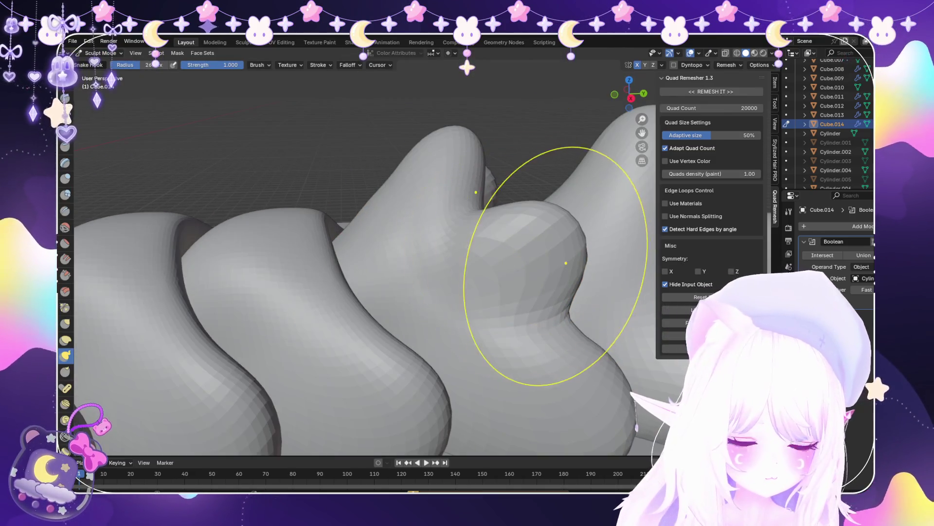
# Pull the segment's rounded bulb slightly outward with Snake Hook, then switch to Smooth
pyautogui.moveTo(541, 272); pyautogui.dragTo(552, 246)
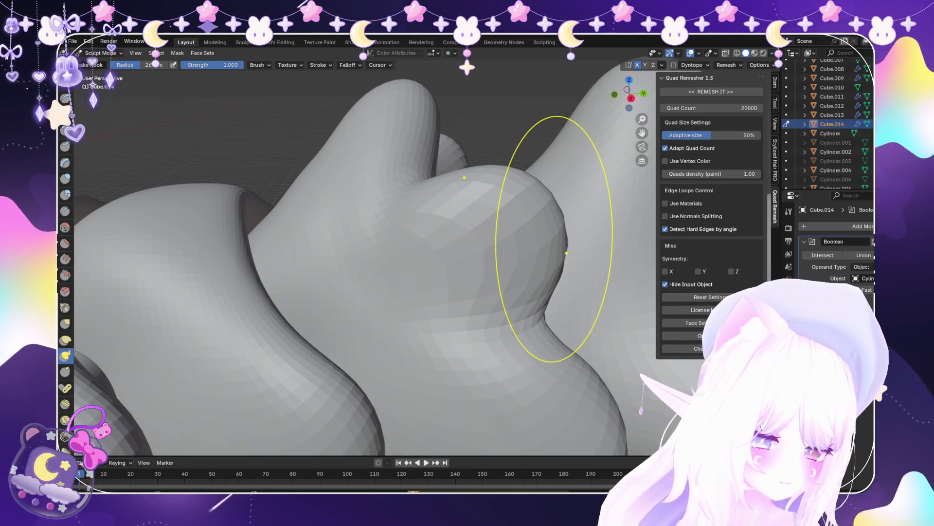
pyautogui.moveTo(532, 213)
pyautogui.mouseDown(button='middle')
pyautogui.moveTo(552, 167)
pyautogui.moveTo(566, 218)
pyautogui.mouseUp(button='middle')
pyautogui.scroll(-3, 566, 218)
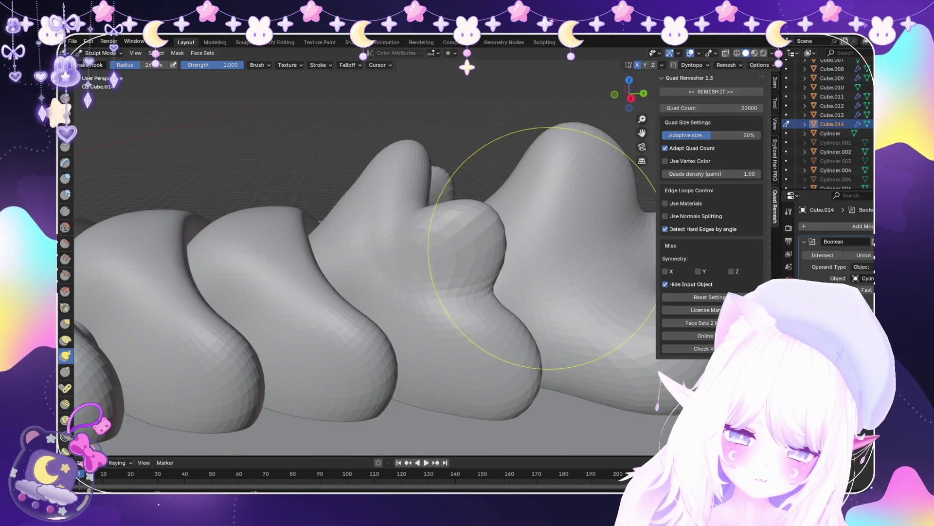
pyautogui.hotkey('shift', 's')
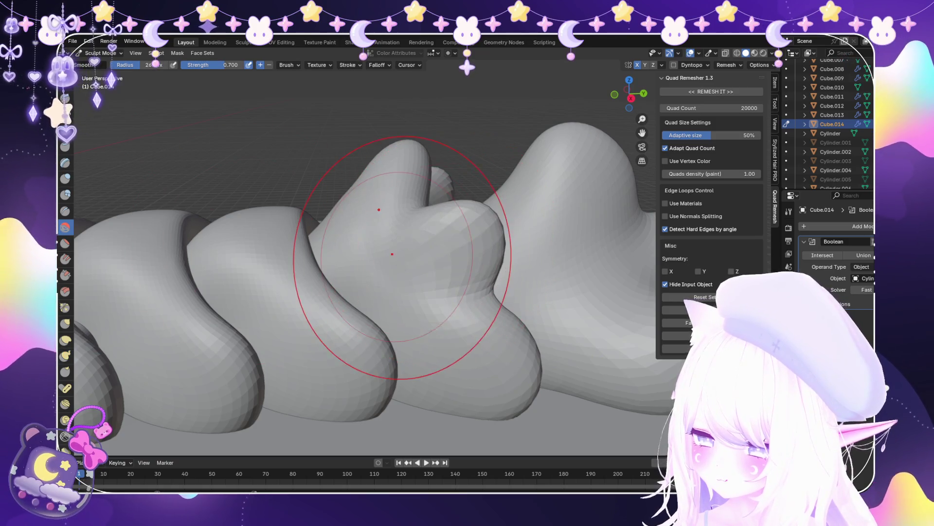
pyautogui.scroll(-5, 429, 317)
pyautogui.moveTo(414, 292); pyautogui.dragTo(335, 350, button='middle')
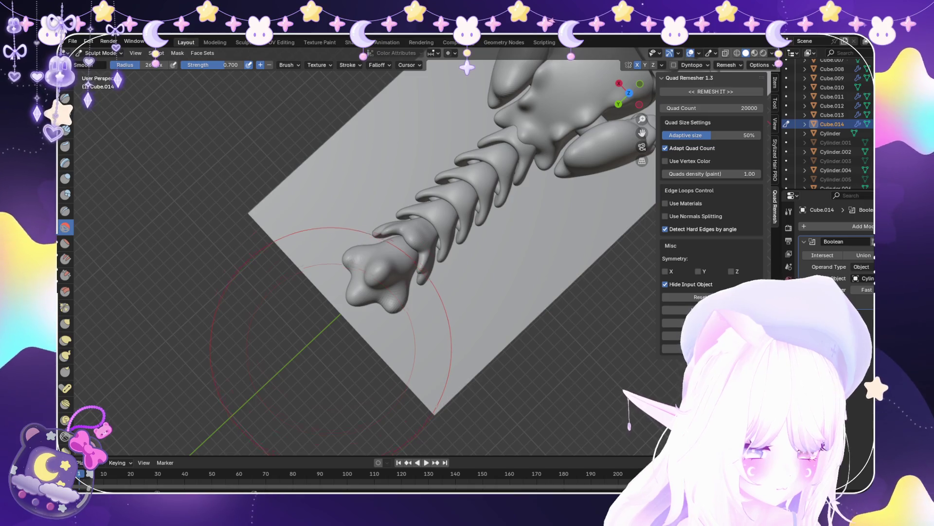
# Return to Object Mode and view the sleeping creature from a low side angle
pyautogui.click(100, 52)
pyautogui.click(98, 64)
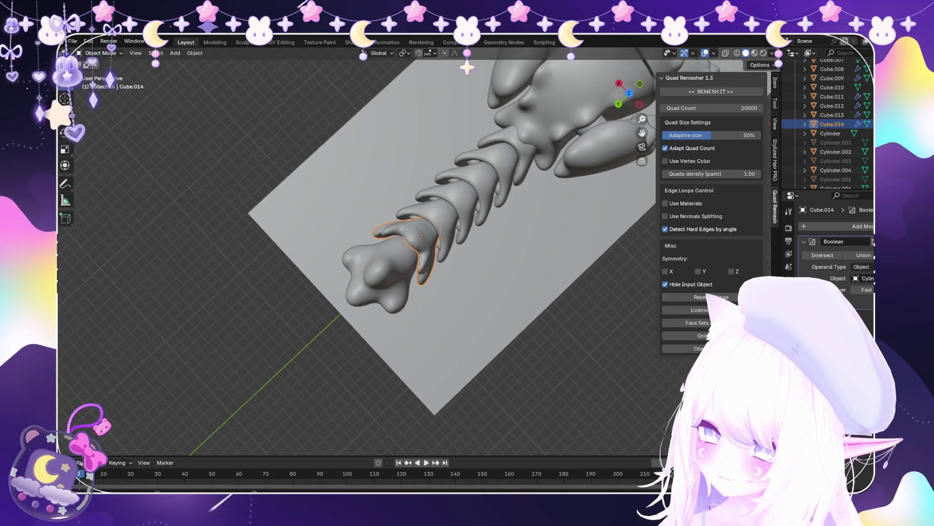
pyautogui.click(73, 41)
pyautogui.moveTo(292, 219); pyautogui.dragTo(340, 292, button='middle')
pyautogui.scroll(3, 408, 259)
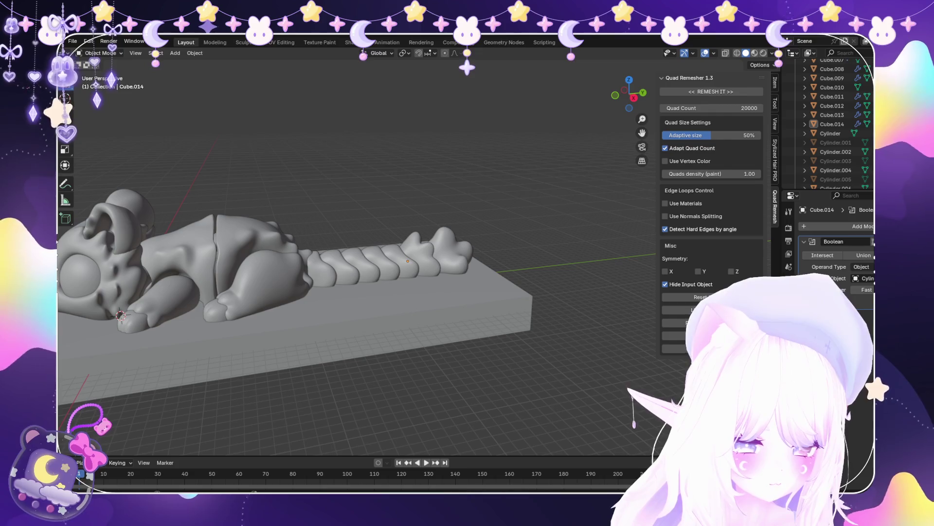
# Load the split egg file from Open Recent, dismissing the save-changes prompt
pyautogui.click(73, 41)
pyautogui.moveTo(95, 70)
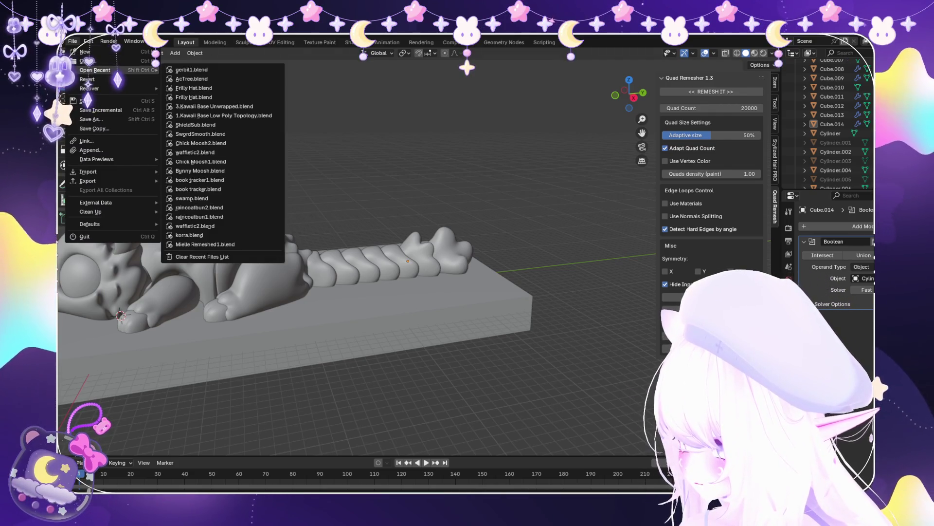
pyautogui.click(191, 70)
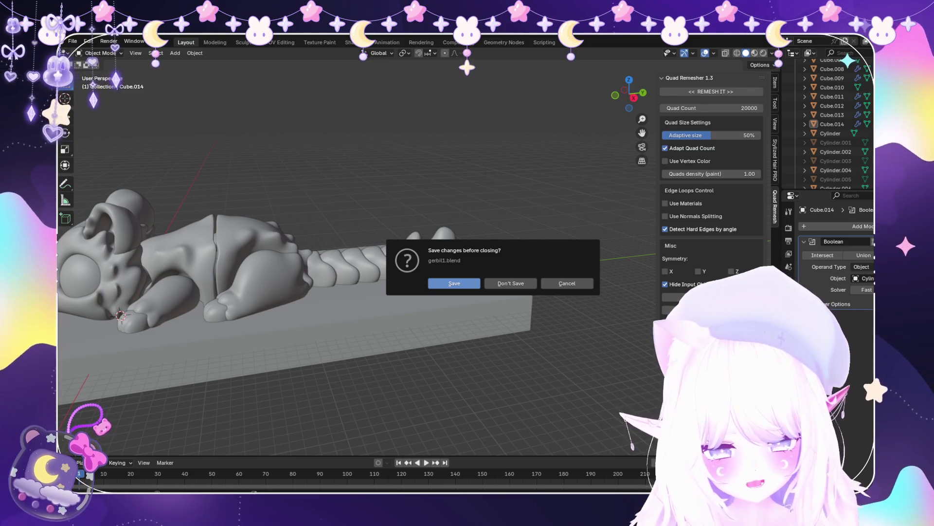
pyautogui.press('Escape')
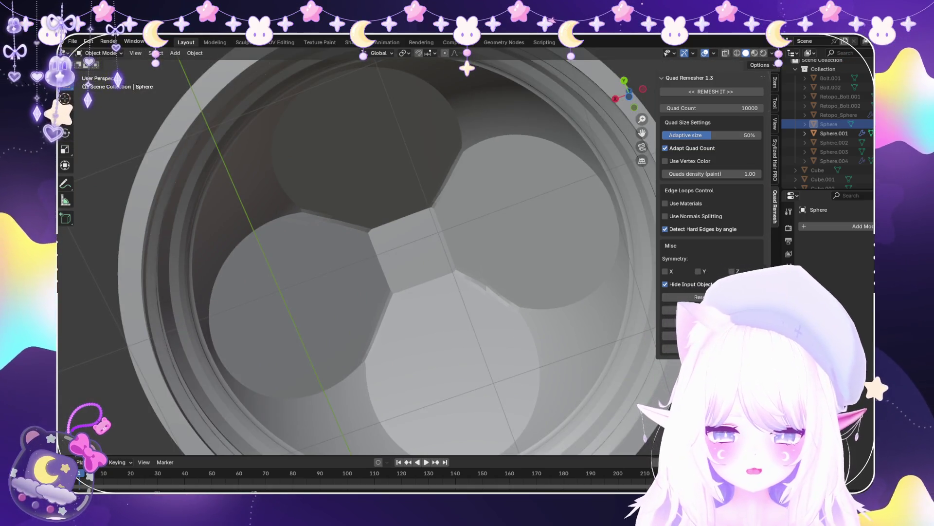
# Hide and reveal the egg's upper dome and lower half in turn using H and Alt+H
pyautogui.scroll(-5, 414, 263)
pyautogui.moveTo(413, 262)
pyautogui.mouseDown(button='middle')
pyautogui.moveTo(413, 200)
pyautogui.moveTo(419, 263)
pyautogui.mouseUp(button='middle')
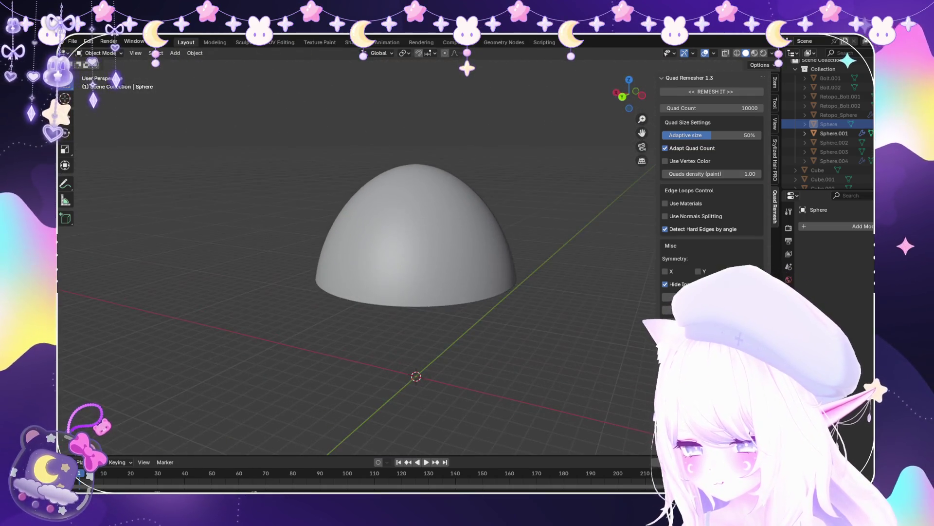
pyautogui.hotkey('alt', 'h')
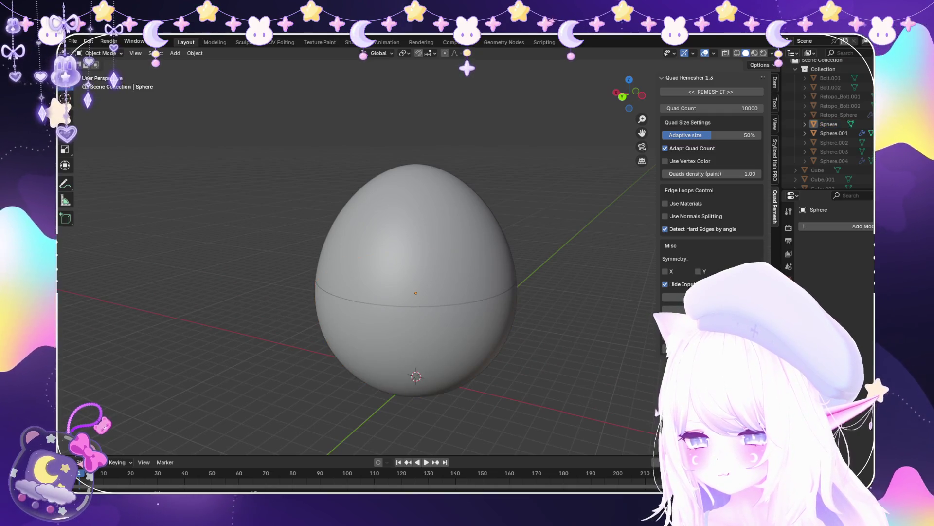
pyautogui.click(834, 133)
pyautogui.press('h')
pyautogui.moveTo(414, 263)
pyautogui.mouseDown(button='middle')
pyautogui.moveTo(414, 205)
pyautogui.moveTo(414, 263)
pyautogui.mouseUp(button='middle')
pyautogui.hotkey('alt', 'h')
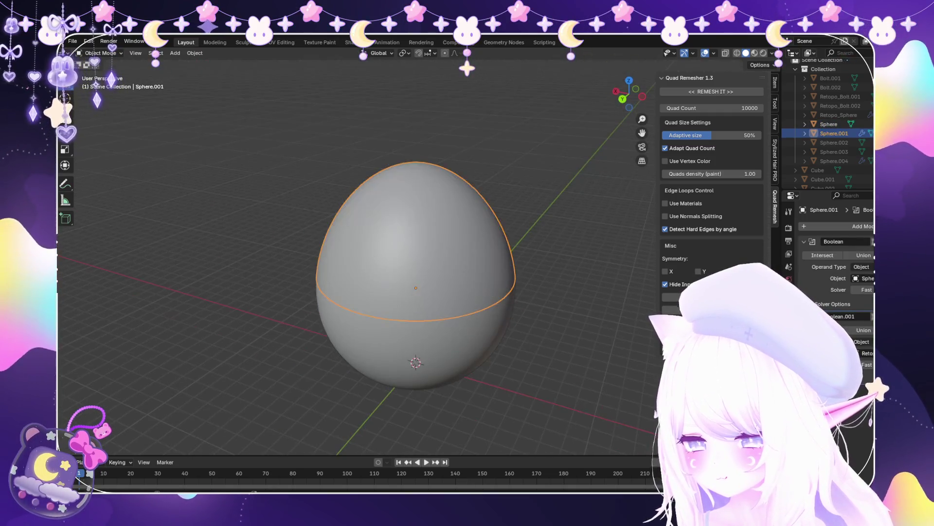
pyautogui.click(828, 125)
pyautogui.press('h')
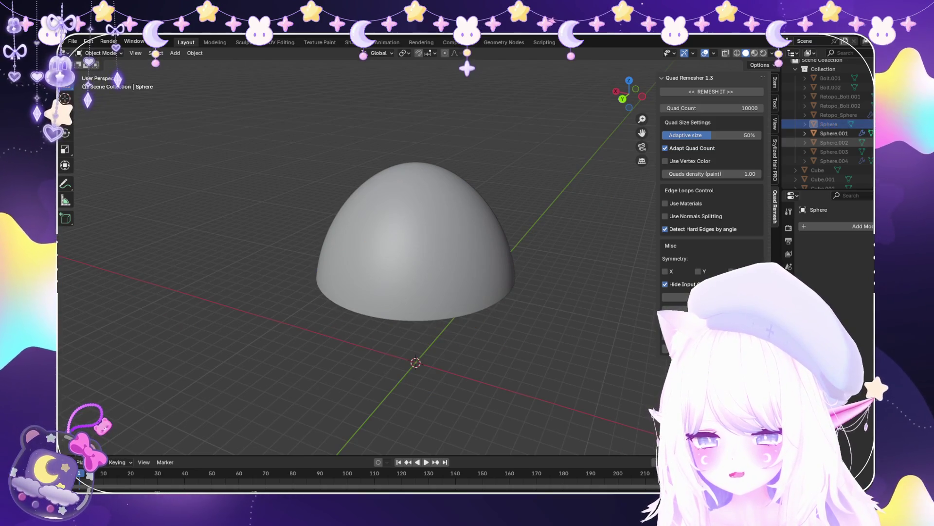
pyautogui.hotkey('alt', 'h')
# Toggle outliner visibility of the lower half, thin ring, Retopo_Sphere and dome Sphere.001 to inspect the hollow bowl
pyautogui.moveTo(413, 263); pyautogui.dragTo(414, 224, button='middle')
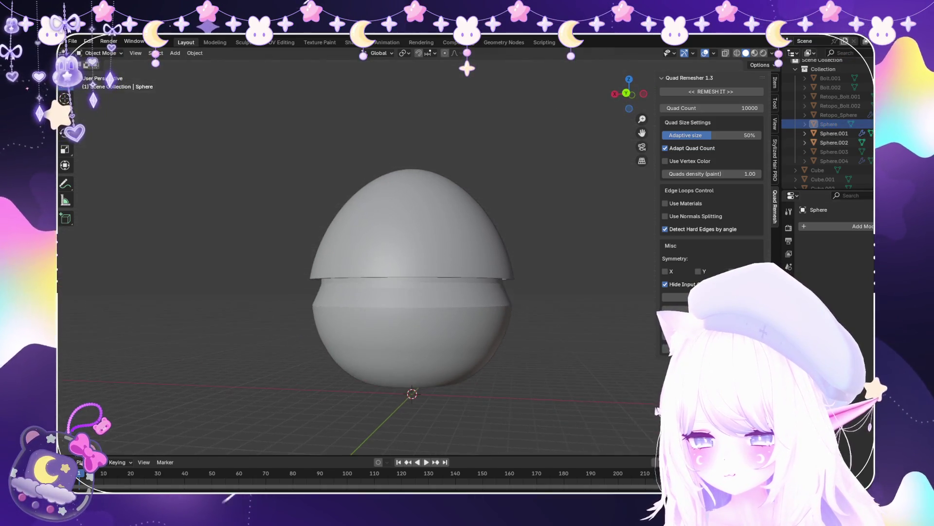
pyautogui.click(868, 142)
pyautogui.click(868, 151)
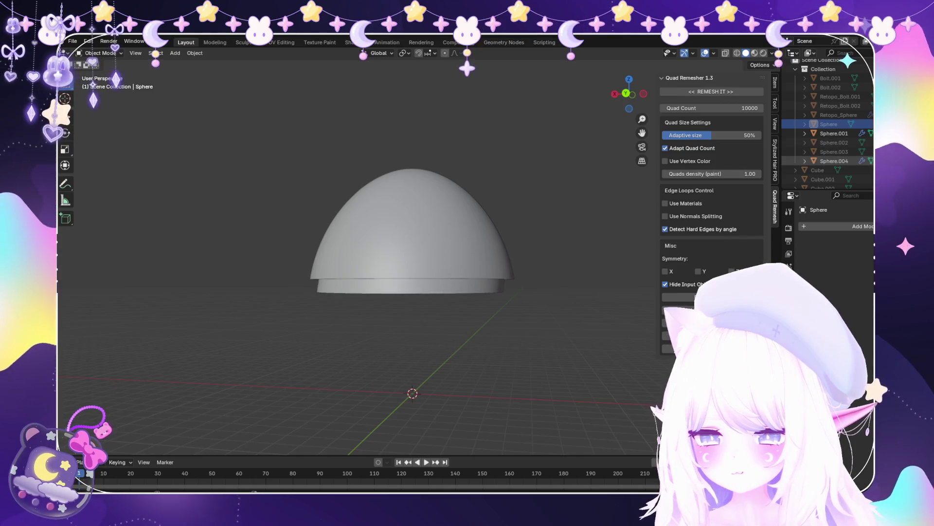
pyautogui.click(869, 152)
pyautogui.scroll(-2, 837, 122)
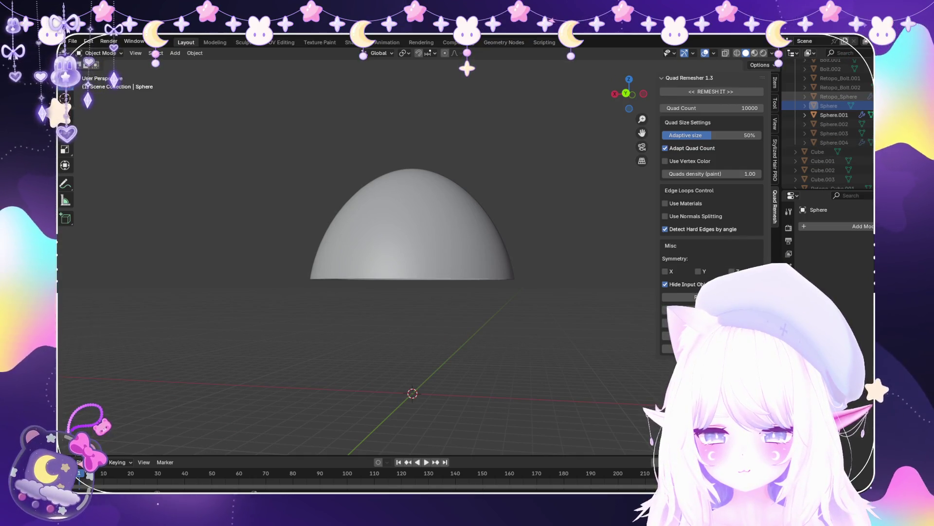
pyautogui.click(868, 96)
pyautogui.click(834, 115)
pyautogui.click(869, 115)
pyautogui.moveTo(414, 243)
pyautogui.mouseDown(button='middle')
pyautogui.moveTo(413, 301)
pyautogui.moveTo(414, 219)
pyautogui.mouseUp(button='middle')
pyautogui.scroll(3, 413, 272)
pyautogui.scroll(2, 414, 219)
pyautogui.scroll(-5, 413, 273)
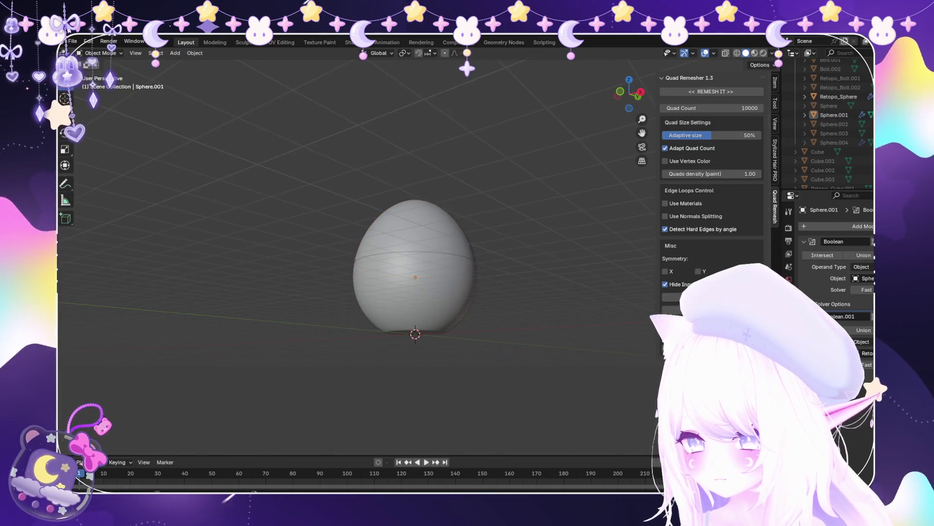
pyautogui.scroll(3, 414, 273)
pyautogui.click(73, 41)
# Reopen gerbil1.blend from recent files, confirming the save prompt
pyautogui.moveTo(97, 70)
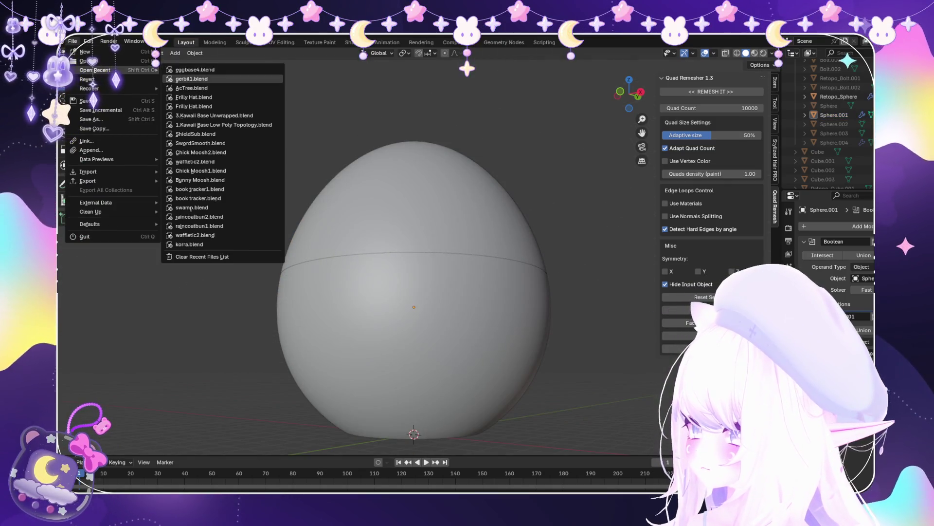
pyautogui.click(209, 79)
pyautogui.press('Return')
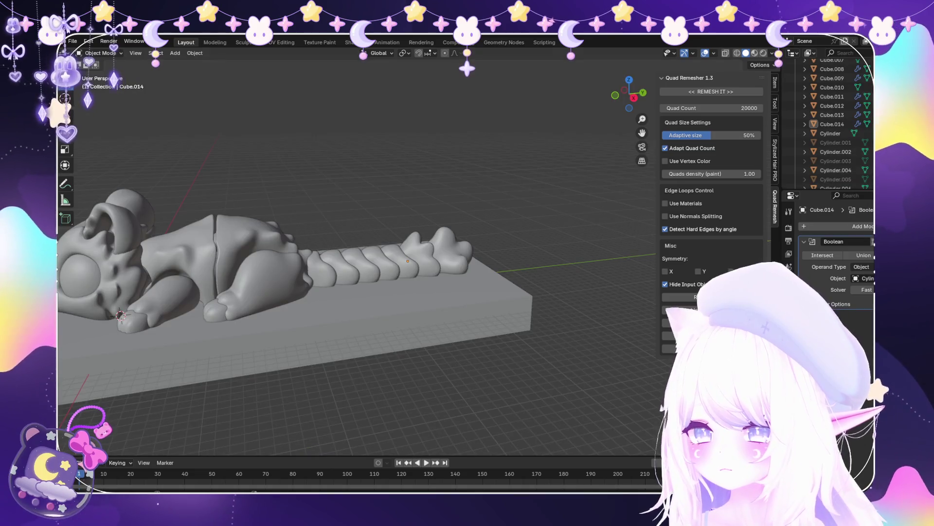
# Scale the rectangular base slab along Y by about 1.1
pyautogui.scroll(-5, 355, 263)
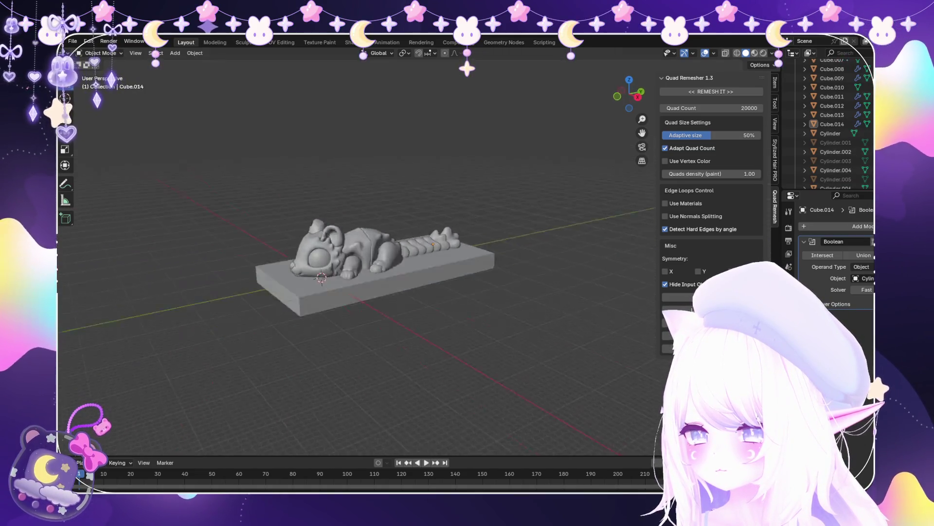
pyautogui.moveTo(341, 341); pyautogui.dragTo(370, 338, button='middle')
pyautogui.click(414, 275)
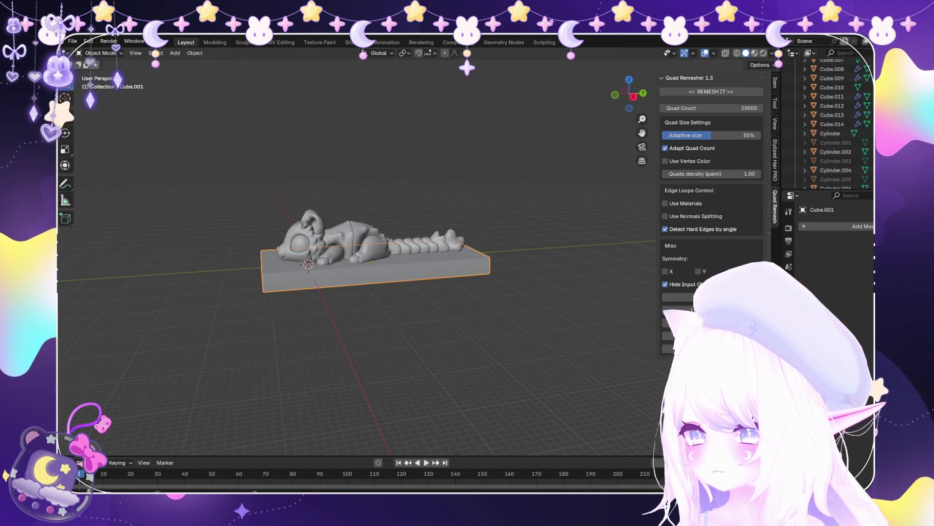
pyautogui.click(473, 262)
pyautogui.scroll(2, 473, 261)
pyautogui.moveTo(473, 262)
pyautogui.mouseDown(button='middle')
pyautogui.moveTo(487, 316)
pyautogui.moveTo(521, 355)
pyautogui.moveTo(521, 292)
pyautogui.moveTo(438, 292)
pyautogui.moveTo(428, 302)
pyautogui.mouseUp(button='middle')
# Inspect the creature on its stretched slab from the front and the opposite side
pyautogui.scroll(3, 429, 302)
pyautogui.scroll(6, 340, 267)
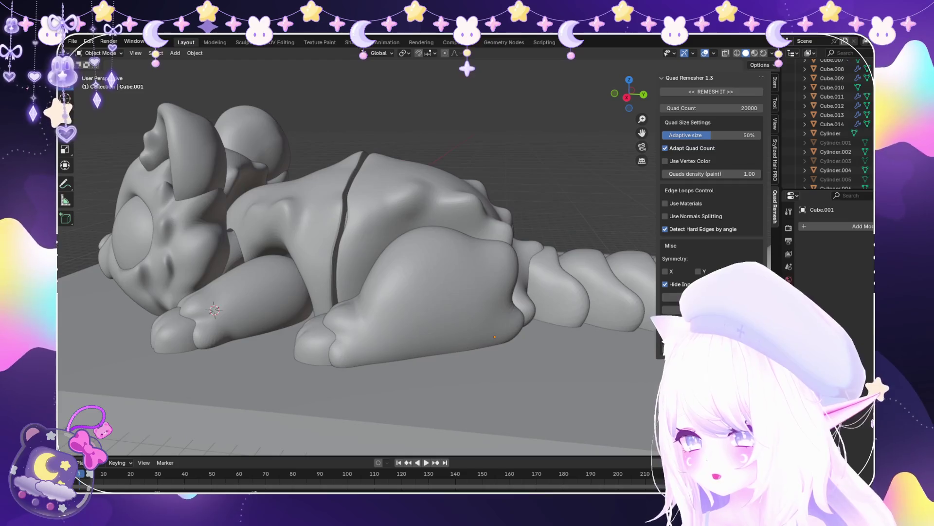
pyautogui.scroll(-5, 355, 278)
pyautogui.moveTo(355, 277); pyautogui.dragTo(389, 273, button='middle')
pyautogui.scroll(4, 389, 273)
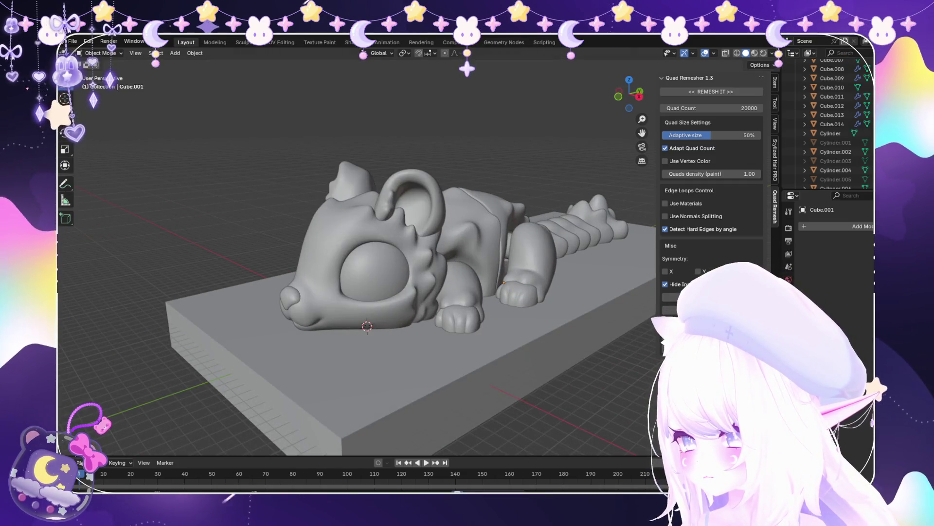
pyautogui.moveTo(365, 268)
pyautogui.mouseDown(button='middle')
pyautogui.moveTo(462, 244)
pyautogui.moveTo(506, 161)
pyautogui.moveTo(569, 200)
pyautogui.moveTo(569, 243)
pyautogui.moveTo(525, 197)
pyautogui.mouseUp(button='middle')
pyautogui.scroll(3, 358, 258)
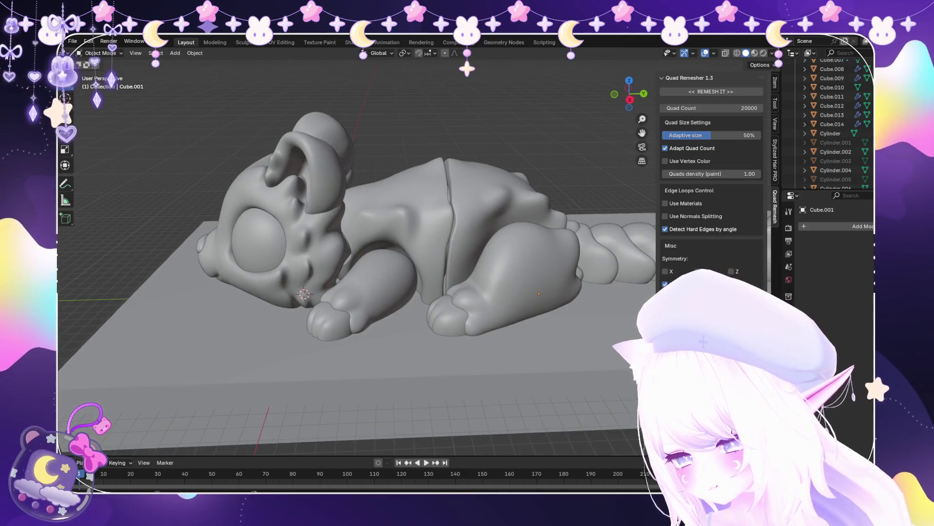
pyautogui.click(175, 53)
# Add a torus, scale it 2.7 and rotate it 90° on X to stand upright
pyautogui.moveTo(187, 64)
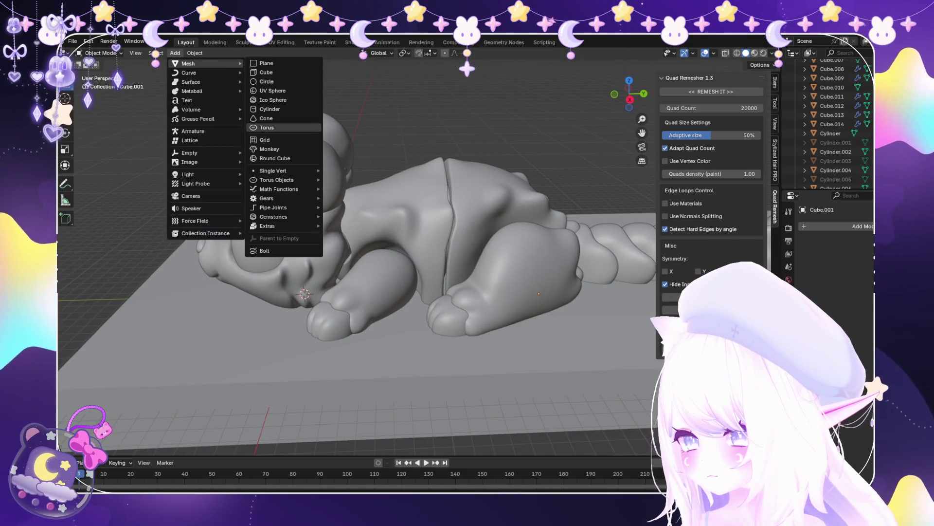
pyautogui.click(267, 128)
pyautogui.scroll(-5, 358, 258)
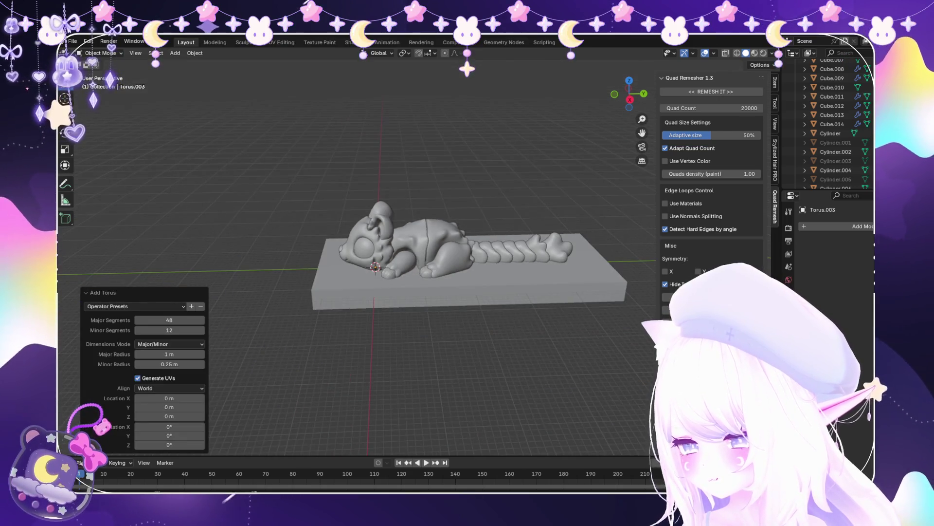
pyautogui.press('Return')
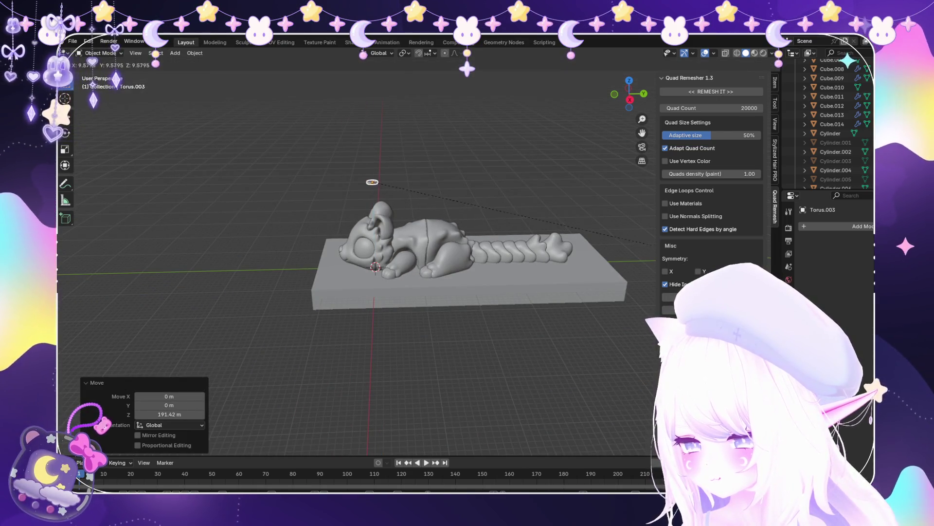
pyautogui.press('Return')
pyautogui.press('g')
pyautogui.press('z')
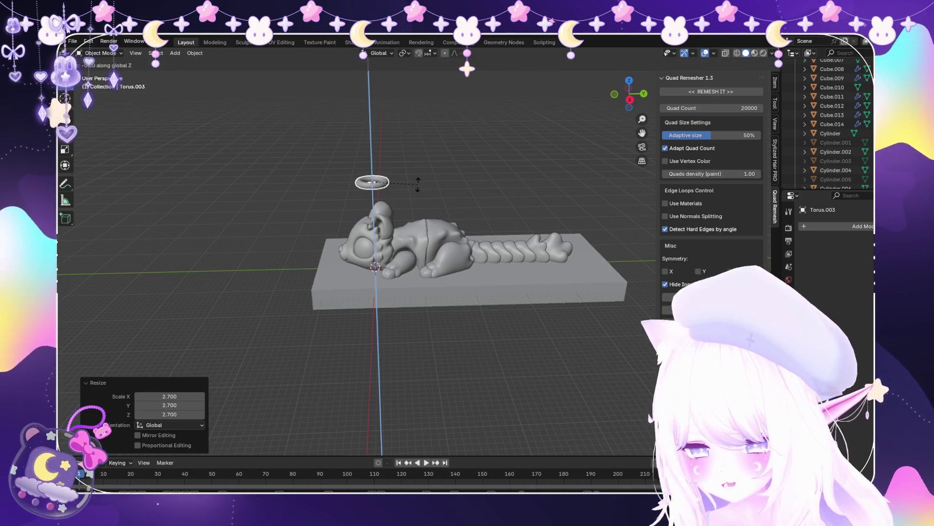
pyautogui.press('Return')
pyautogui.press('r')
pyautogui.press('x')
pyautogui.press('9')
pyautogui.press('0')
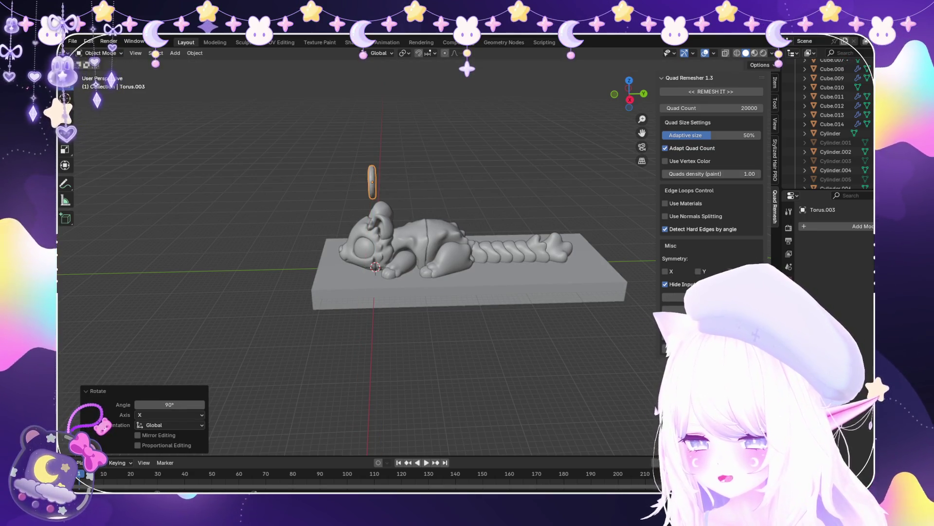
pyautogui.scroll(2, 414, 252)
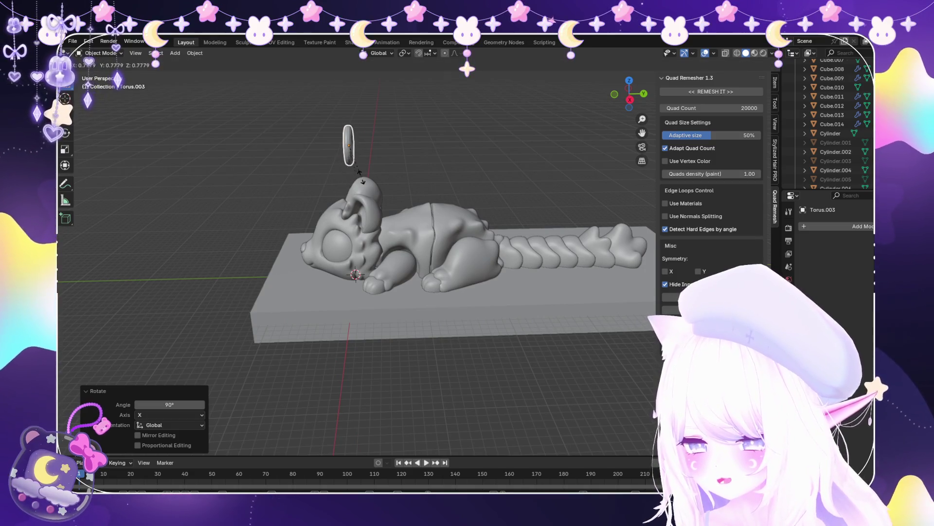
pyautogui.click(329, 187)
# Move the torus along Y, X and Z onto the creature's front leg
pyautogui.press('g')
pyautogui.press('y')
pyautogui.press('Return')
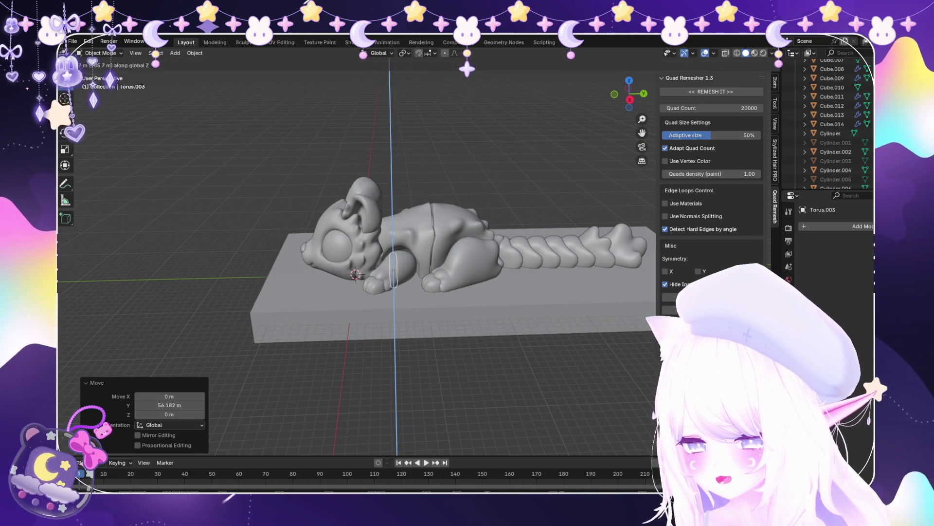
pyautogui.moveTo(414, 253); pyautogui.dragTo(438, 219, button='middle')
pyautogui.press('g')
pyautogui.press('y')
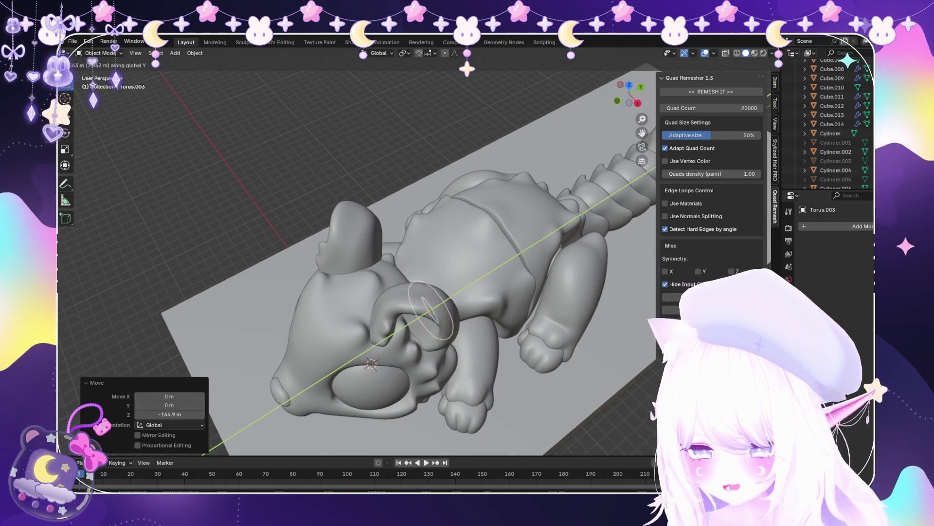
pyautogui.press('x')
pyautogui.press('Return')
pyautogui.moveTo(370, 253)
pyautogui.mouseDown(button='middle')
pyautogui.moveTo(311, 194)
pyautogui.moveTo(399, 277)
pyautogui.mouseUp(button='middle')
pyautogui.scroll(3, 370, 219)
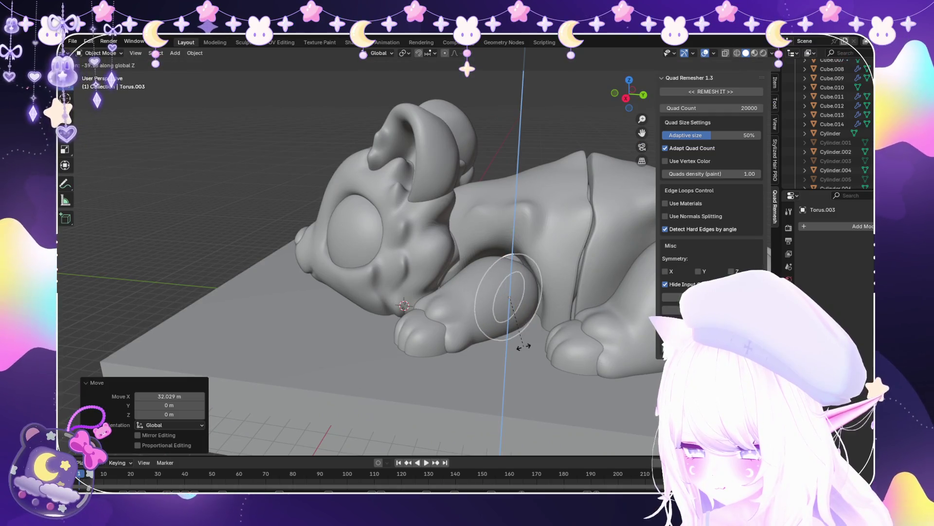
pyautogui.press('Return')
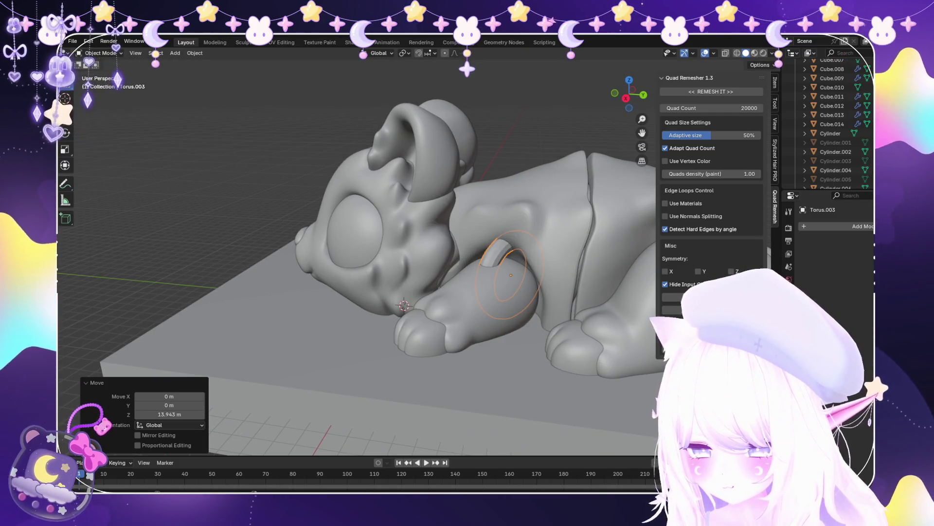
# Enter Edit Mode on the torus and start a scale, then cancel the transform
pyautogui.click(100, 74)
pyautogui.press('s')
pyautogui.press('Return')
pyautogui.press('Escape')
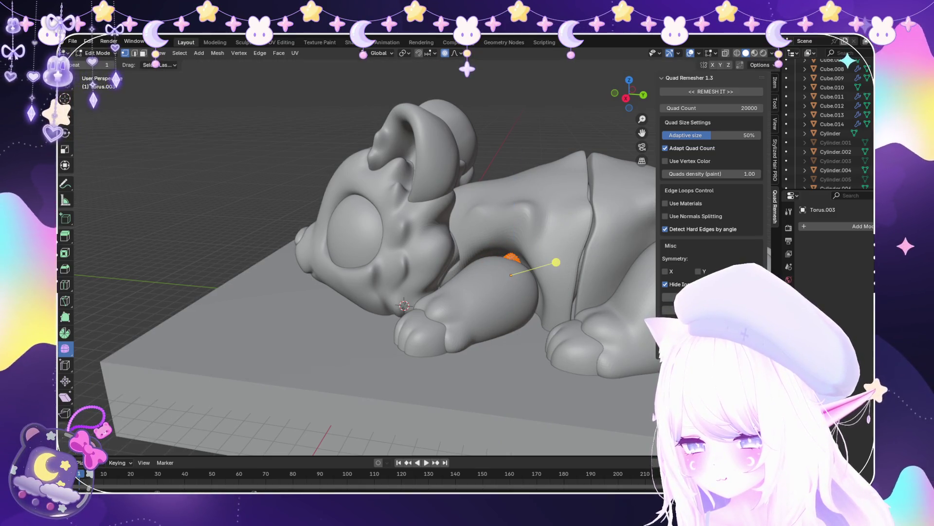
# Rescale the torus to 1.353, then 1.681, then shrink it to 0.884, checking fit with X-ray
pyautogui.click(545, 270)
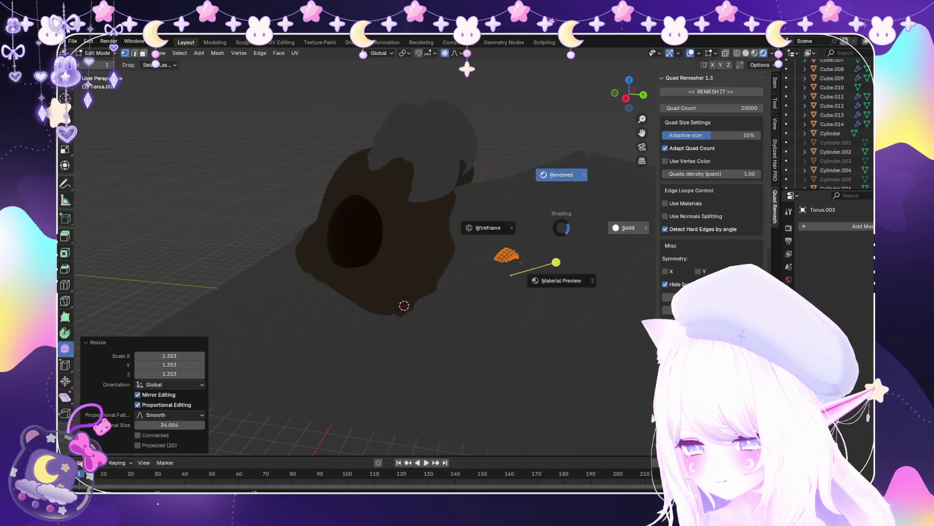
pyautogui.press('s')
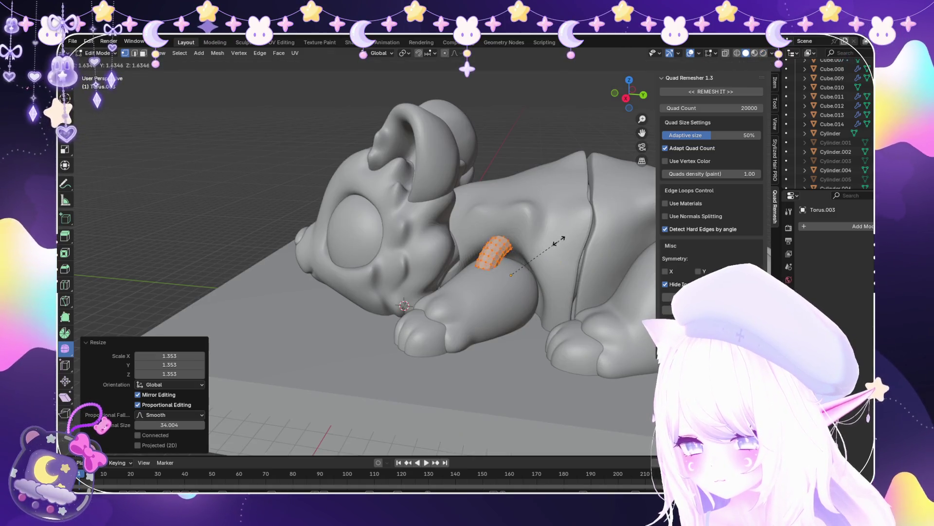
pyautogui.click(559, 238)
pyautogui.moveTo(560, 238)
pyautogui.mouseDown(button='middle')
pyautogui.moveTo(590, 233)
pyautogui.moveTo(495, 264)
pyautogui.moveTo(413, 270)
pyautogui.mouseUp(button='middle')
pyautogui.hotkey('alt', 'z')
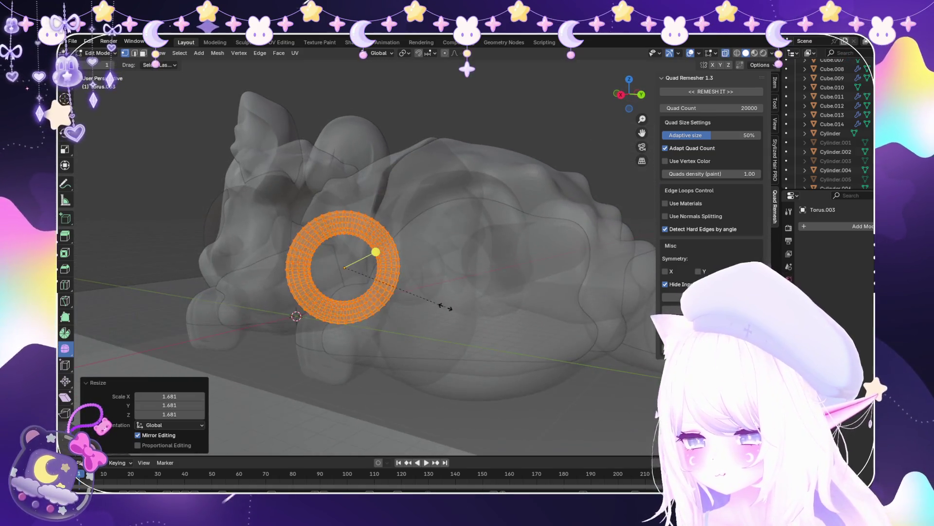
pyautogui.press('s')
pyautogui.click(415, 259)
pyautogui.hotkey('alt', 'z')
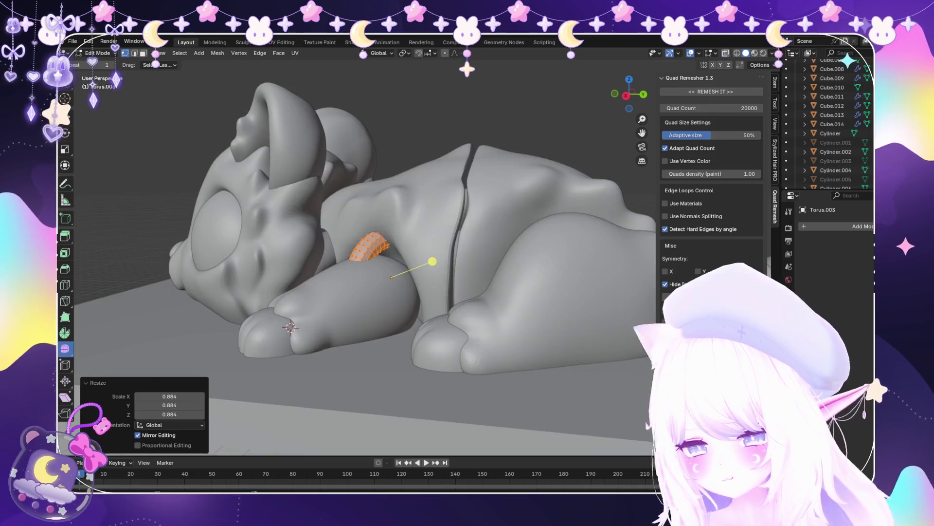
# Rescale the torus again, re-enter Edit Mode and frame the torus around the leg
pyautogui.scroll(3, 432, 262)
pyautogui.moveTo(432, 261)
pyautogui.mouseDown(button='middle')
pyautogui.moveTo(501, 267)
pyautogui.moveTo(515, 280)
pyautogui.mouseUp(button='middle')
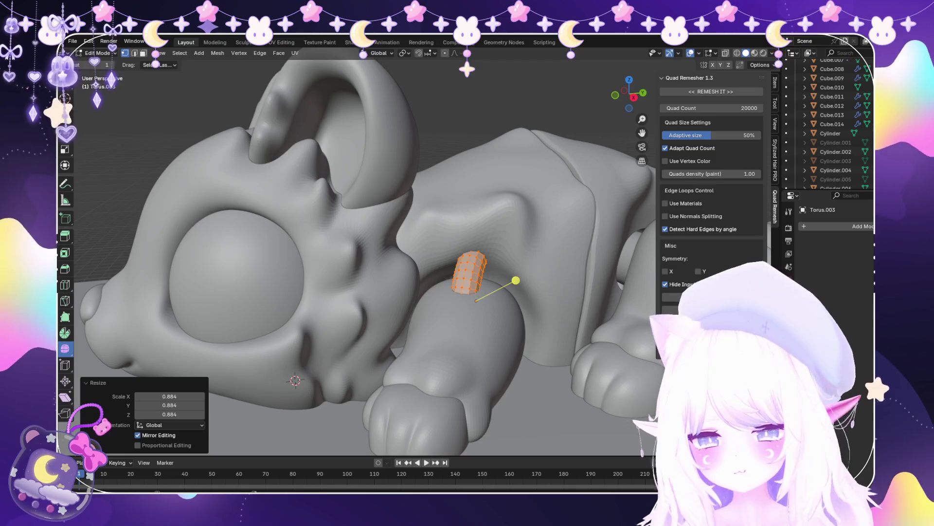
pyautogui.rightClick(483, 294)
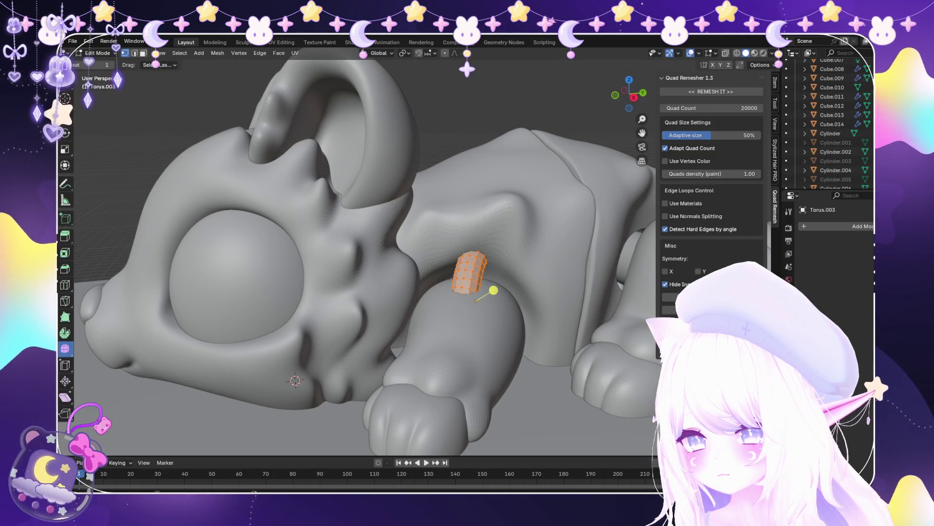
pyautogui.press('s')
pyautogui.rightClick(493, 290)
pyautogui.moveTo(495, 287)
pyautogui.mouseDown(button='middle')
pyautogui.moveTo(521, 317)
pyautogui.moveTo(401, 320)
pyautogui.moveTo(406, 310)
pyautogui.mouseUp(button='middle')
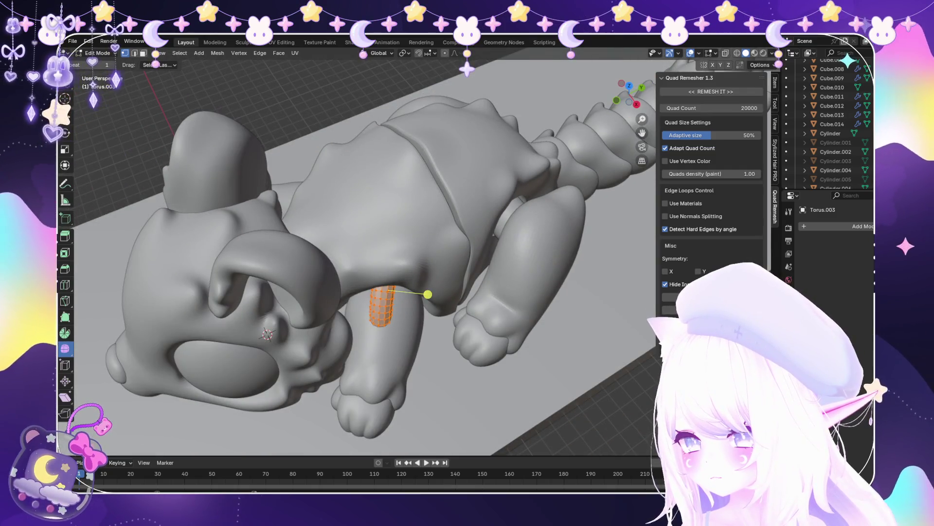
pyautogui.press('Return')
pyautogui.press('Tab')
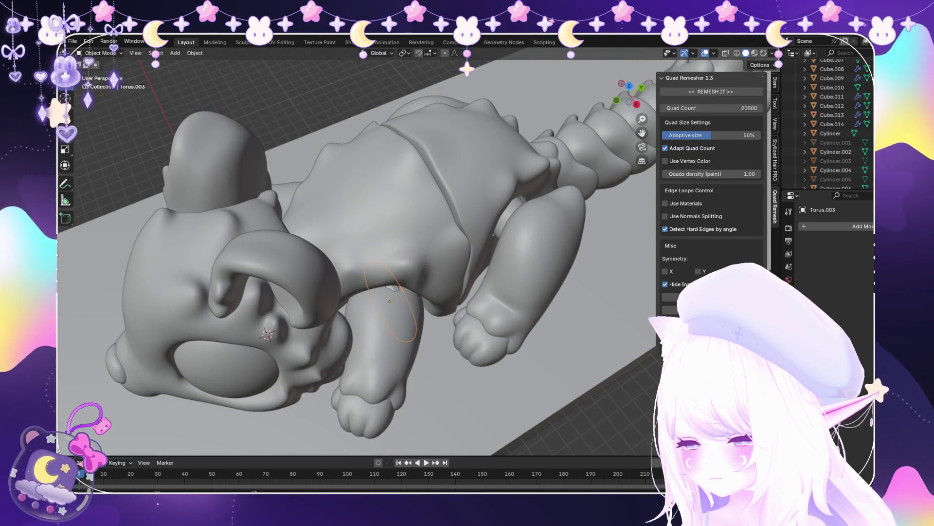
pyautogui.click(98, 74)
pyautogui.moveTo(350, 291); pyautogui.dragTo(345, 276, button='middle')
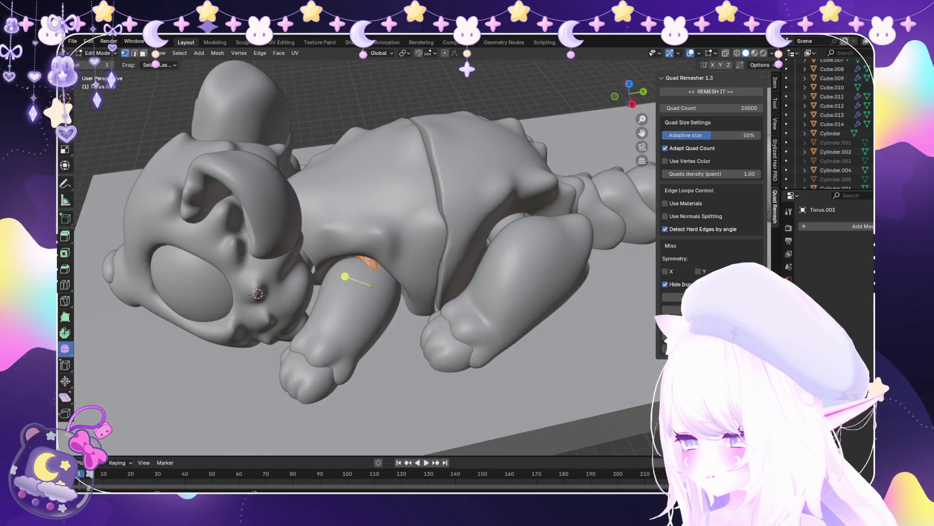
pyautogui.press('KP_Decimal')
pyautogui.moveTo(308, 315)
pyautogui.mouseDown(button='middle')
pyautogui.moveTo(340, 281)
pyautogui.moveTo(376, 302)
pyautogui.mouseUp(button='middle')
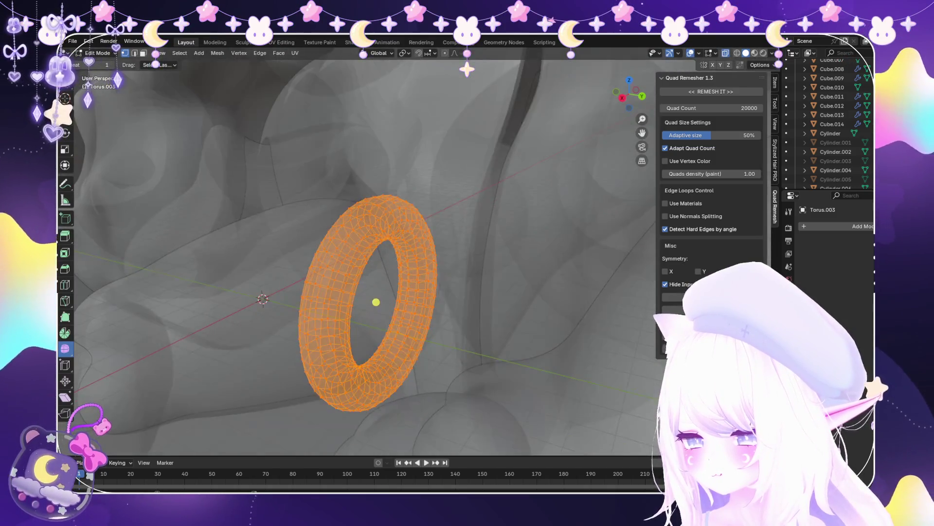
# Thicken the torus tube outward with Alt+S, finishing at 0.035 m
pyautogui.hotkey('alt', 's')
pyautogui.moveTo(426, 208); pyautogui.dragTo(359, 323, button='middle')
pyautogui.scroll(5, 317, 382)
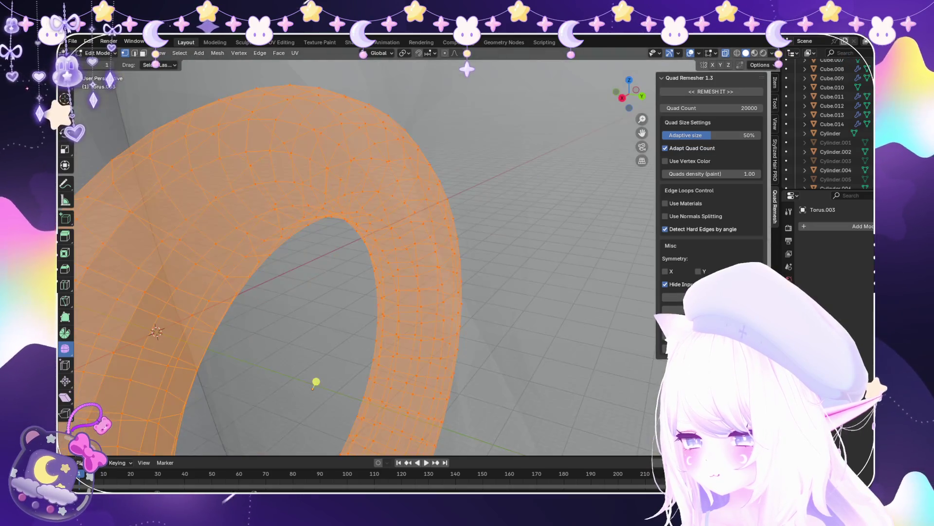
pyautogui.click(417, 209)
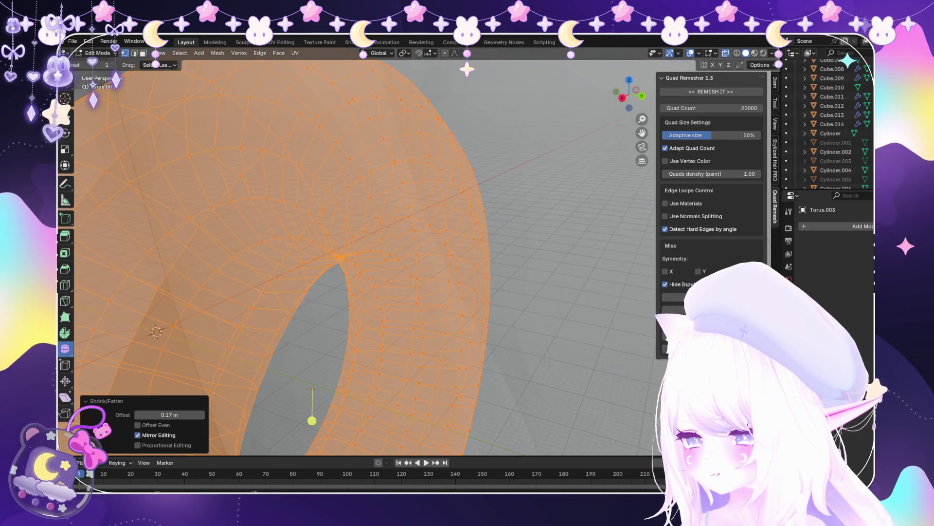
pyautogui.scroll(-6, 309, 418)
pyautogui.scroll(2, 375, 303)
pyautogui.scroll(5, 359, 324)
pyautogui.hotkey('alt', 's')
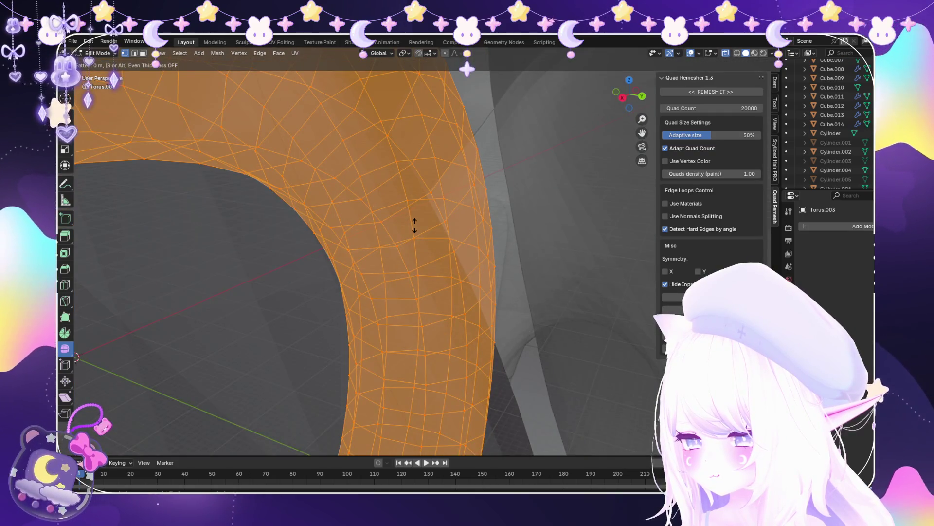
pyautogui.click(415, 225)
pyautogui.scroll(-8, 365, 386)
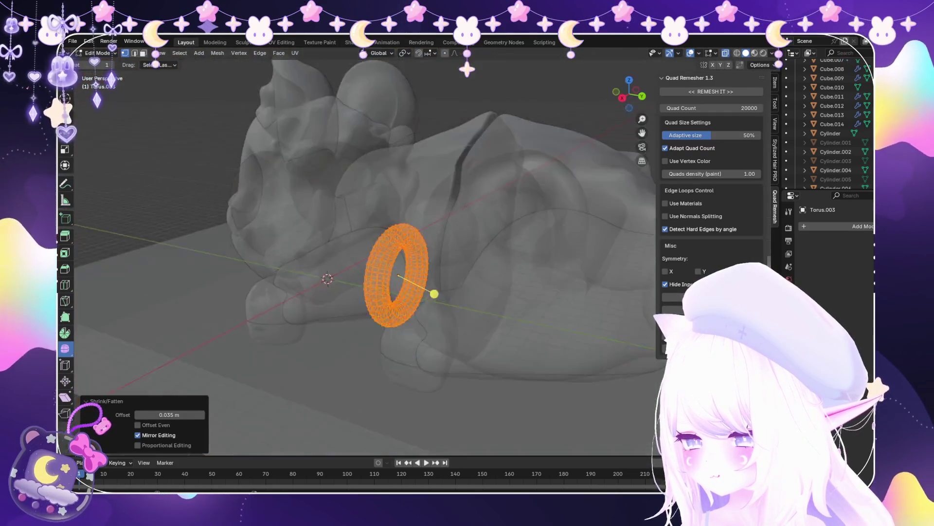
pyautogui.moveTo(433, 292); pyautogui.dragTo(459, 286, button='middle')
# Stretch the torus to 1.765 along Y and tilt it by -27.4°
pyautogui.press('s')
pyautogui.press('y')
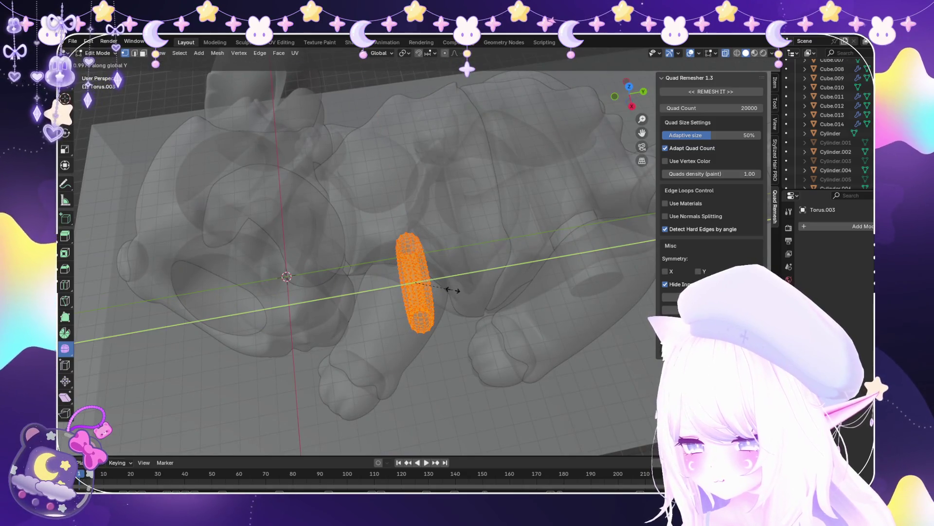
pyautogui.click(488, 292)
pyautogui.press('s')
pyautogui.press('y')
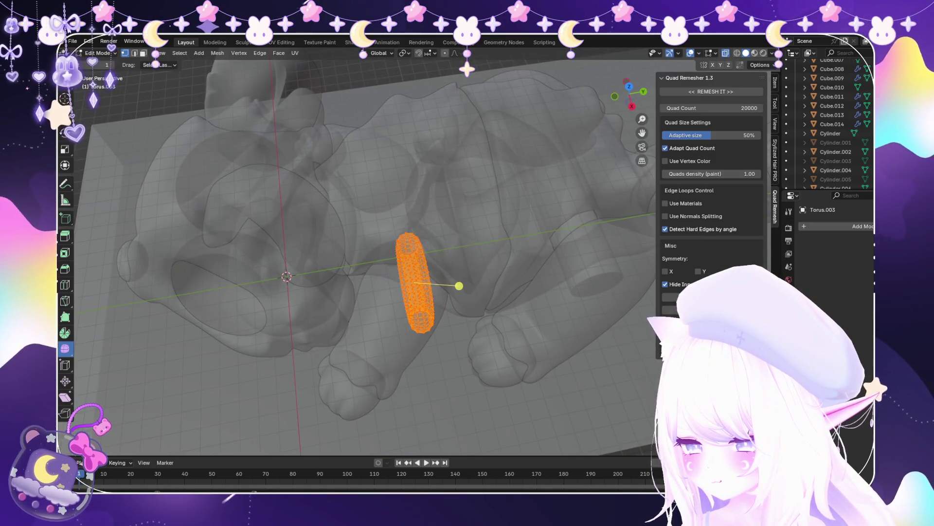
pyautogui.click(484, 297)
pyautogui.press('r')
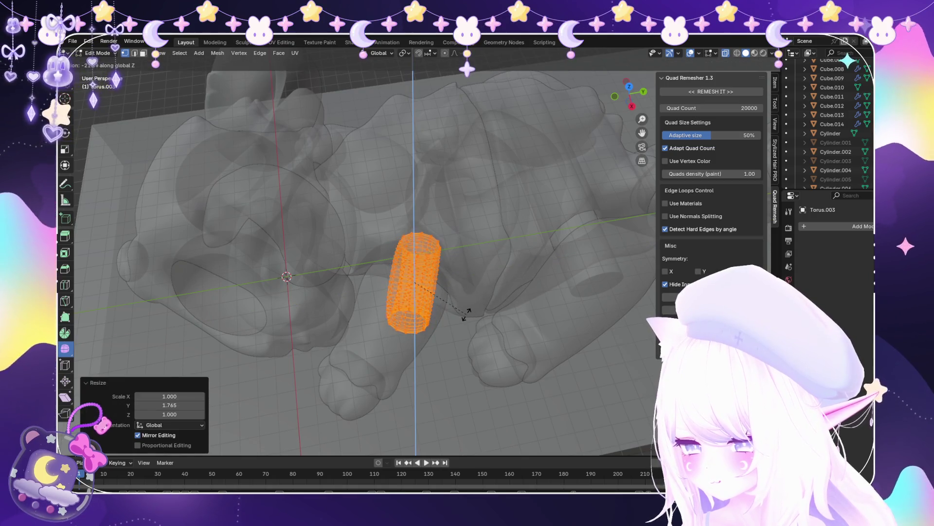
pyautogui.click(444, 265)
pyautogui.moveTo(445, 264)
pyautogui.mouseDown(button='middle')
pyautogui.moveTo(415, 320)
pyautogui.moveTo(435, 279)
pyautogui.mouseUp(button='middle')
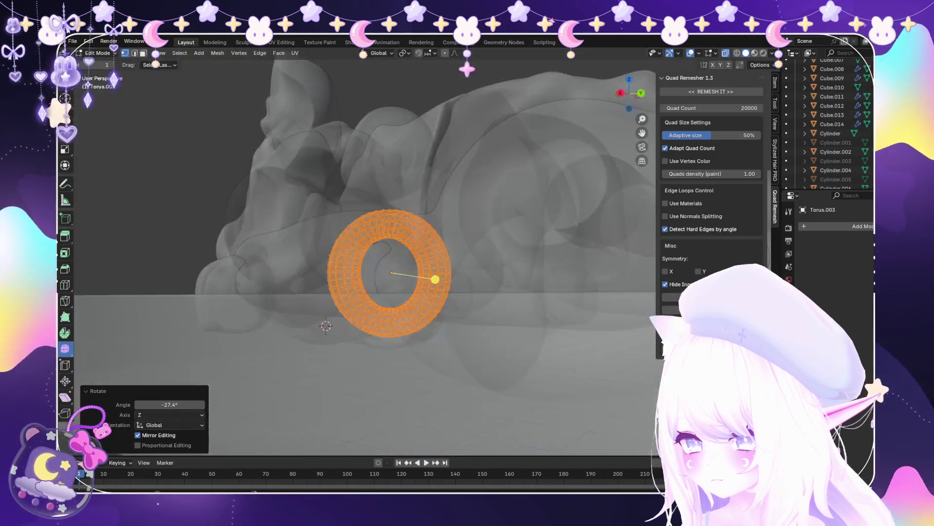
# From the side view, raise the torus along Z and slide it along Y onto the leg
pyautogui.press('KP_3')
pyautogui.press('g')
pyautogui.press('z')
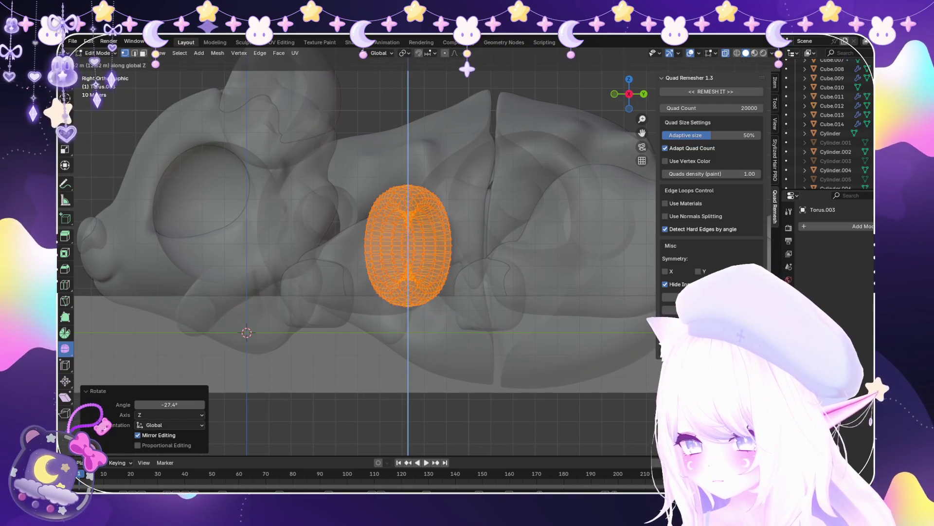
pyautogui.click(451, 248)
pyautogui.hotkey('alt', 'z')
pyautogui.moveTo(340, 244); pyautogui.dragTo(414, 210, button='middle')
pyautogui.press('g')
pyautogui.press('y')
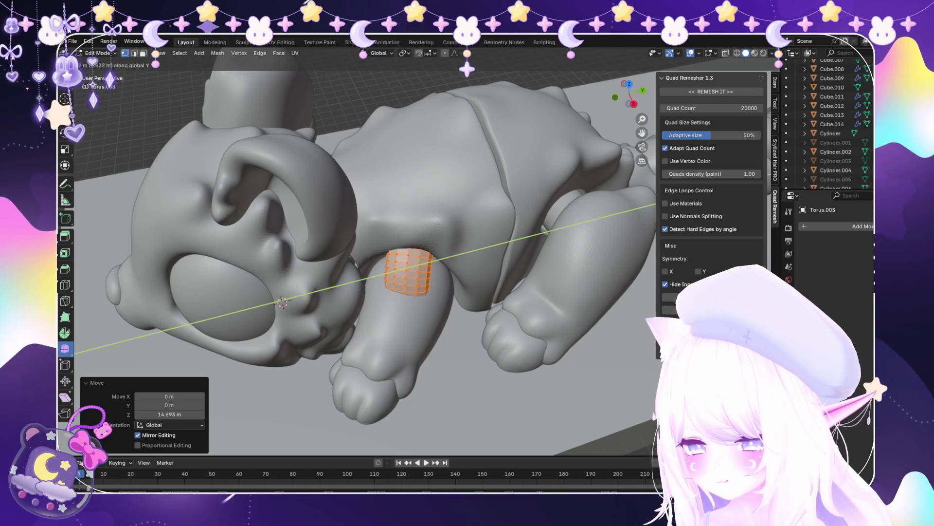
pyautogui.click(444, 248)
pyautogui.moveTo(444, 248); pyautogui.dragTo(486, 292, button='middle')
pyautogui.scroll(3, 447, 255)
# Readjust the cuff's height and rotate it -7.41° around Z
pyautogui.press('g')
pyautogui.press('z')
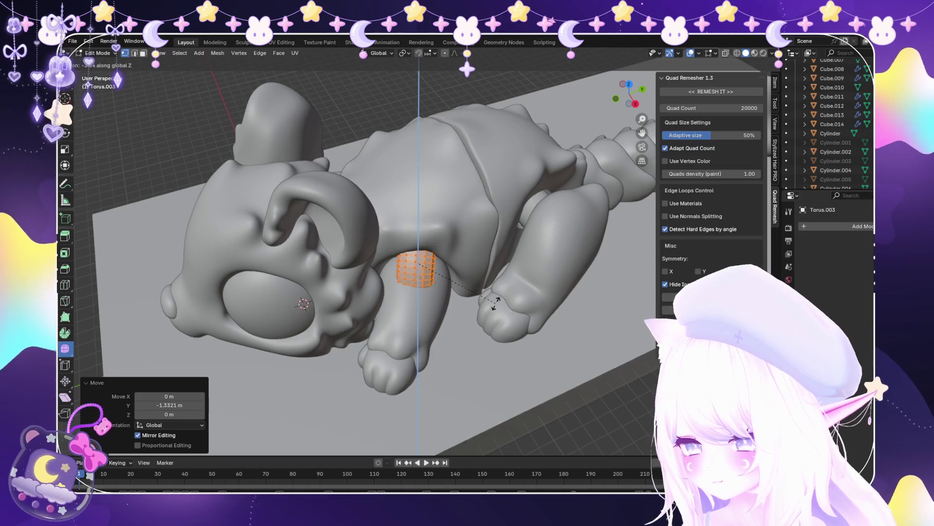
pyautogui.scroll(-5, 417, 202)
pyautogui.moveTo(417, 202); pyautogui.dragTo(444, 221, button='middle')
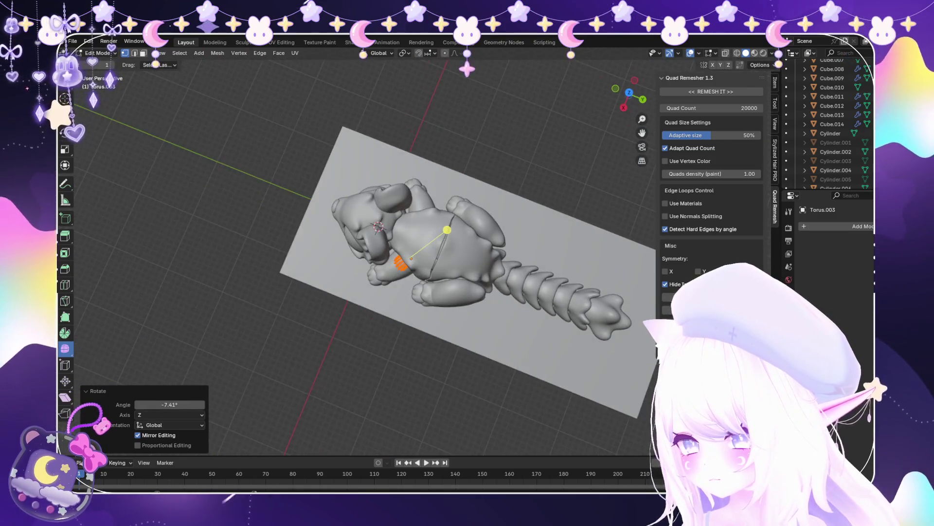
pyautogui.press('r')
pyautogui.click(103, 63)
# Apply all transforms to Torus.003 and add a Mirror modifier on X with merging
pyautogui.hotkey('ctrl', 'a')
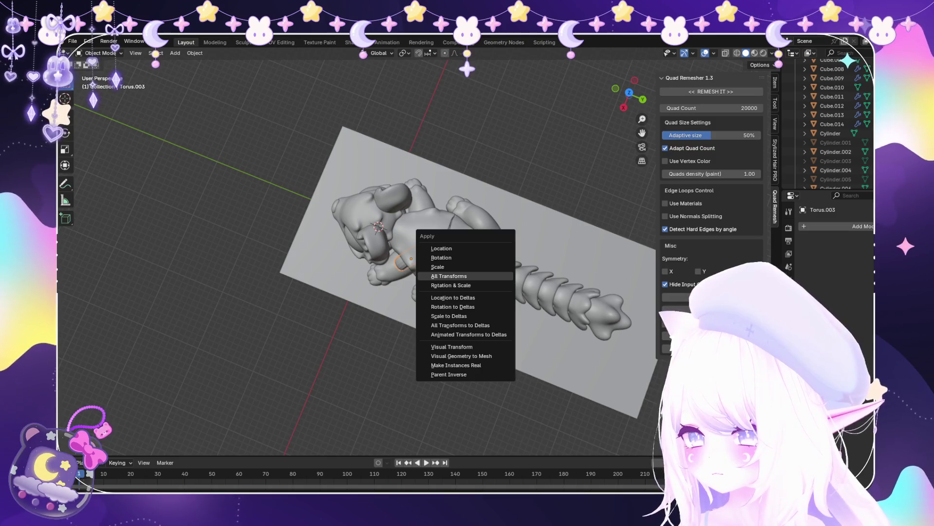
pyautogui.click(448, 275)
pyautogui.click(859, 227)
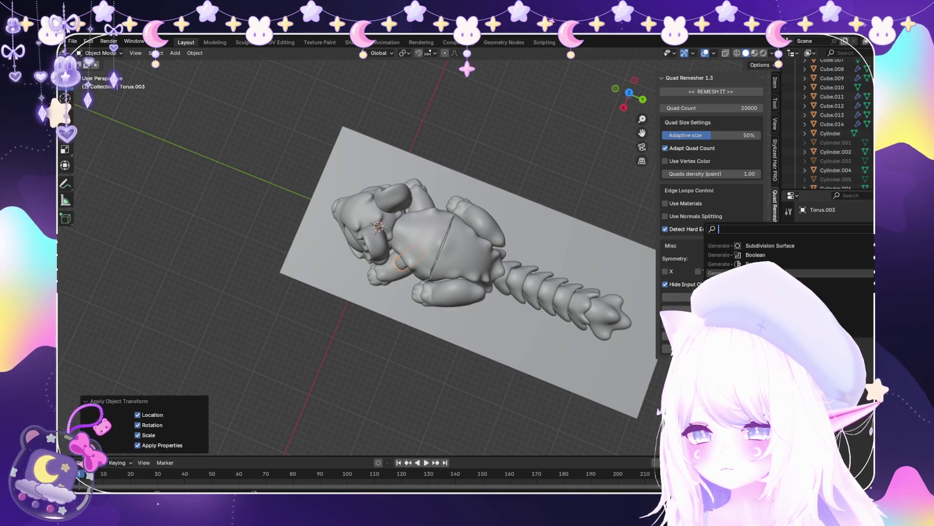
pyautogui.write('mirror')
pyautogui.press('Return')
pyautogui.moveTo(390, 292); pyautogui.dragTo(545, 223, button='middle')
pyautogui.moveTo(438, 273)
pyautogui.mouseDown(button='middle')
pyautogui.moveTo(457, 272)
pyautogui.moveTo(467, 331)
pyautogui.mouseUp(button='middle')
pyautogui.scroll(6, 433, 268)
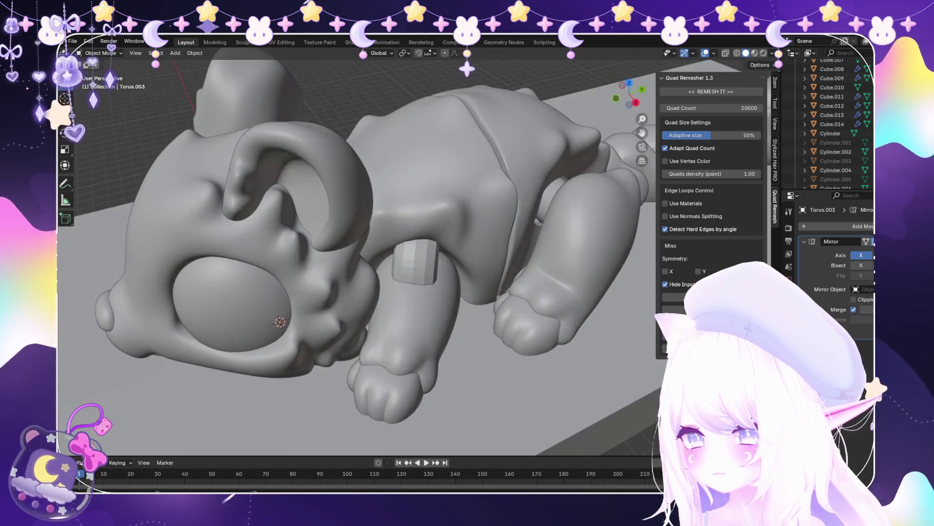
# In Sculpt Mode, flare the cuff's upper-left edge outward with the Snake Hook brush
pyautogui.click(104, 83)
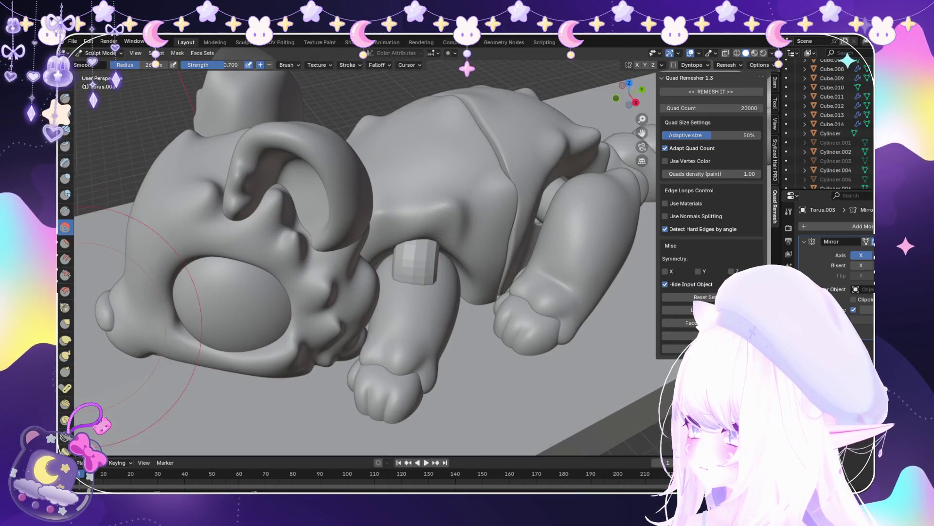
pyautogui.press('k')
pyautogui.scroll(8, 423, 244)
pyautogui.moveTo(424, 243)
pyautogui.mouseDown()
pyautogui.moveTo(564, 214)
pyautogui.moveTo(530, 239)
pyautogui.mouseUp()
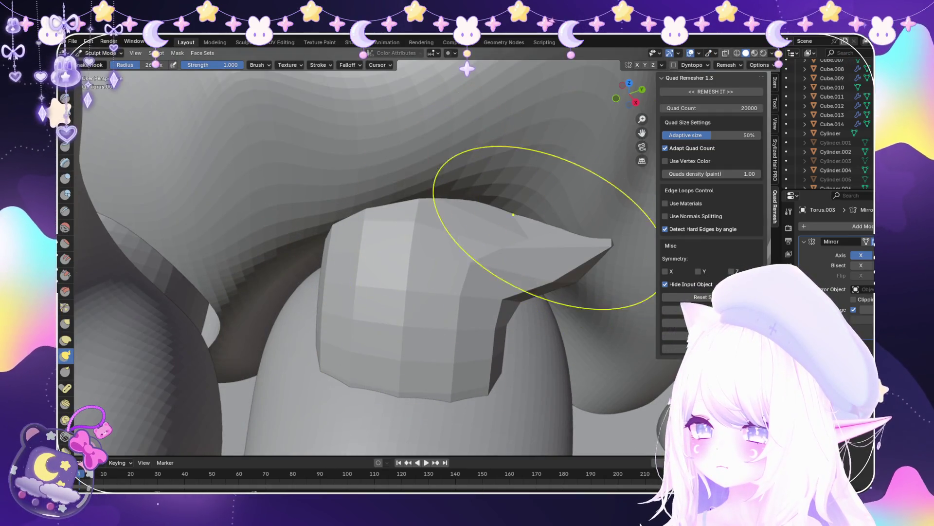
pyautogui.hotkey('ctrl', 'z')
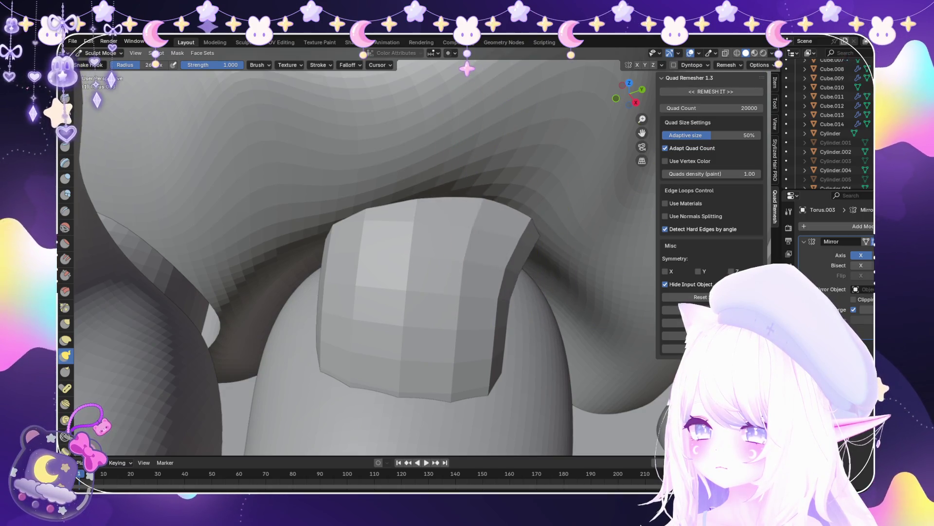
pyautogui.moveTo(334, 214); pyautogui.dragTo(290, 226)
pyautogui.moveTo(457, 244); pyautogui.dragTo(422, 156, button='middle')
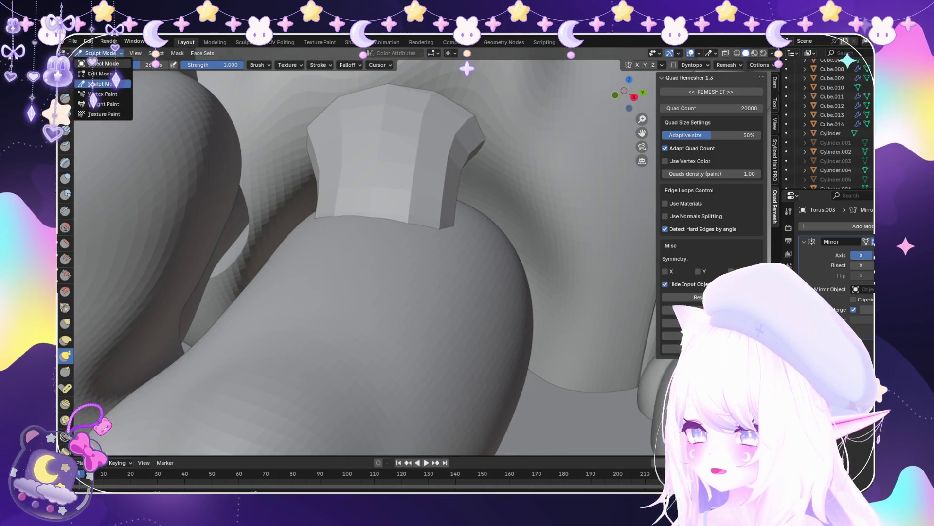
# Back in Object Mode, add a Subdivision modifier with Ctrl+1 to smooth the cuff
pyautogui.click(101, 64)
pyautogui.hotkey('ctrl', '1')
pyautogui.scroll(-5, 370, 253)
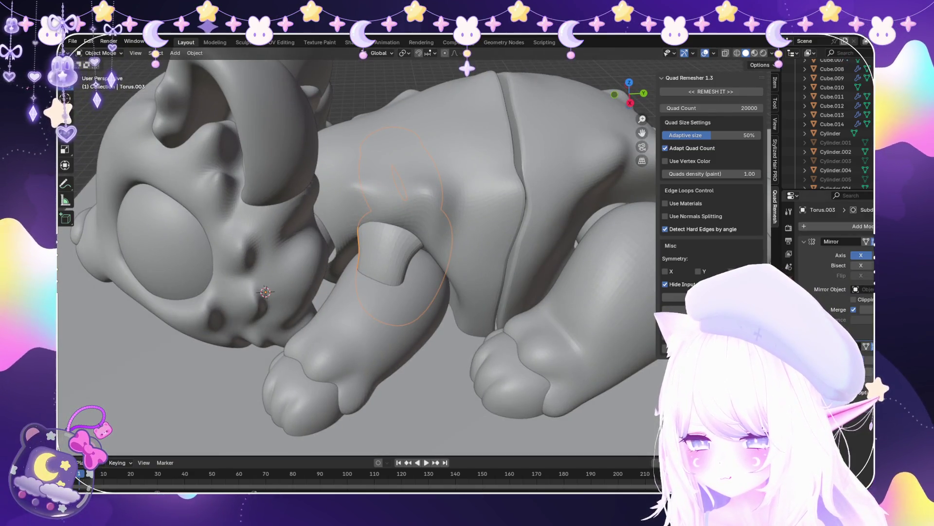
# Zoom out to review the model, then bring up the Apply menu for the Torus.003 cuff
pyautogui.scroll(-5, 355, 253)
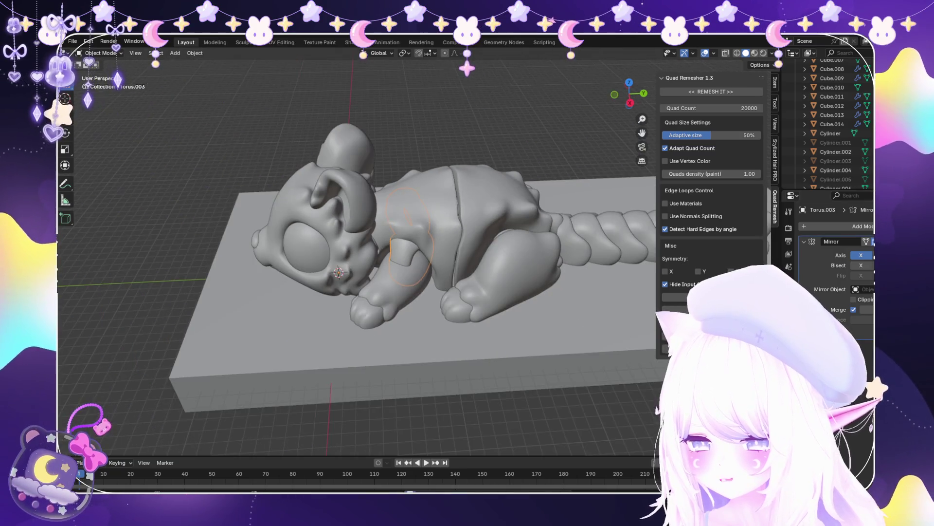
pyautogui.scroll(3, 355, 253)
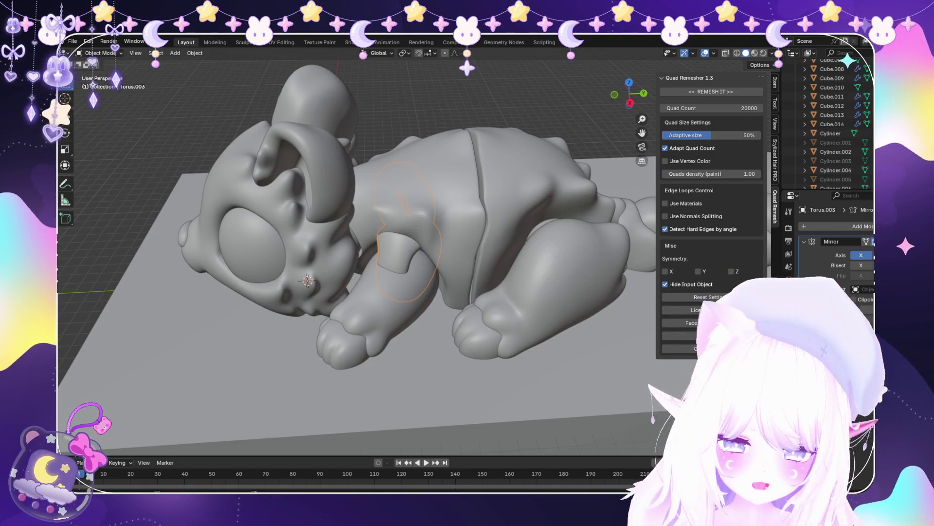
pyautogui.scroll(6, 433, 229)
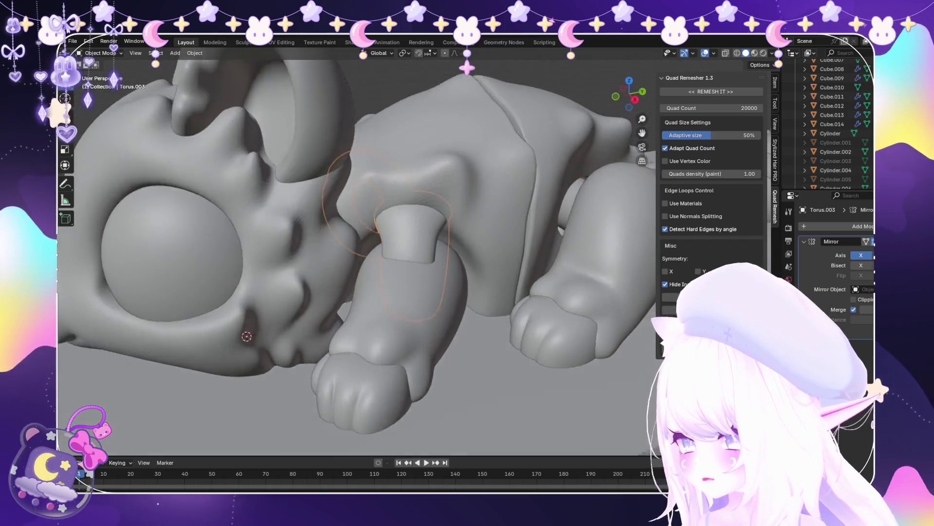
pyautogui.hotkey('ctrl', 'a')
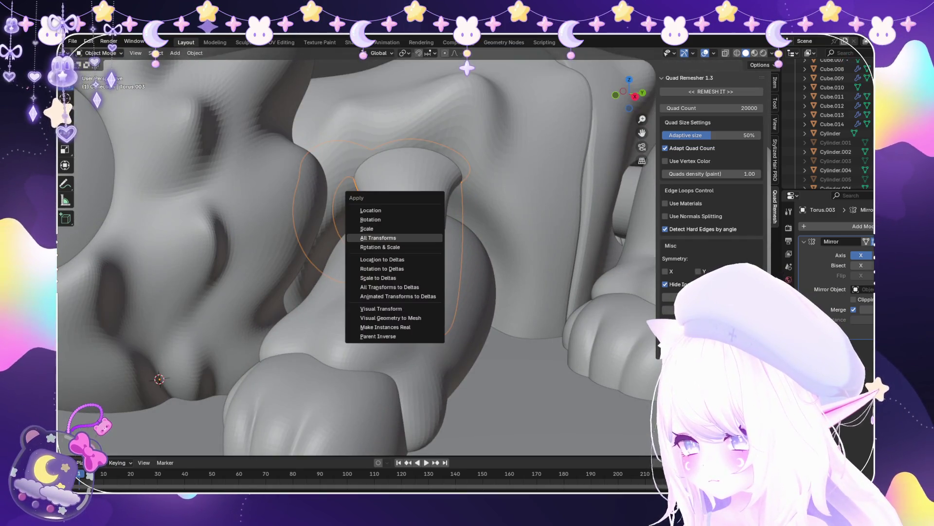
# Apply all transforms and fatten the cuff copy outward by 2.35 m in Edit Mode
pyautogui.click(385, 233)
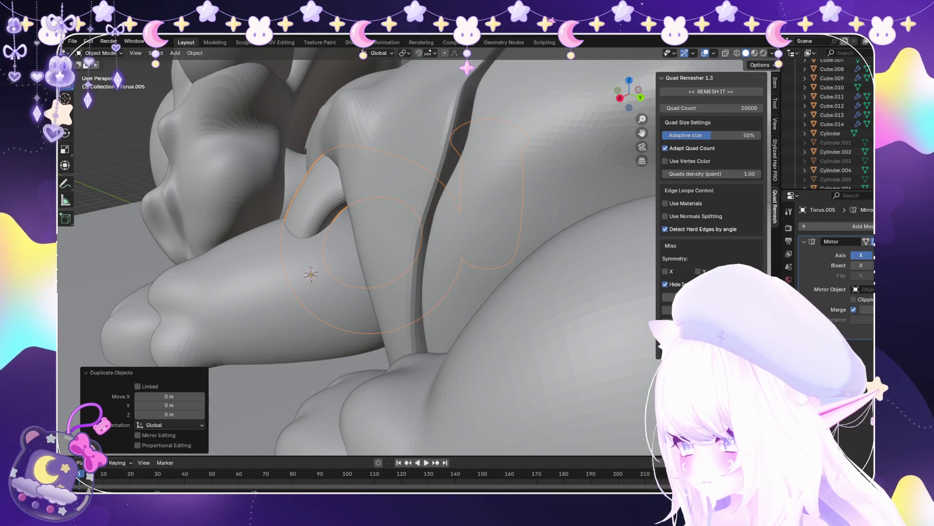
pyautogui.click(100, 53)
pyautogui.click(100, 73)
pyautogui.press('KP_Decimal')
pyautogui.hotkey('alt', 's')
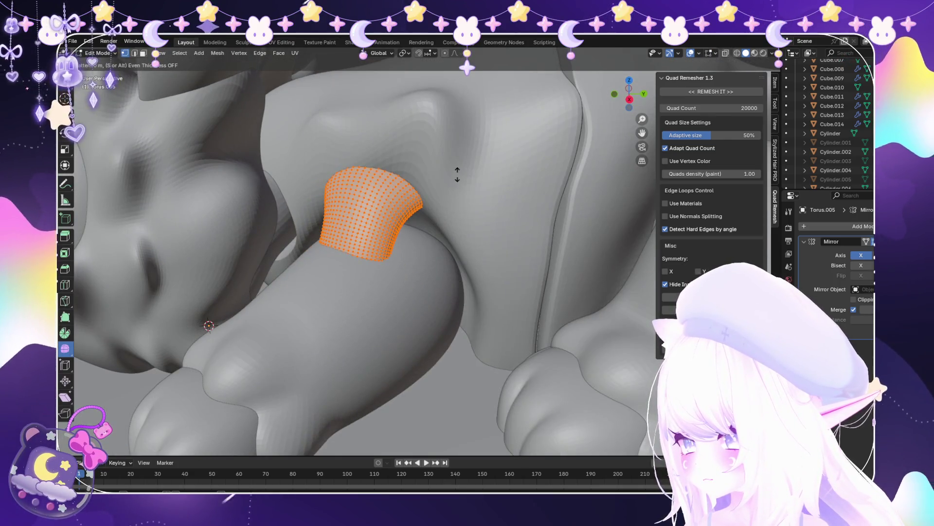
pyautogui.press('Return')
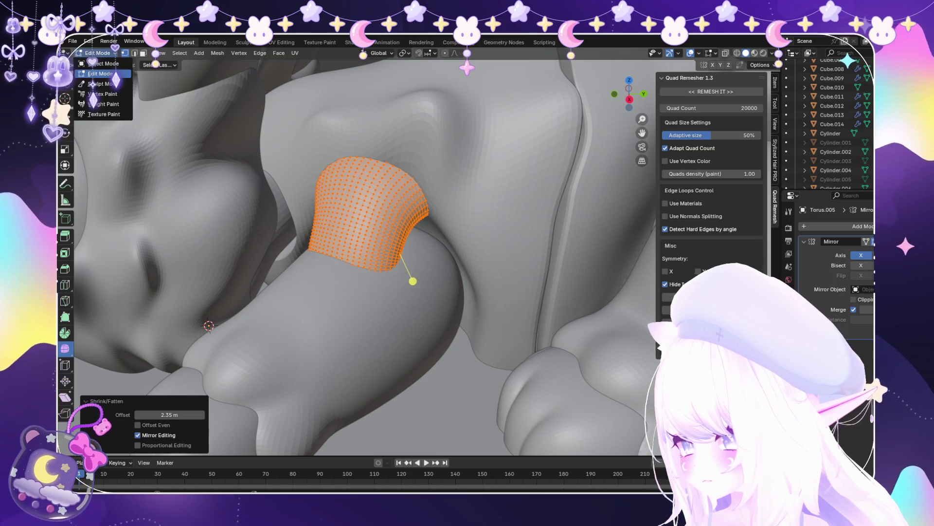
pyautogui.click(104, 64)
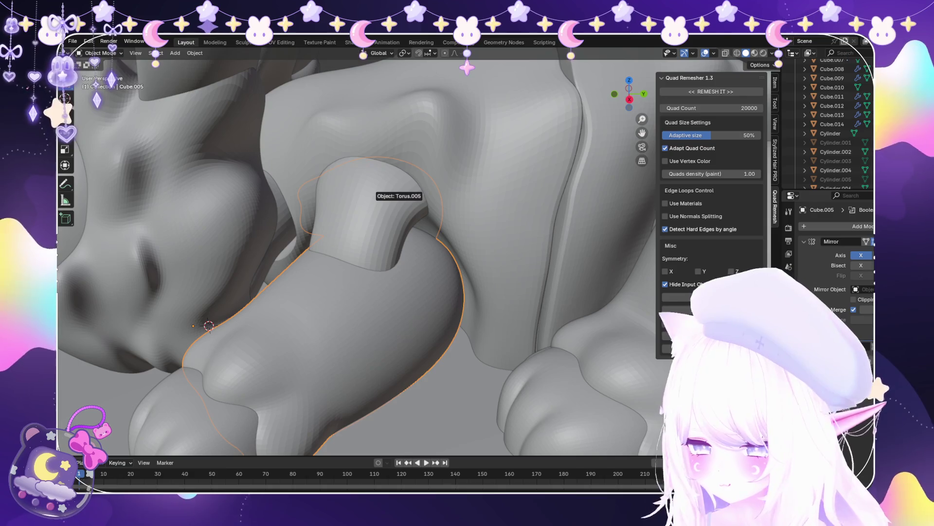
# Select the front leg Cube.005 and frame it in the view
pyautogui.moveTo(358, 253)
pyautogui.mouseDown(button='middle')
pyautogui.moveTo(302, 229)
pyautogui.moveTo(341, 253)
pyautogui.moveTo(301, 253)
pyautogui.moveTo(348, 250)
pyautogui.moveTo(323, 243)
pyautogui.mouseUp(button='middle')
pyautogui.scroll(8, 358, 253)
pyautogui.click(511, 258)
pyautogui.press('KP_Decimal')
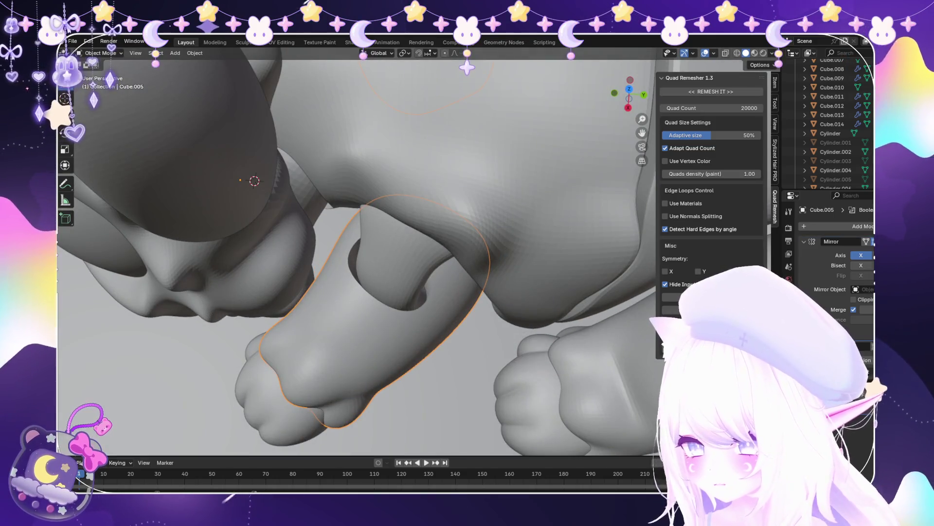
# Enter Sculpt Mode on the front leg in X-ray and orbit close to the paws
pyautogui.hotkey('alt', 'z')
pyautogui.scroll(-1, 358, 258)
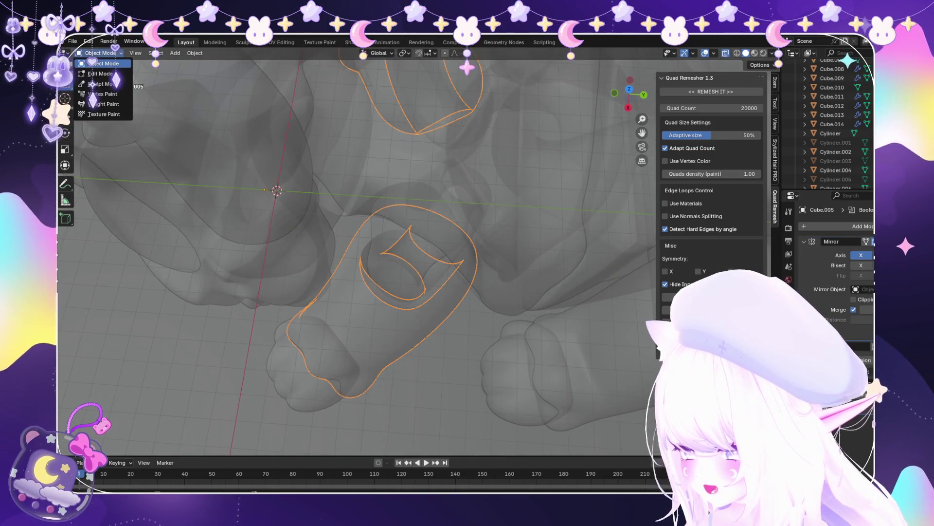
pyautogui.click(100, 83)
pyautogui.moveTo(246, 269)
pyautogui.mouseDown(button='middle')
pyautogui.moveTo(441, 316)
pyautogui.moveTo(385, 248)
pyautogui.mouseUp(button='middle')
pyautogui.scroll(1, 440, 317)
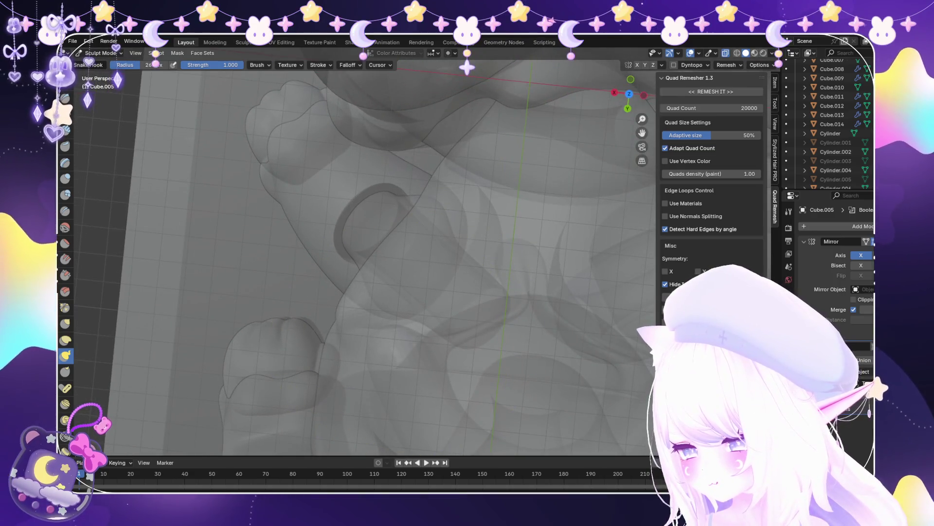
pyautogui.moveTo(384, 248)
pyautogui.mouseDown(button='middle')
pyautogui.moveTo(335, 190)
pyautogui.moveTo(311, 233)
pyautogui.moveTo(272, 263)
pyautogui.mouseUp(button='middle')
# Sculpt body piece Cube.002, reshaping and smoothing the socket edges around the leg joint
pyautogui.click(103, 63)
pyautogui.click(100, 53)
pyautogui.click(103, 84)
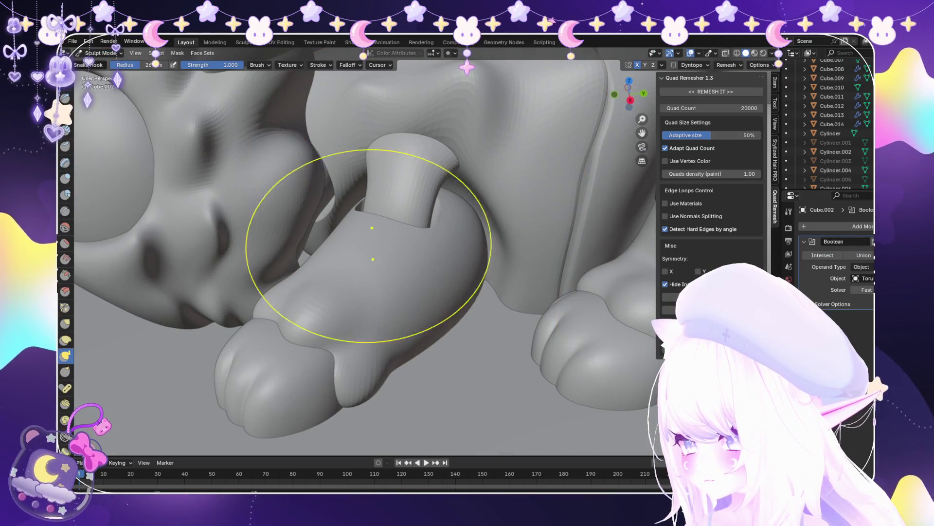
pyautogui.hotkey('alt', 'z')
pyautogui.moveTo(341, 243); pyautogui.dragTo(340, 224, button='middle')
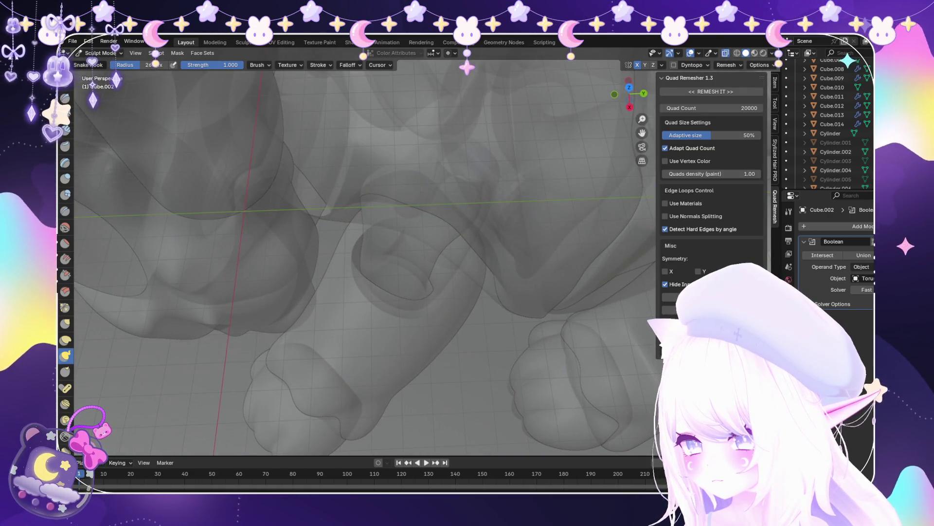
pyautogui.hotkey('alt', 'z')
pyautogui.moveTo(438, 272)
pyautogui.mouseDown(button='middle')
pyautogui.moveTo(508, 246)
pyautogui.moveTo(496, 209)
pyautogui.moveTo(526, 229)
pyautogui.mouseUp(button='middle')
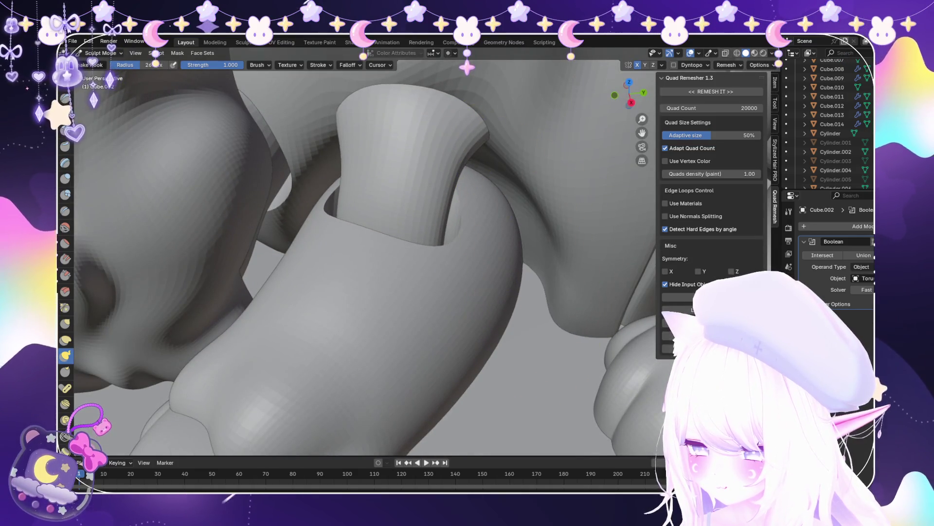
pyautogui.moveTo(516, 275); pyautogui.dragTo(312, 241, button='middle')
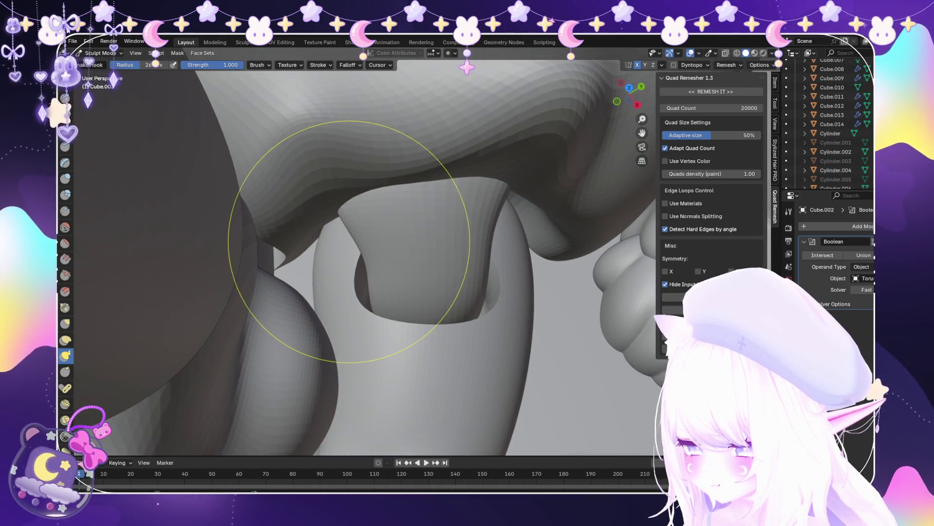
pyautogui.moveTo(370, 263); pyautogui.dragTo(292, 238, button='middle')
pyautogui.moveTo(457, 253); pyautogui.dragTo(467, 251, button='middle')
pyautogui.press('s')
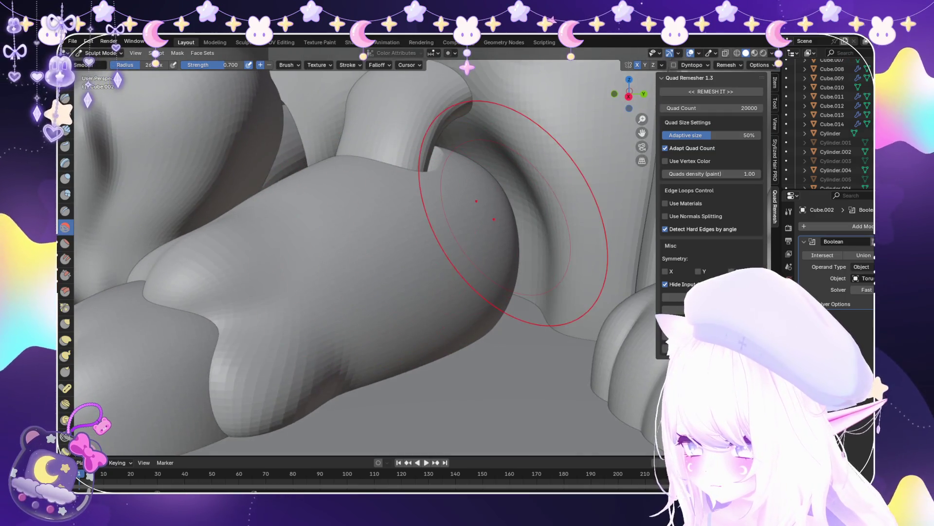
# Return to Object Mode and select the front leg Cube.005
pyautogui.moveTo(400, 190)
pyautogui.mouseDown(button='middle')
pyautogui.moveTo(427, 303)
pyautogui.moveTo(374, 336)
pyautogui.moveTo(355, 263)
pyautogui.mouseUp(button='middle')
pyautogui.scroll(5, 341, 234)
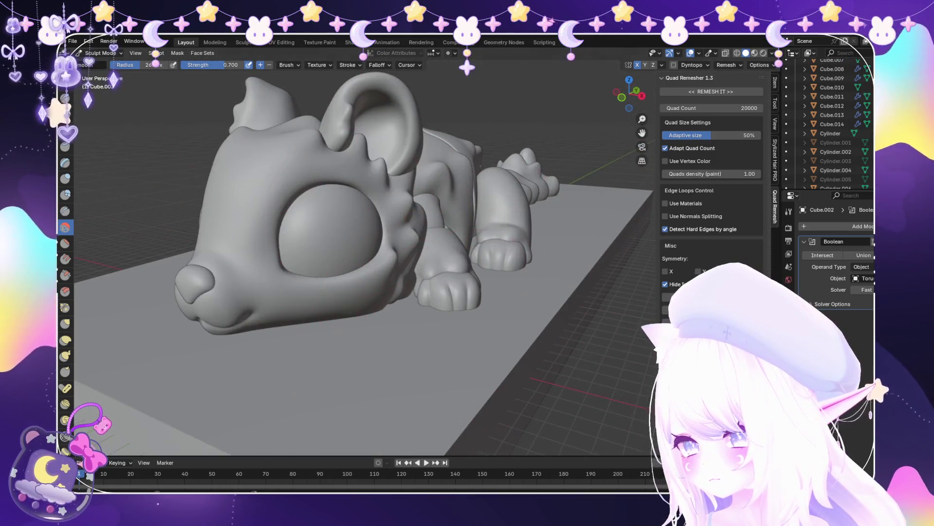
pyautogui.click(101, 63)
pyautogui.scroll(4, 340, 219)
pyautogui.click(428, 273)
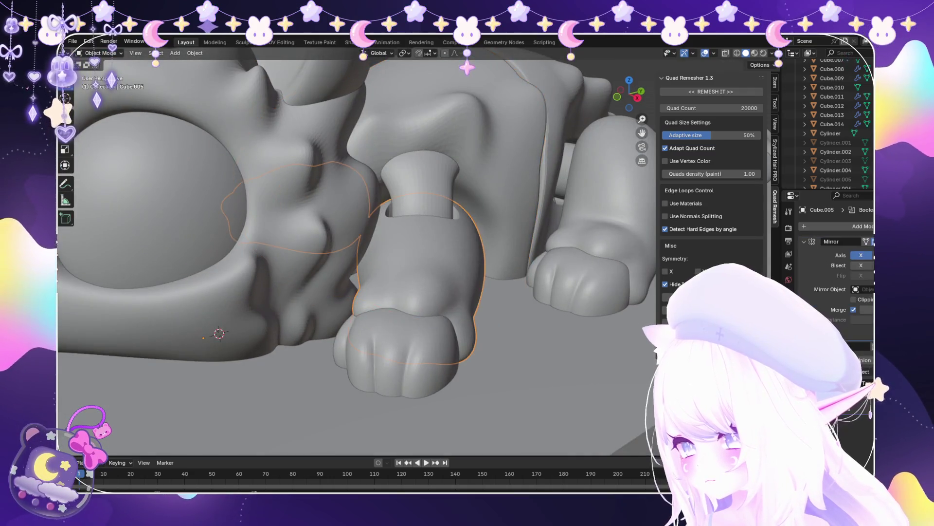
# Select the head, enter Sculpt Mode, and pick the Snake Hook brush
pyautogui.scroll(3, 428, 272)
pyautogui.click(292, 219)
pyautogui.click(102, 84)
pyautogui.scroll(5, 438, 312)
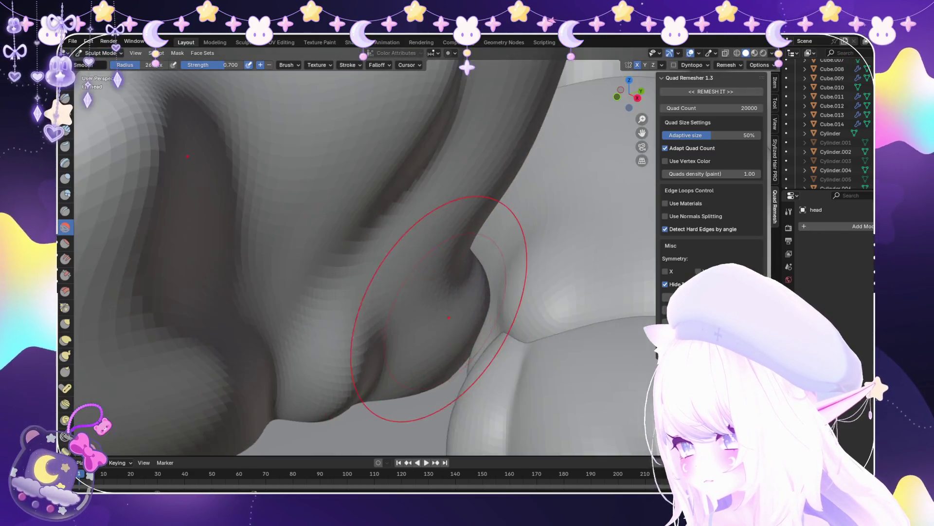
pyautogui.click(64, 356)
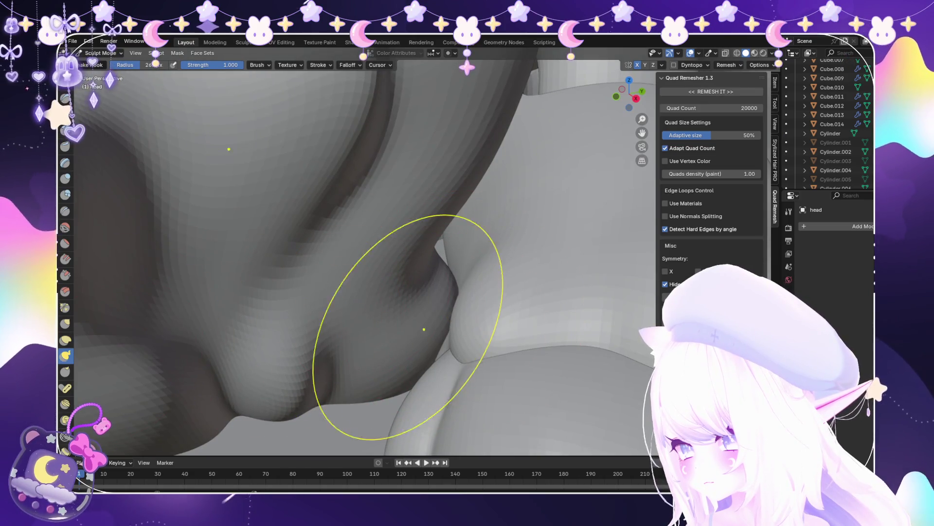
pyautogui.moveTo(461, 323)
pyautogui.mouseDown(button='middle')
pyautogui.moveTo(457, 382)
pyautogui.moveTo(469, 292)
pyautogui.moveTo(416, 335)
pyautogui.mouseUp(button='middle')
pyautogui.scroll(-8, 428, 406)
pyautogui.scroll(2, 416, 335)
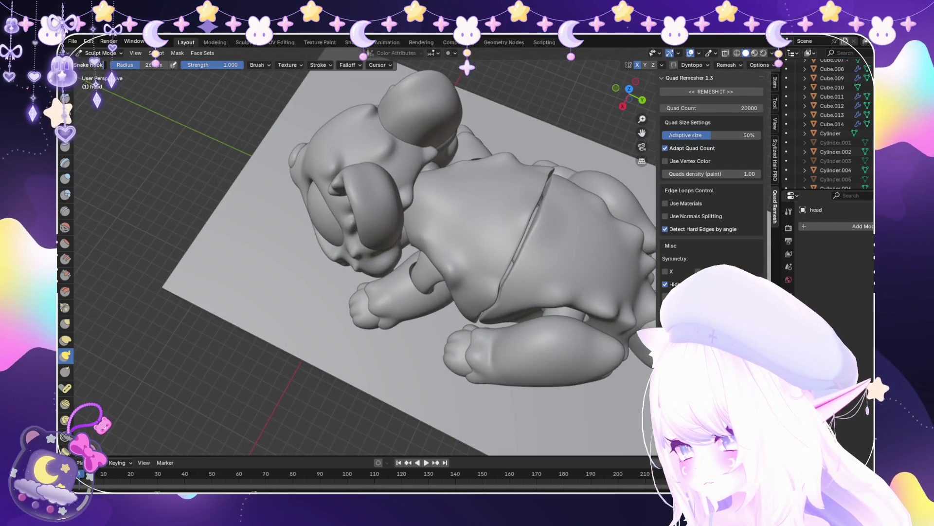
# Return to Object Mode in numpad-3 side view and select the leg carrying the boolean cutout
pyautogui.click(102, 64)
pyautogui.scroll(-3, 389, 243)
pyautogui.moveTo(389, 243); pyautogui.dragTo(389, 160, button='middle')
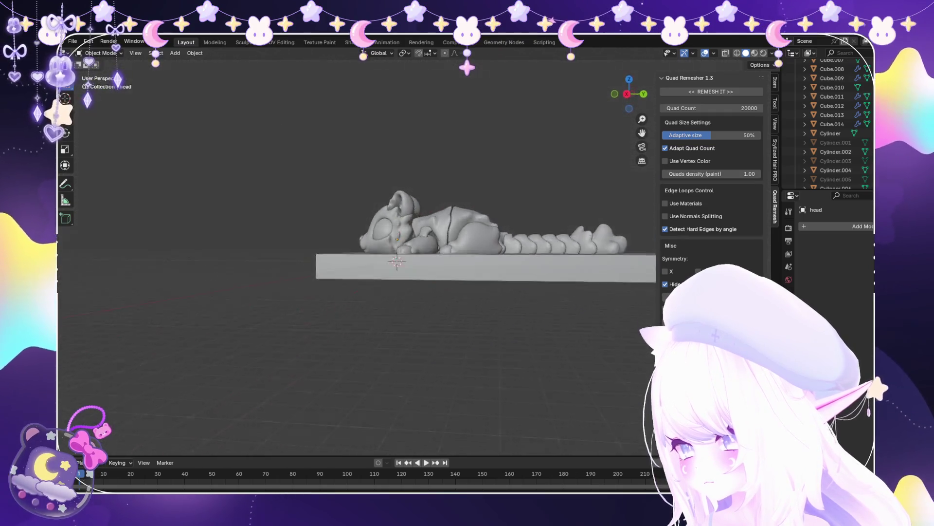
pyautogui.scroll(1, 389, 161)
pyautogui.moveTo(389, 243)
pyautogui.mouseDown(button='middle')
pyautogui.moveTo(462, 234)
pyautogui.moveTo(419, 210)
pyautogui.moveTo(360, 253)
pyautogui.moveTo(409, 209)
pyautogui.mouseUp(button='middle')
pyautogui.scroll(3, 462, 234)
pyautogui.press('KP_3')
pyautogui.scroll(3, 409, 209)
pyautogui.click(511, 195)
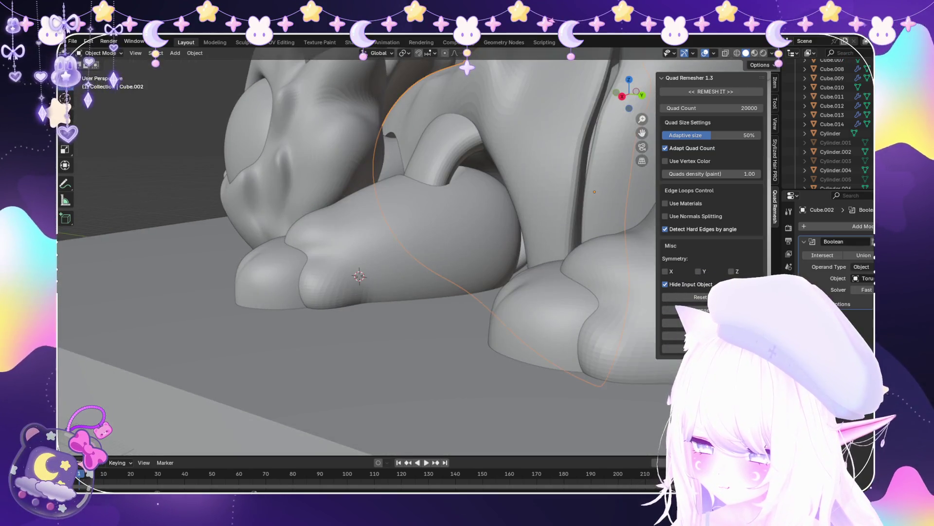
# Select the Torus.003 cuff and enter Sculpt Mode on it
pyautogui.click(526, 142)
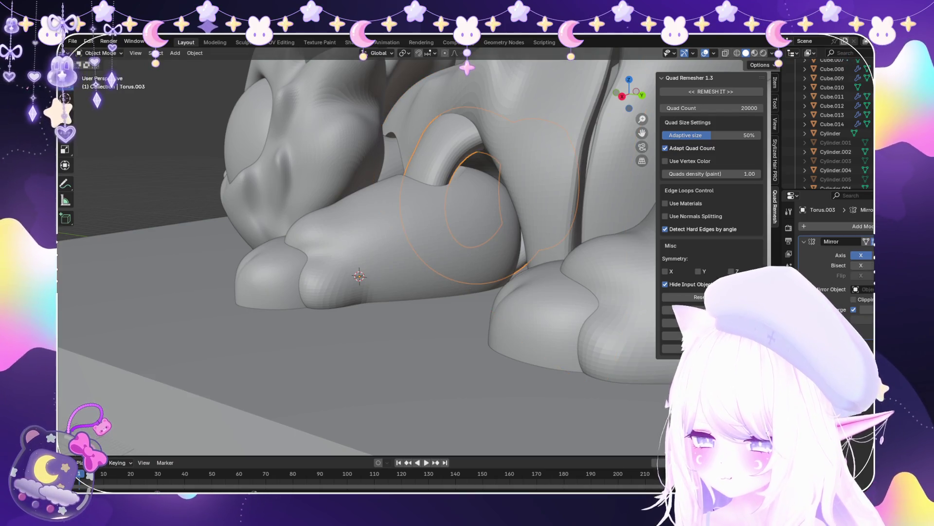
pyautogui.hotkey('alt', 'z')
pyautogui.click(100, 53)
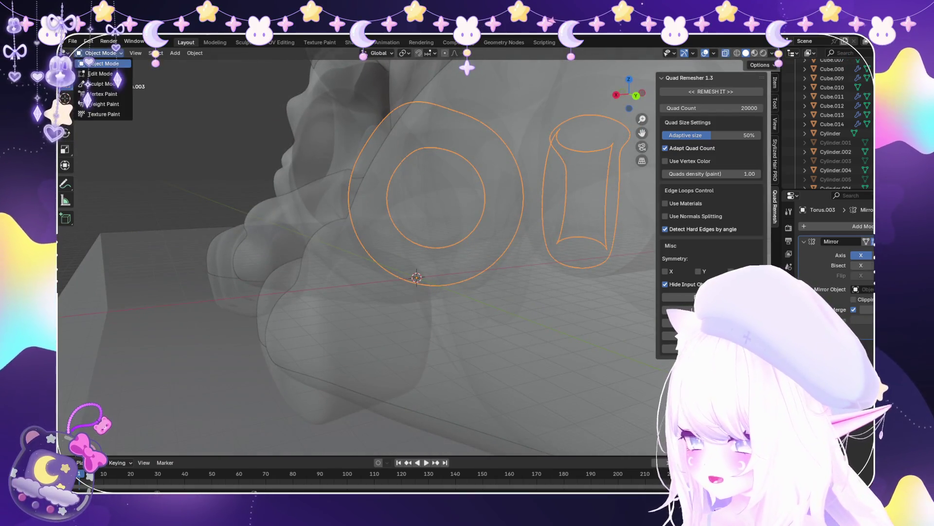
pyautogui.click(102, 84)
pyautogui.scroll(3, 424, 287)
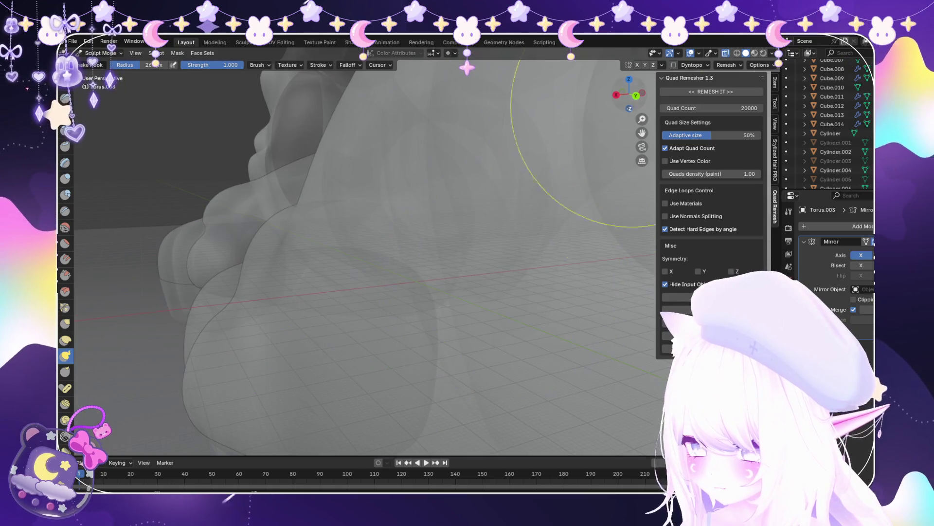
pyautogui.hotkey('alt', 'z')
# Zoom in around the cuff's curved edge with X-ray on to inspect the mesh
pyautogui.moveTo(418, 292); pyautogui.dragTo(476, 365, button='middle')
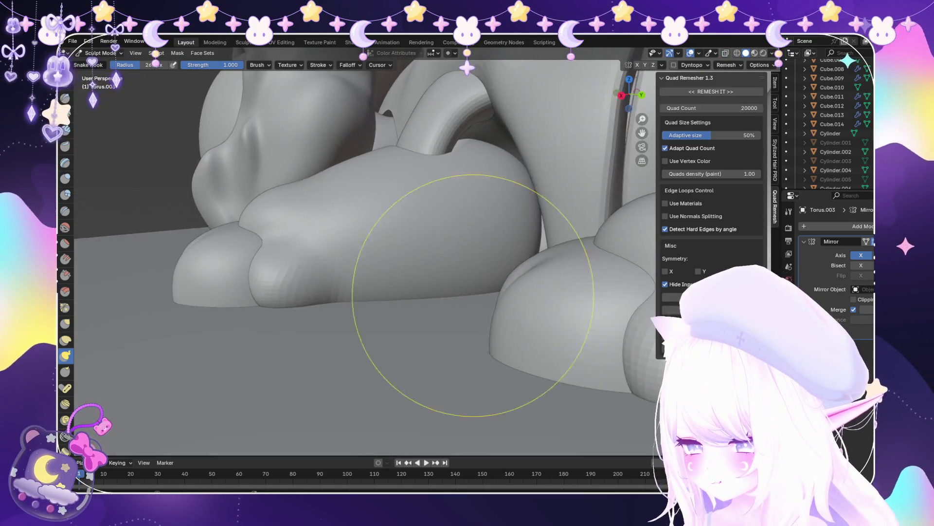
pyautogui.scroll(3, 617, 286)
pyautogui.scroll(5, 617, 286)
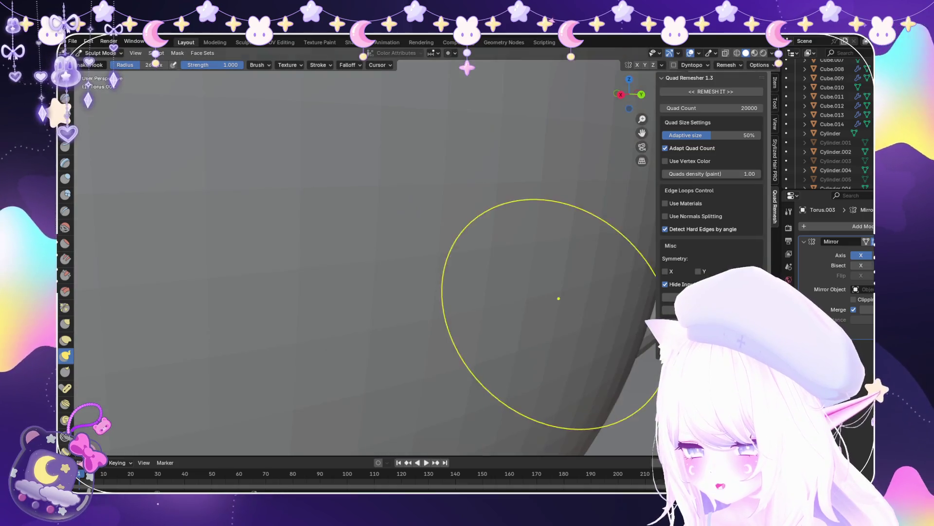
pyautogui.moveTo(568, 275)
pyautogui.mouseDown(button='middle')
pyautogui.moveTo(554, 309)
pyautogui.moveTo(605, 292)
pyautogui.moveTo(438, 272)
pyautogui.moveTo(492, 209)
pyautogui.moveTo(492, 313)
pyautogui.moveTo(487, 292)
pyautogui.moveTo(580, 284)
pyautogui.mouseUp(button='middle')
pyautogui.hotkey('alt', 'z')
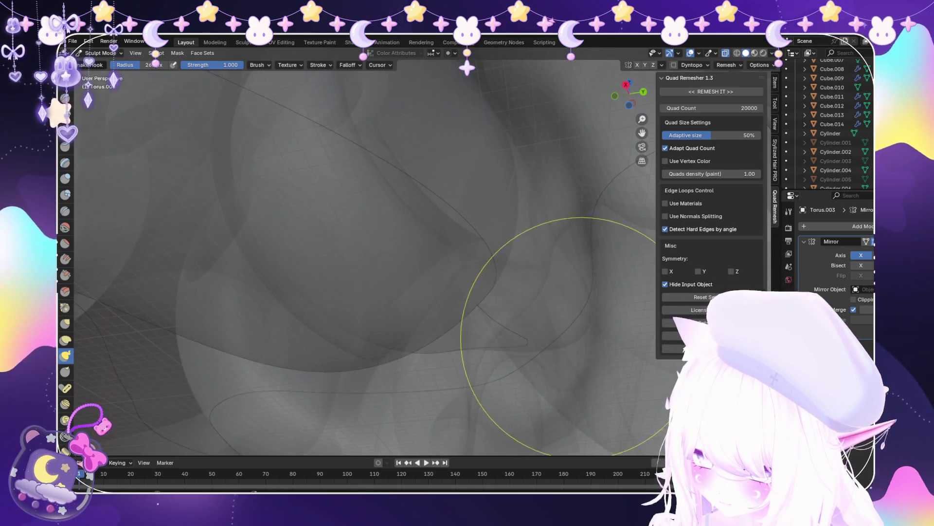
pyautogui.moveTo(552, 313); pyautogui.dragTo(542, 313, button='middle')
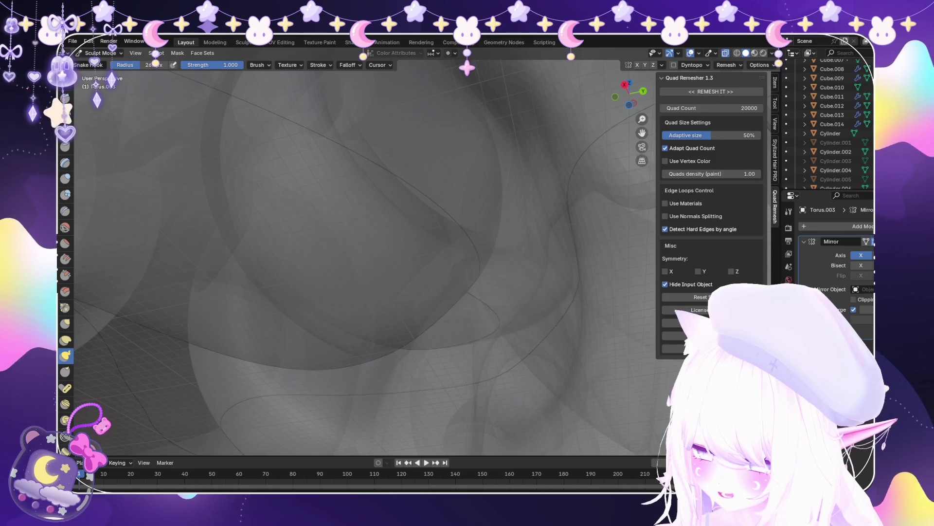
pyautogui.scroll(5, 554, 314)
pyautogui.scroll(-3, 501, 313)
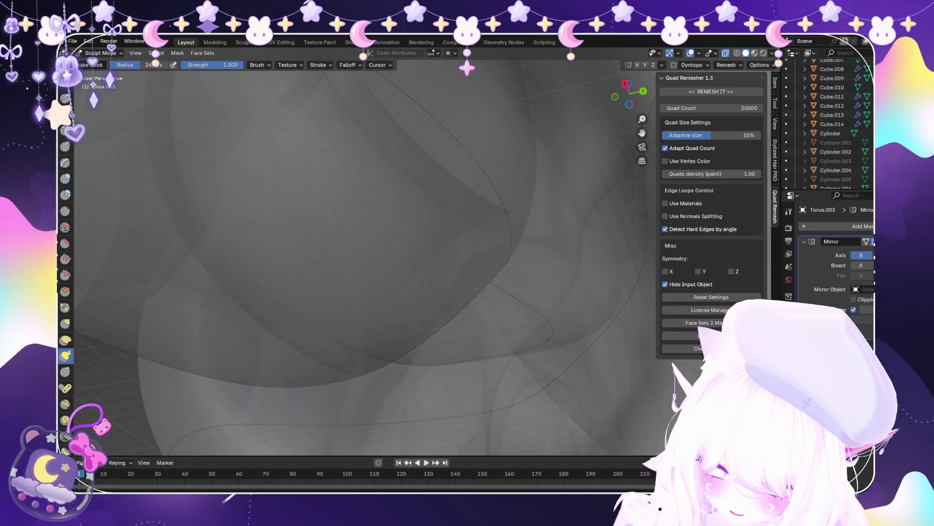
pyautogui.moveTo(627, 350)
pyautogui.mouseDown(button='middle')
pyautogui.moveTo(565, 370)
pyautogui.moveTo(593, 354)
pyautogui.mouseUp(button='middle')
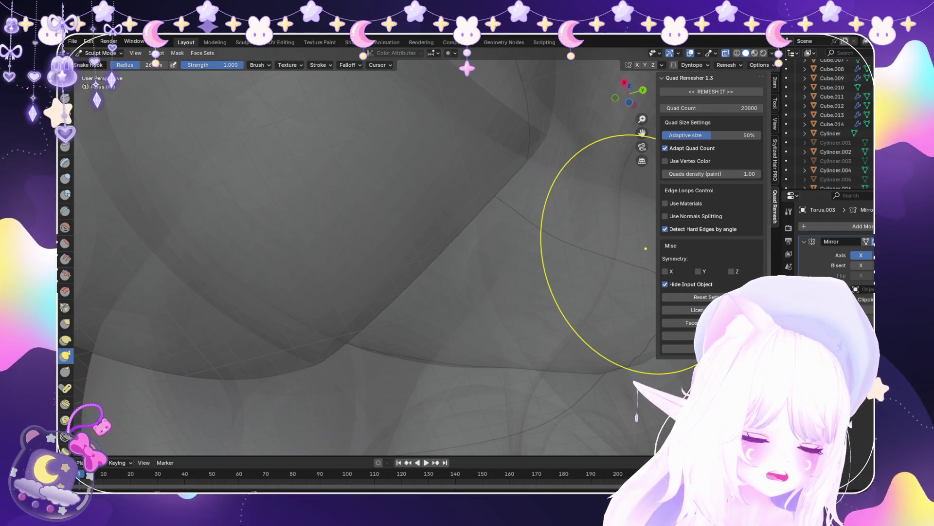
# Reframe the view on the Torus.003 cuff and switch back to Object Mode
pyautogui.moveTo(546, 255)
pyautogui.mouseDown(button='middle')
pyautogui.moveTo(574, 273)
pyautogui.moveTo(487, 317)
pyautogui.moveTo(458, 343)
pyautogui.moveTo(506, 313)
pyautogui.moveTo(542, 188)
pyautogui.moveTo(545, 210)
pyautogui.moveTo(560, 205)
pyautogui.moveTo(438, 188)
pyautogui.moveTo(628, 121)
pyautogui.mouseUp(button='middle')
pyautogui.moveTo(487, 194)
pyautogui.mouseDown(button='middle')
pyautogui.moveTo(437, 228)
pyautogui.moveTo(316, 185)
pyautogui.mouseUp(button='middle')
pyautogui.click(100, 53)
pyautogui.click(102, 64)
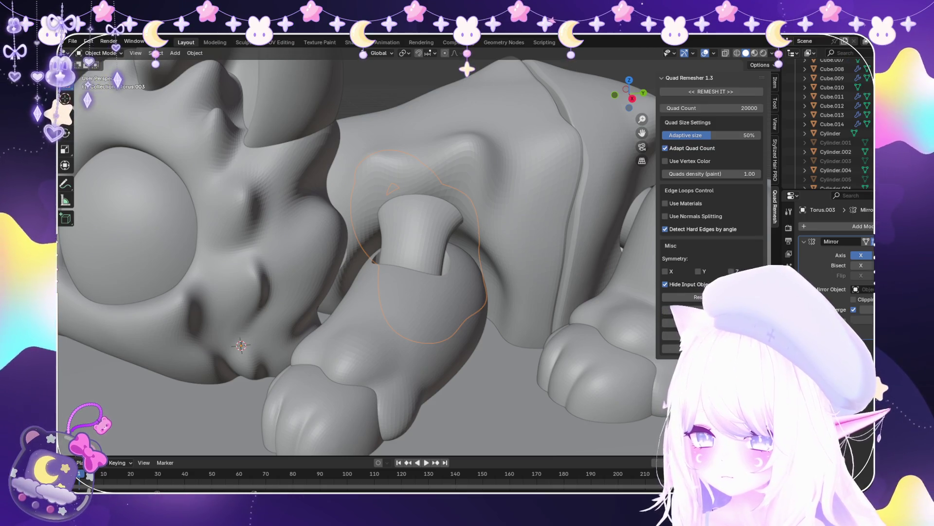
pyautogui.scroll(-8, 357, 250)
pyautogui.moveTo(358, 251)
pyautogui.mouseDown(button='middle')
pyautogui.moveTo(316, 307)
pyautogui.moveTo(419, 263)
pyautogui.moveTo(413, 312)
pyautogui.moveTo(370, 321)
pyautogui.mouseUp(button='middle')
pyautogui.scroll(3, 370, 321)
pyautogui.click(72, 41)
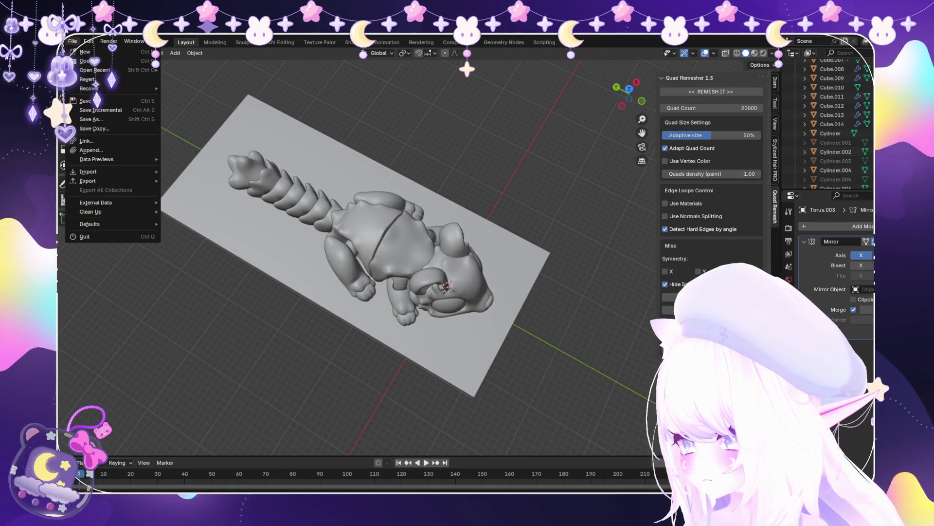
pyautogui.press('Escape')
pyautogui.moveTo(369, 321)
pyautogui.mouseDown(button='middle')
pyautogui.moveTo(377, 319)
pyautogui.moveTo(350, 311)
pyautogui.moveTo(414, 297)
pyautogui.moveTo(385, 253)
pyautogui.mouseUp(button='middle')
pyautogui.scroll(4, 403, 273)
pyautogui.click(429, 389)
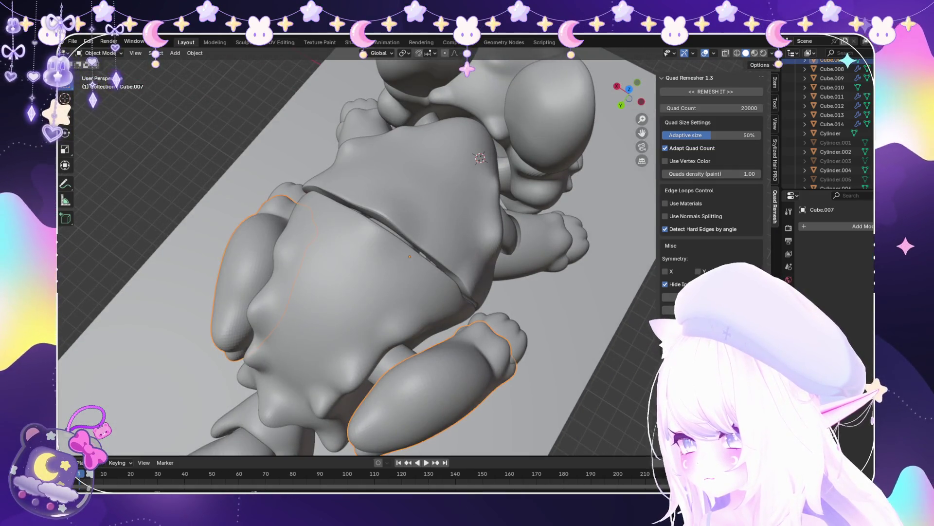
pyautogui.click(102, 84)
pyautogui.moveTo(389, 292)
pyautogui.mouseDown(button='middle')
pyautogui.moveTo(392, 312)
pyautogui.moveTo(370, 329)
pyautogui.moveTo(469, 344)
pyautogui.moveTo(325, 245)
pyautogui.mouseUp(button='middle')
pyautogui.scroll(3, 391, 313)
pyautogui.scroll(-6, 331, 347)
pyautogui.moveTo(167, 88); pyautogui.dragTo(107, 61, button='middle')
pyautogui.click(100, 53)
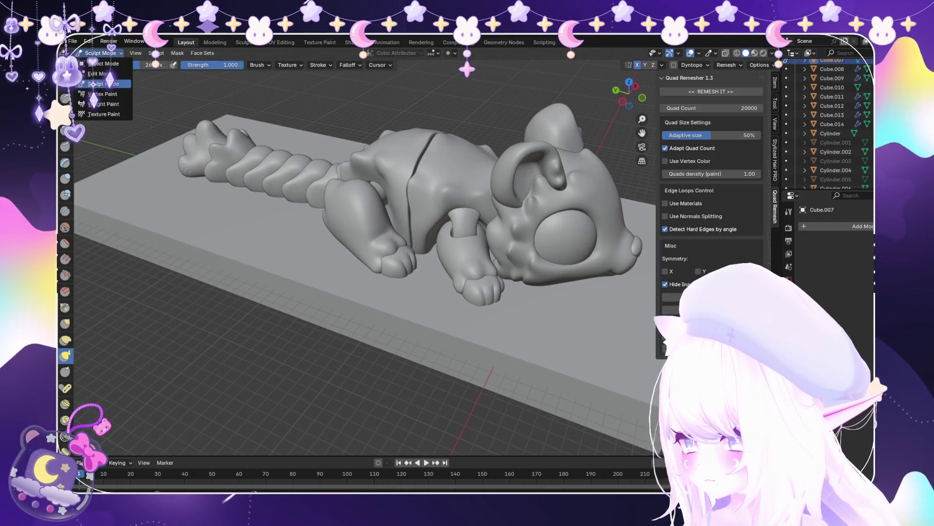
pyautogui.click(100, 64)
pyautogui.moveTo(341, 243); pyautogui.dragTo(477, 243, button='middle')
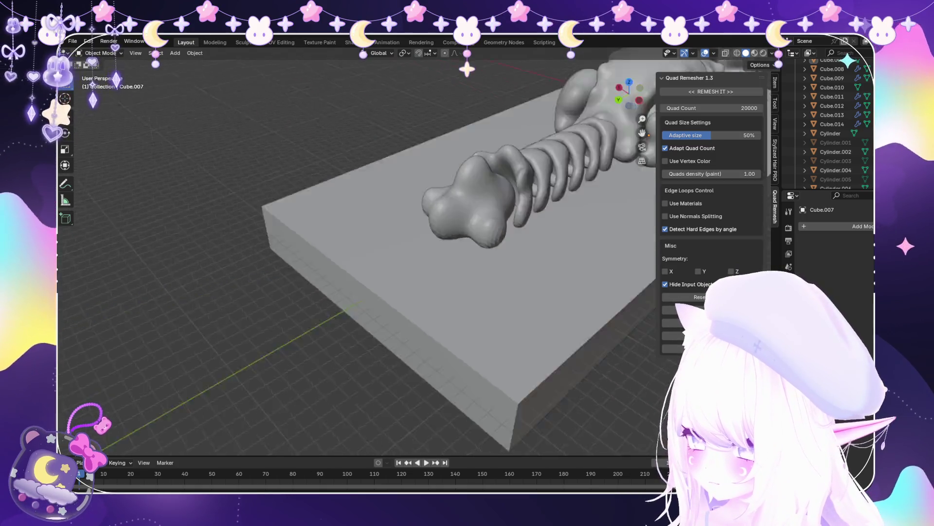
# Duplicate the tail peg and move the copy along Y to the tail tip in X-ray side view
pyautogui.scroll(4, 341, 195)
pyautogui.scroll(5, 341, 219)
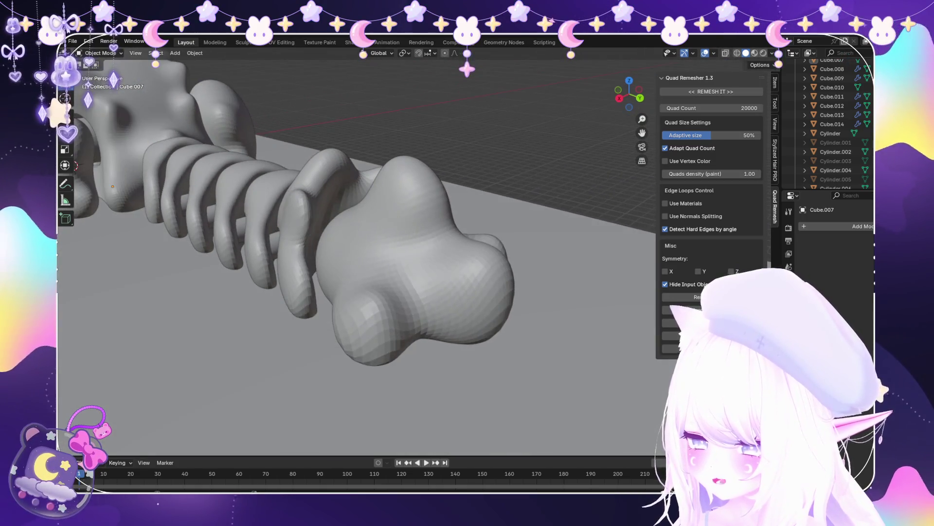
pyautogui.press('KP_3')
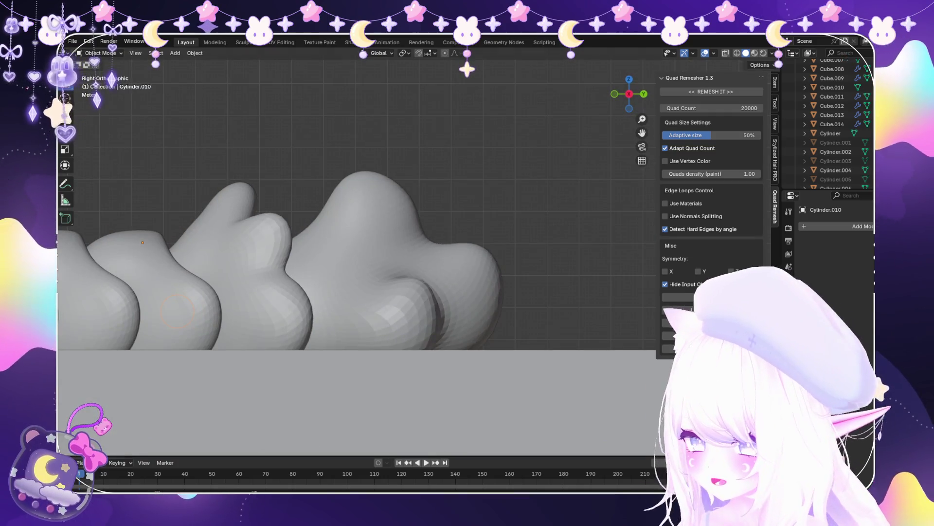
pyautogui.hotkey('alt', 'z')
pyautogui.keyDown('shift'); pyautogui.moveTo(175, 309); pyautogui.dragTo(269, 267, button='middle'); pyautogui.keyUp('shift')
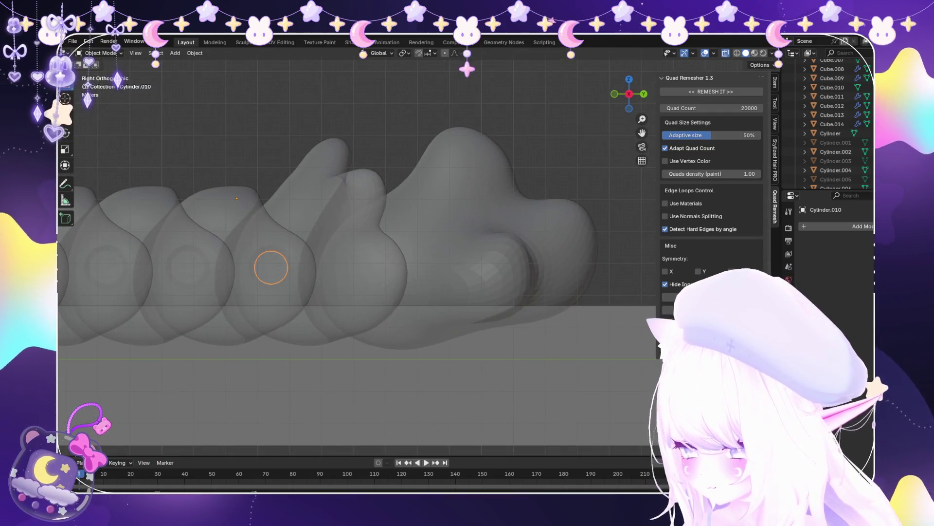
pyautogui.hotkey('shift', 'd')
pyautogui.press('Escape')
pyautogui.press('g')
pyautogui.press('y')
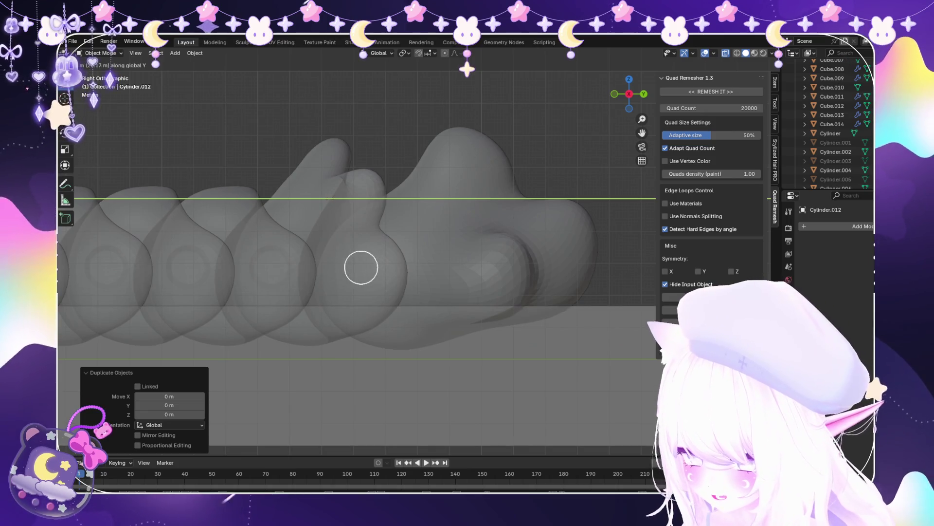
pyautogui.click(361, 267)
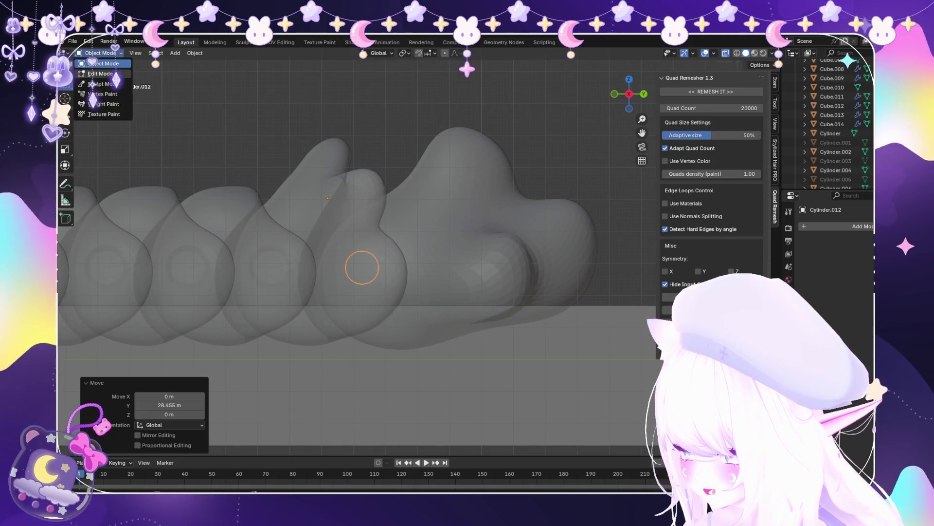
# Duplicate the peg in place and scale its faces by about 1.482 in Edit Mode
pyautogui.press('Tab')
pyautogui.scroll(3, 361, 267)
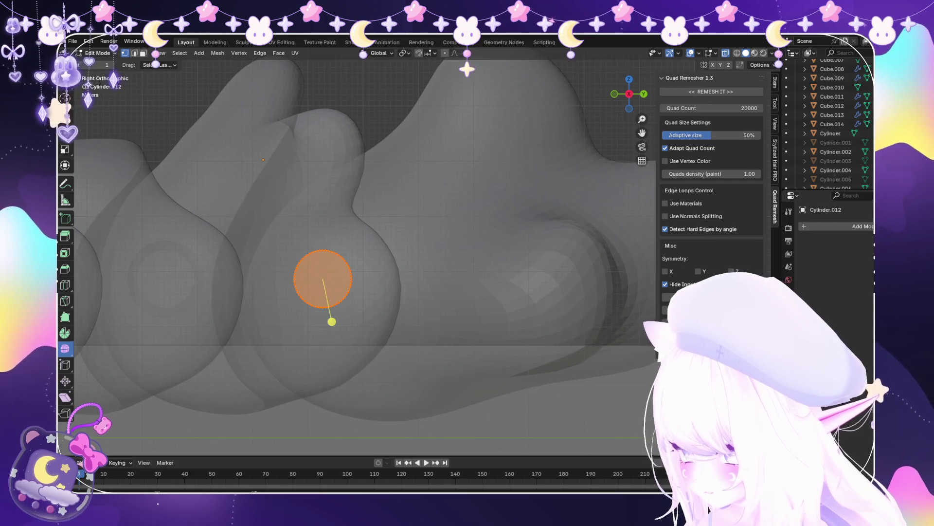
pyautogui.press('Tab')
pyautogui.hotkey('shift', 'd')
pyautogui.rightClick(322, 279)
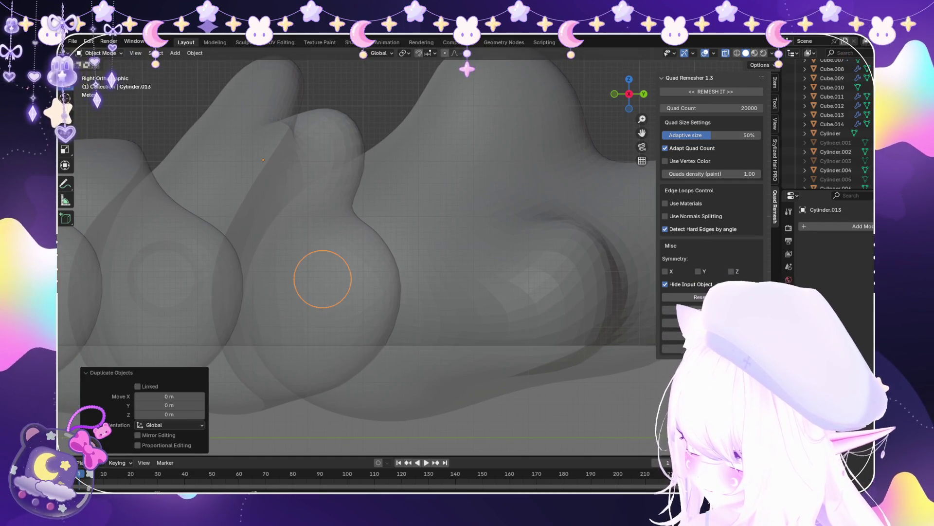
pyautogui.press('Tab')
pyautogui.press('s')
pyautogui.click(332, 321)
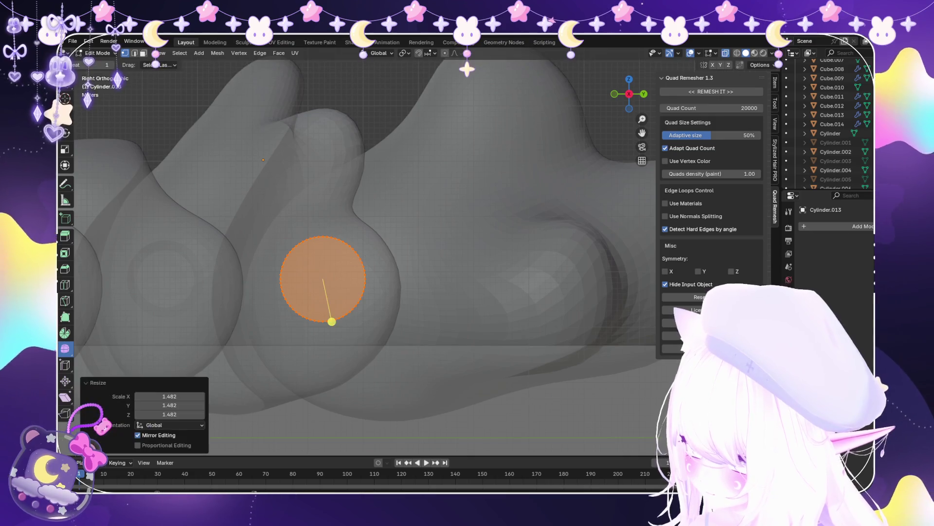
pyautogui.click(103, 63)
# Try a boolean on the tail's end piece, undo it, and review the tail from a low side view
pyautogui.scroll(-3, 322, 279)
pyautogui.moveTo(322, 279); pyautogui.dragTo(390, 219, button='middle')
pyautogui.click(467, 253)
pyautogui.hotkey('ctrl', 'shift', 'b')
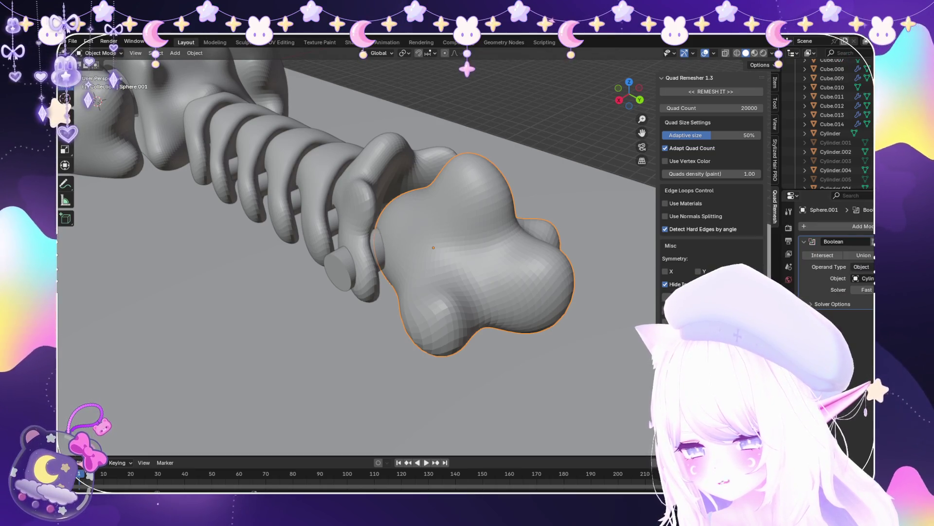
pyautogui.hotkey('ctrl', 'z')
pyautogui.press('h')
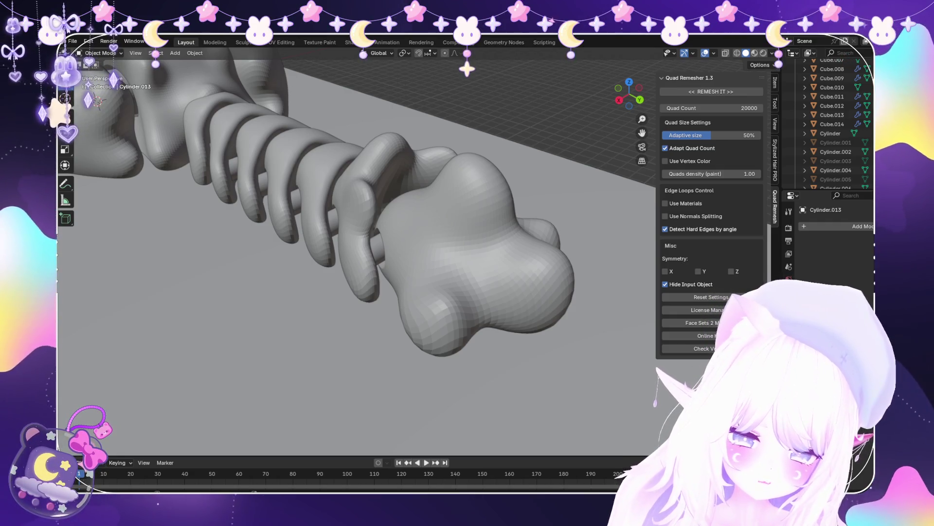
pyautogui.moveTo(341, 243)
pyautogui.mouseDown(button='middle')
pyautogui.moveTo(288, 195)
pyautogui.moveTo(321, 224)
pyautogui.moveTo(278, 156)
pyautogui.moveTo(311, 163)
pyautogui.moveTo(341, 146)
pyautogui.moveTo(389, 160)
pyautogui.moveTo(380, 166)
pyautogui.mouseUp(button='middle')
pyautogui.scroll(4, 311, 243)
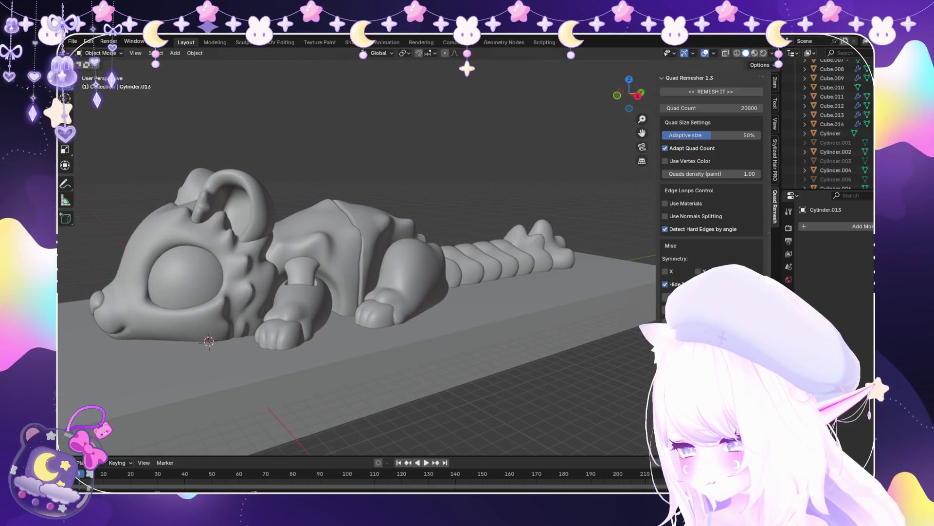
pyautogui.click(73, 41)
pyautogui.press('Escape')
pyautogui.moveTo(340, 244)
pyautogui.mouseDown(button='middle')
pyautogui.moveTo(360, 219)
pyautogui.moveTo(350, 244)
pyautogui.moveTo(331, 253)
pyautogui.moveTo(345, 243)
pyautogui.moveTo(370, 253)
pyautogui.moveTo(360, 248)
pyautogui.moveTo(340, 282)
pyautogui.moveTo(287, 255)
pyautogui.mouseUp(button='middle')
pyautogui.hotkey('alt', 'z')
pyautogui.scroll(5, 358, 258)
pyautogui.hotkey('alt', 'z')
pyautogui.scroll(-5, 357, 258)
pyautogui.moveTo(358, 258)
pyautogui.mouseDown(button='middle')
pyautogui.moveTo(340, 238)
pyautogui.moveTo(370, 253)
pyautogui.moveTo(399, 243)
pyautogui.moveTo(370, 263)
pyautogui.moveTo(341, 257)
pyautogui.moveTo(399, 243)
pyautogui.moveTo(389, 292)
pyautogui.moveTo(370, 233)
pyautogui.moveTo(341, 219)
pyautogui.mouseUp(button='middle')
pyautogui.moveTo(357, 258); pyautogui.dragTo(421, 218, button='middle')
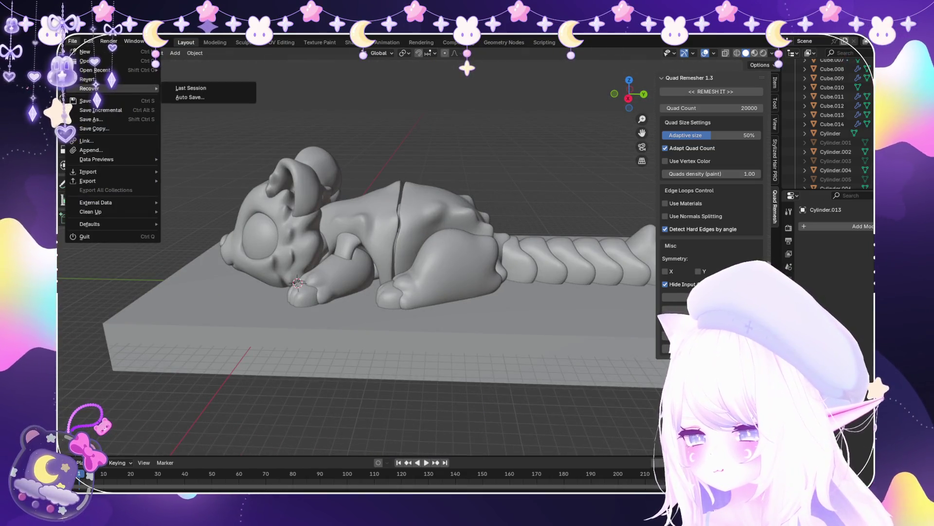
pyautogui.press('Home')
pyautogui.moveTo(357, 258)
pyautogui.mouseDown(button='middle')
pyautogui.moveTo(375, 304)
pyautogui.moveTo(353, 265)
pyautogui.moveTo(370, 243)
pyautogui.moveTo(443, 229)
pyautogui.mouseUp(button='middle')
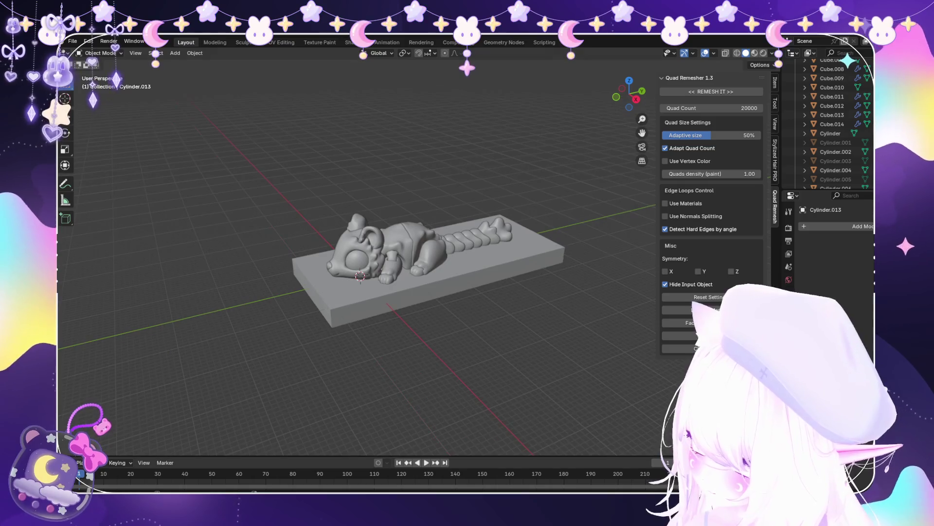